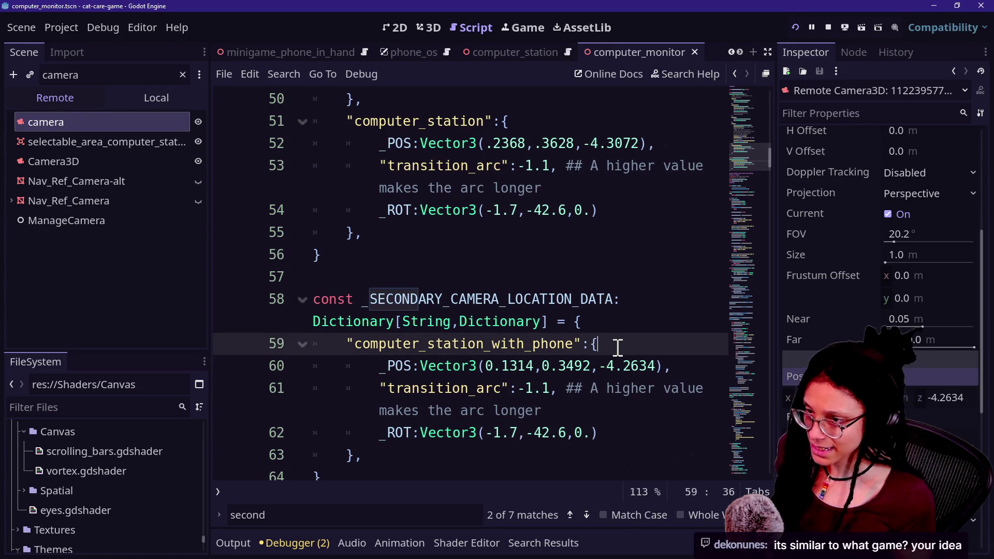
Save the script with the computer_station_with_phone _POS at Vector3(0.1314, 0.3492, -4.2634)
click(589, 321)
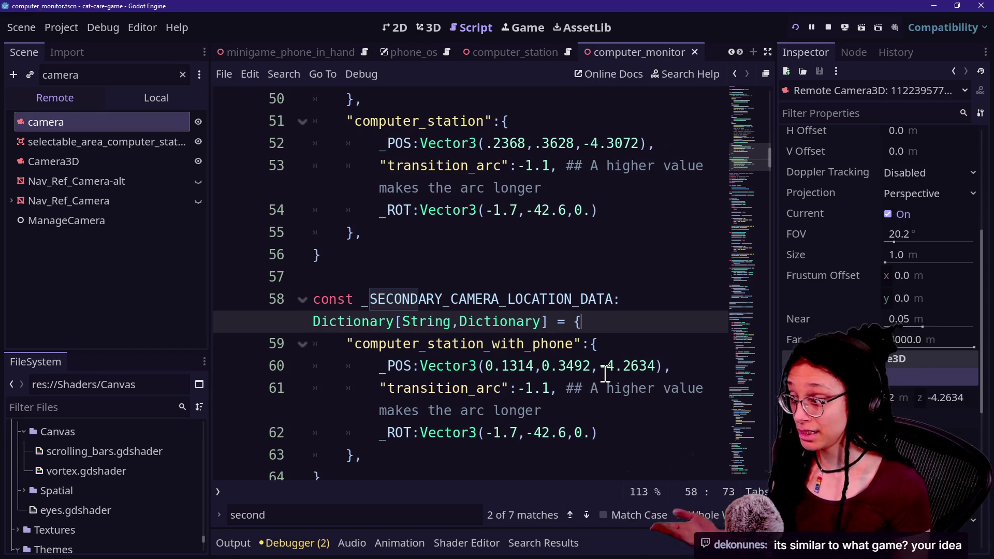
click(603, 367)
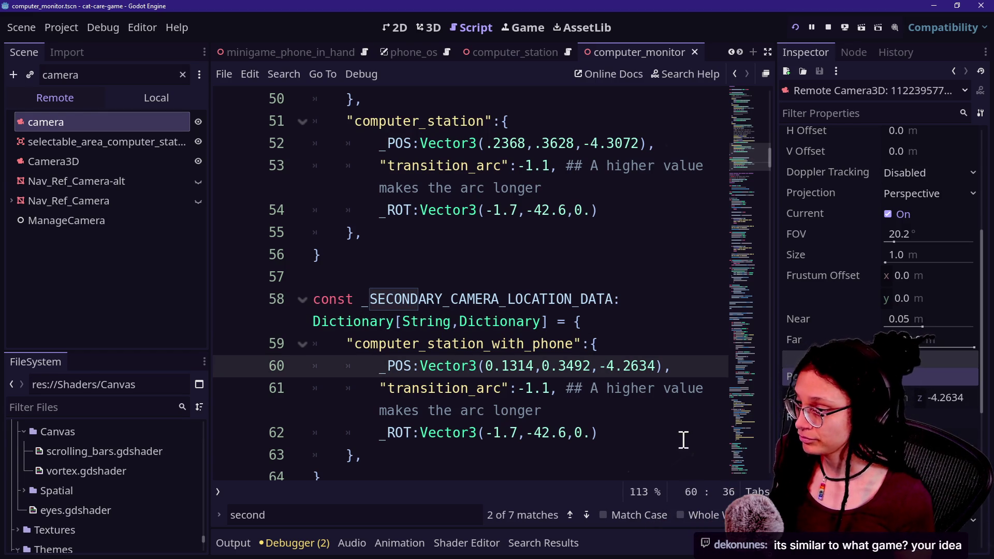
key(ctrl+s)
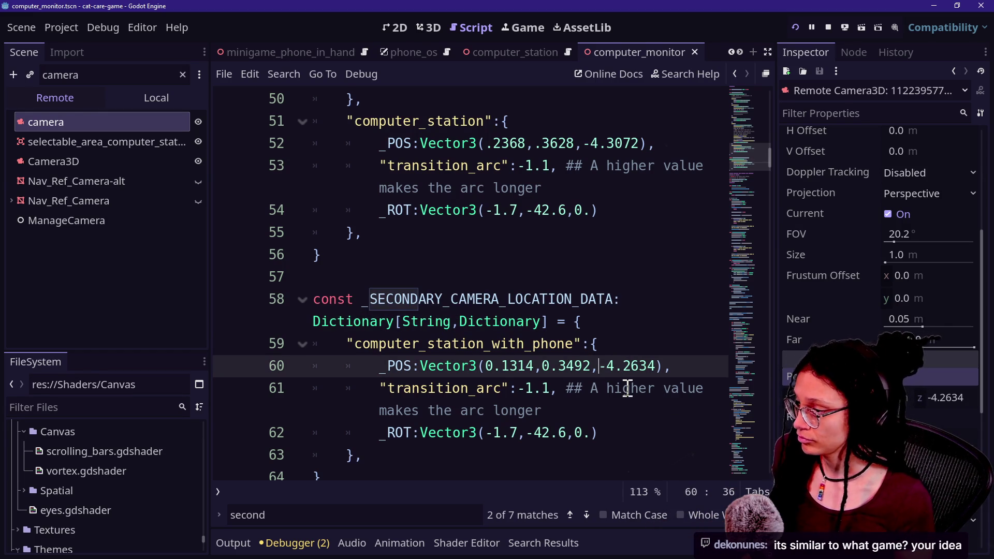
Review camera data lines 56–61, then stop the running game
click(628, 388)
key(End)
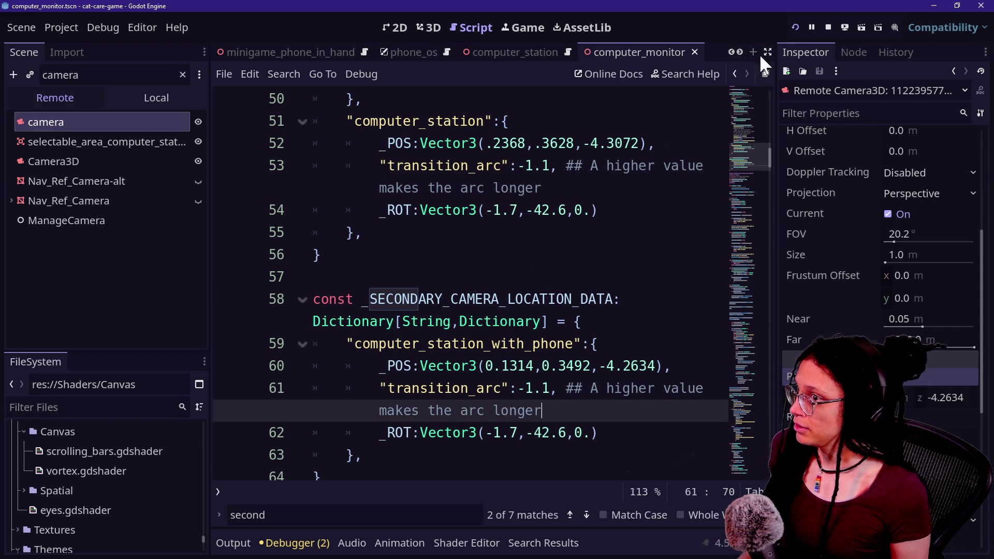
drag(441, 254, 679, 412)
click(679, 411)
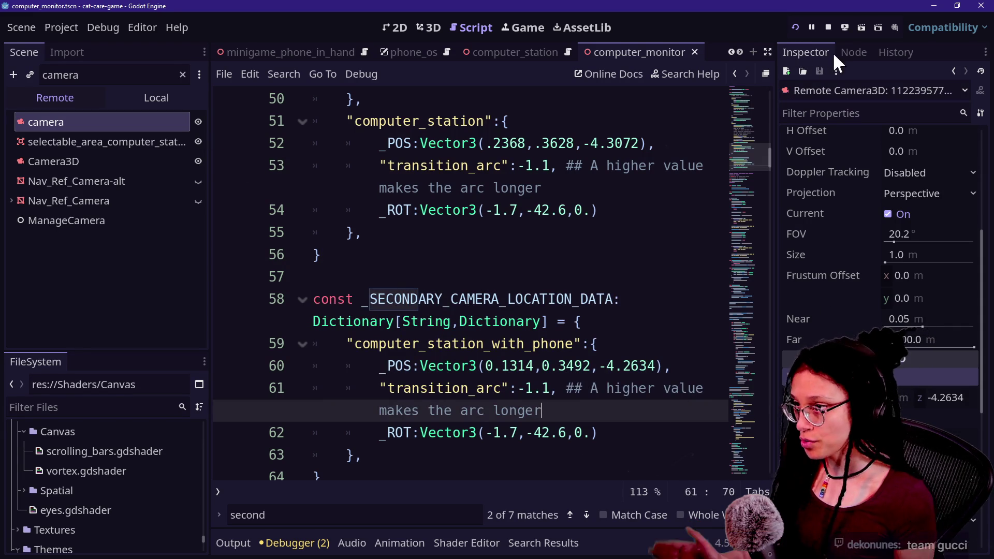
click(828, 28)
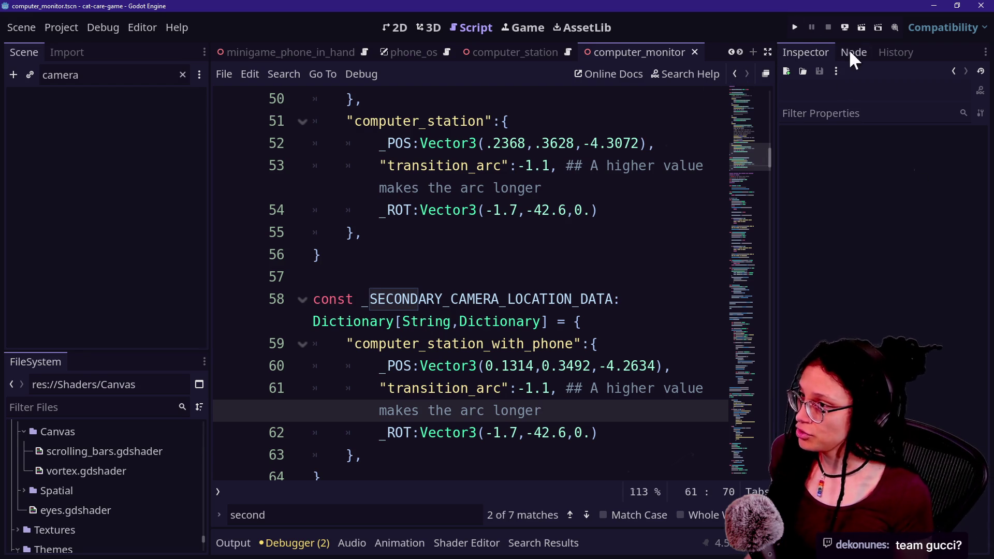
Run the game, zoom onto the computer desk's monitor desktop, then switch to NOTES.txt
click(795, 27)
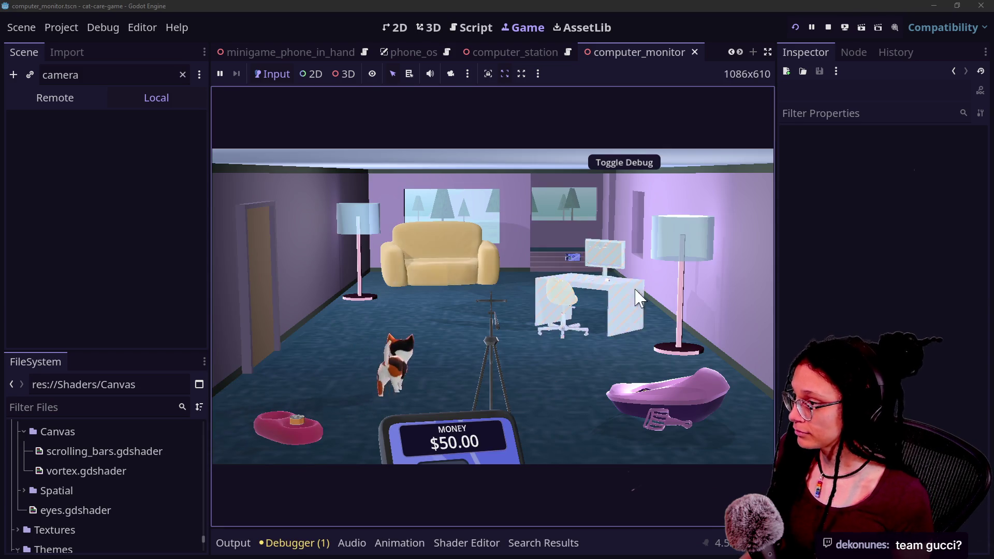
click(607, 348)
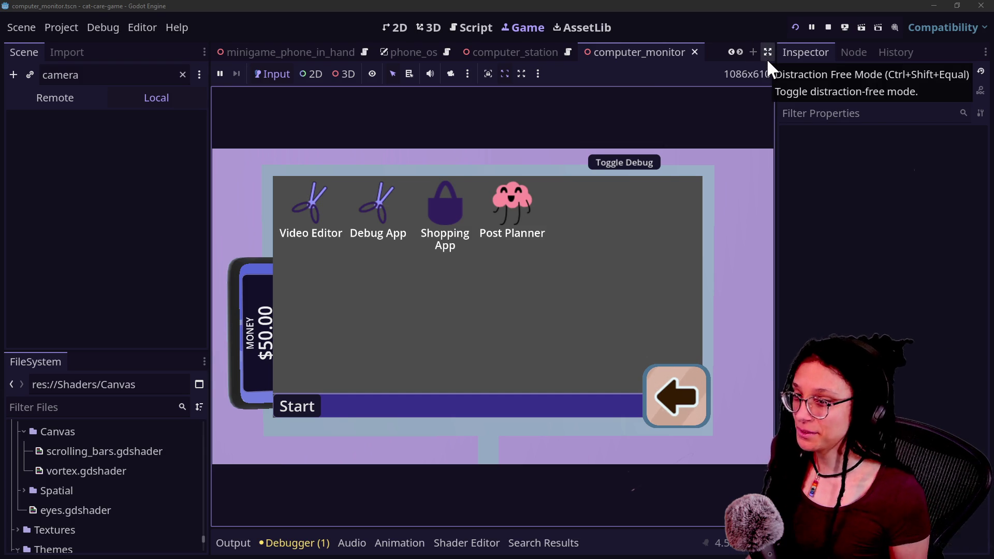
key(alt+Tab)
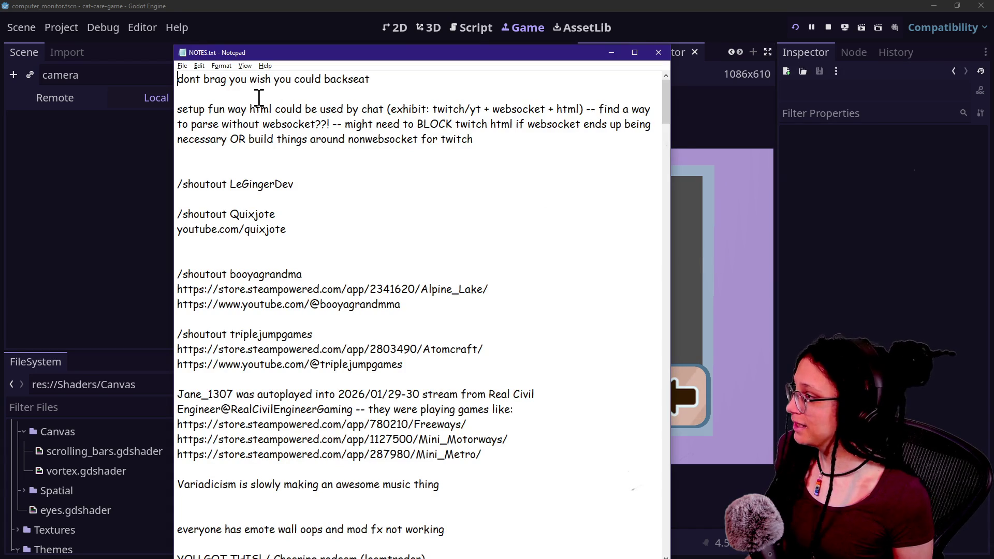
Look over NOTES.txt, hypesters.TXT and the clipboard history
key(alt+Tab)
key(alt+Tab)
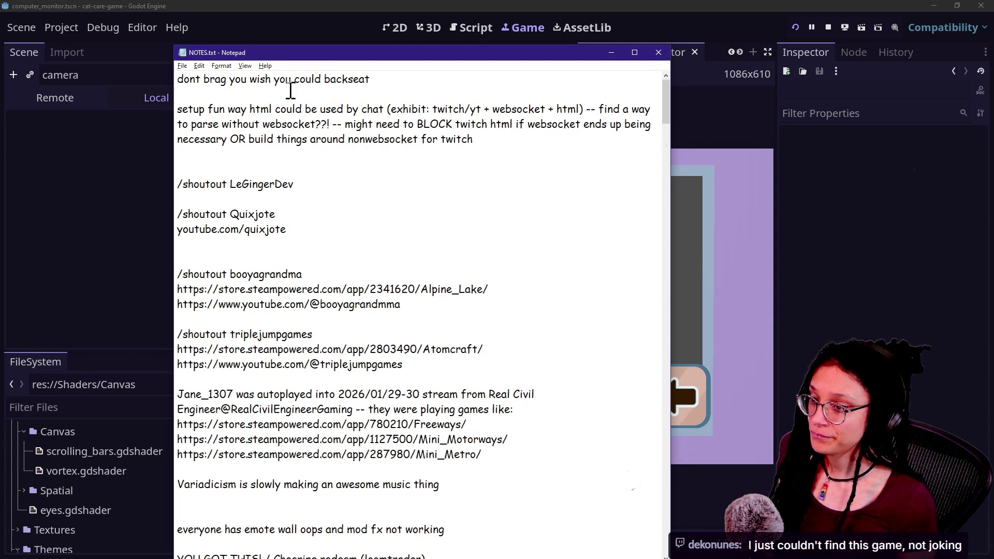
key(alt+Tab)
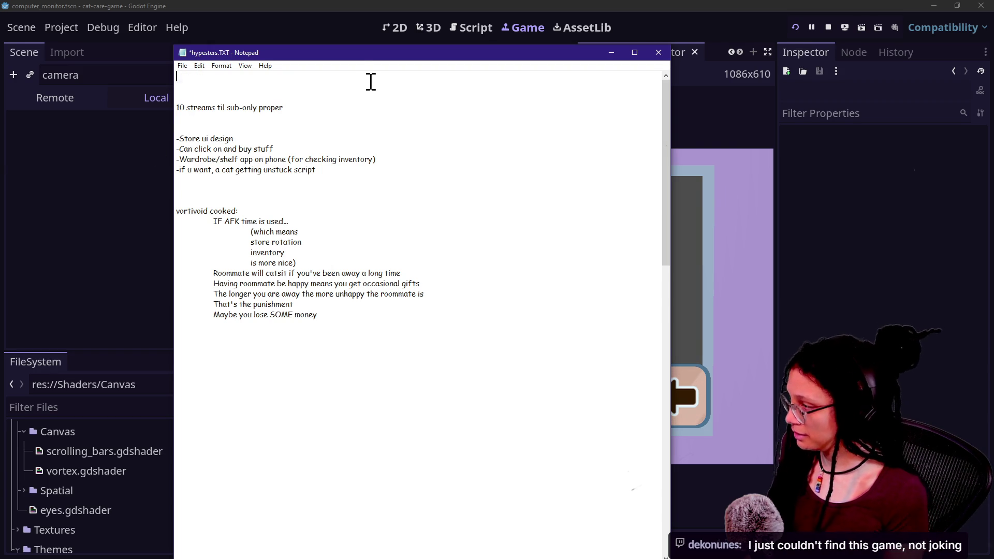
key(super+v)
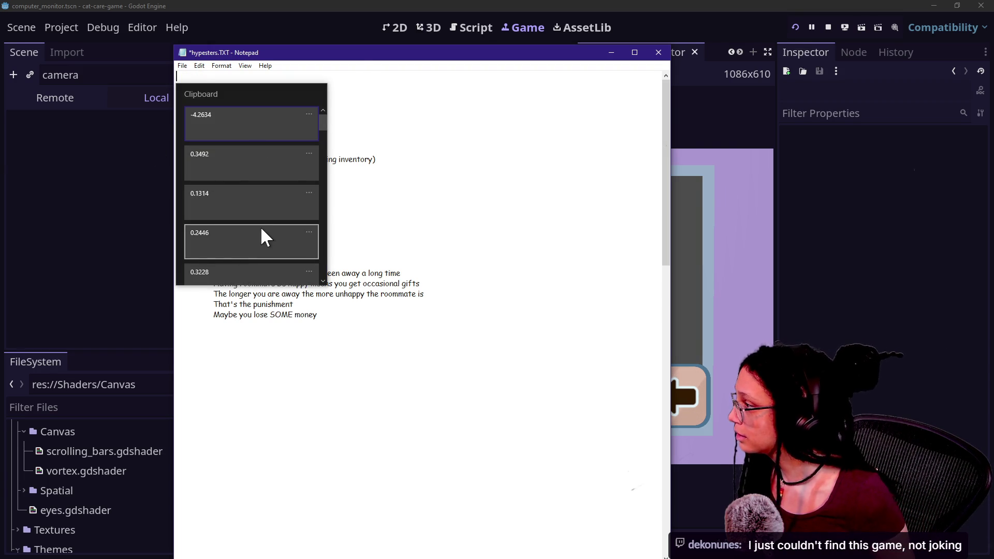
scroll(262, 225, down, 3)
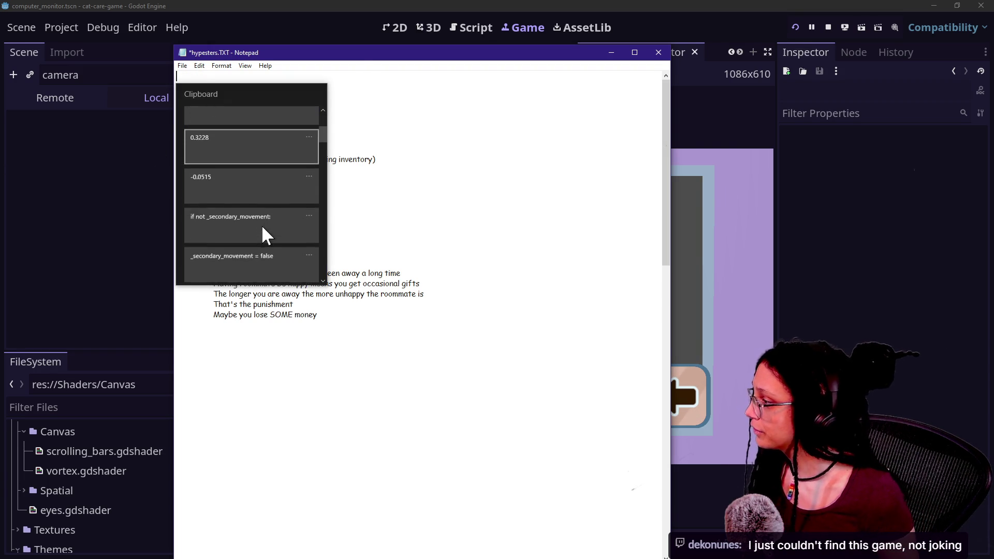
scroll(253, 193, up, 3)
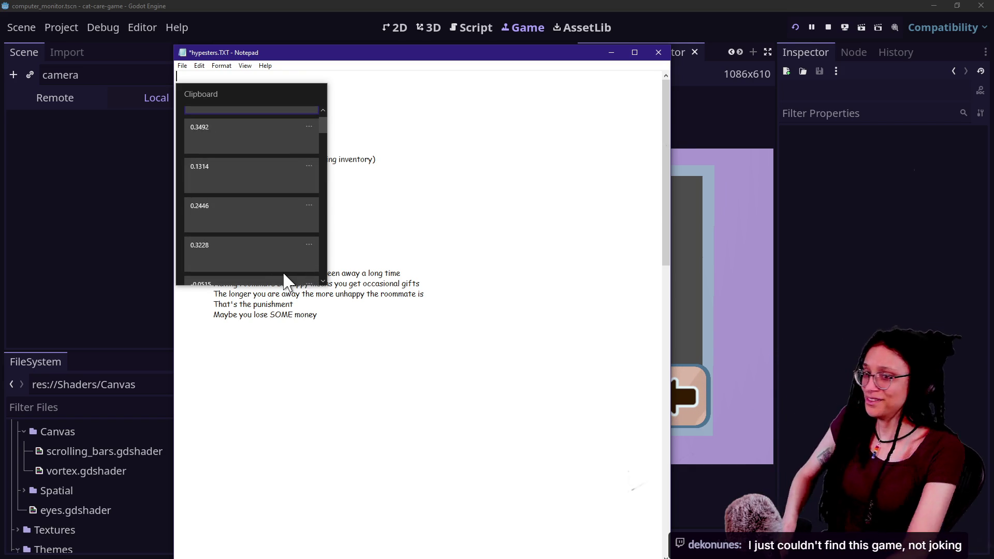
click(439, 244)
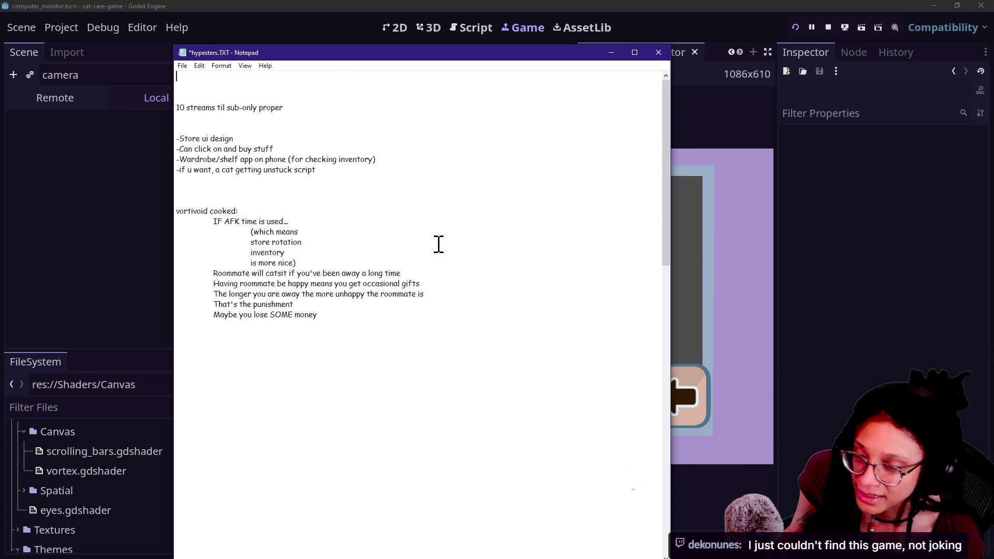
Return to the Godot editor and then bring the browser's live chat forward
key(alt+Tab)
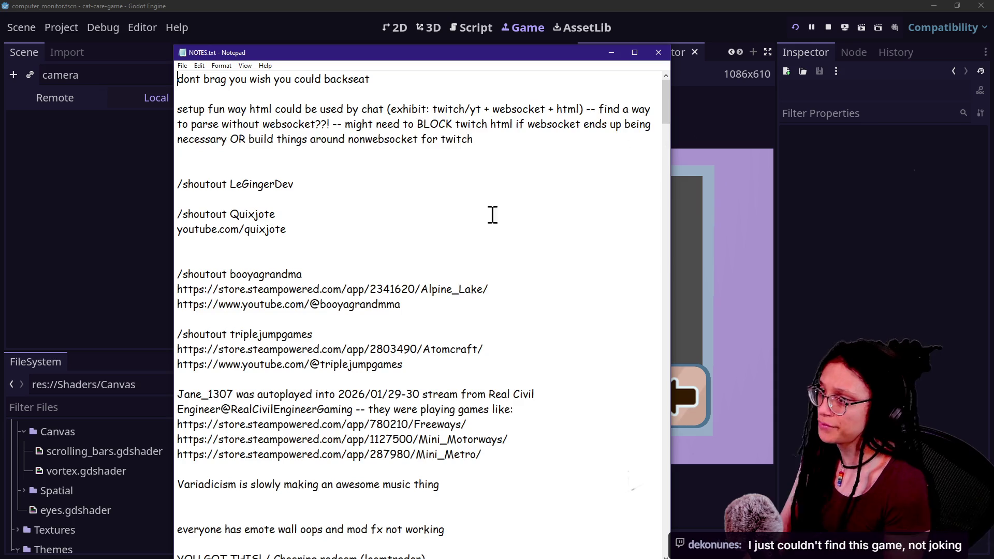
click(829, 206)
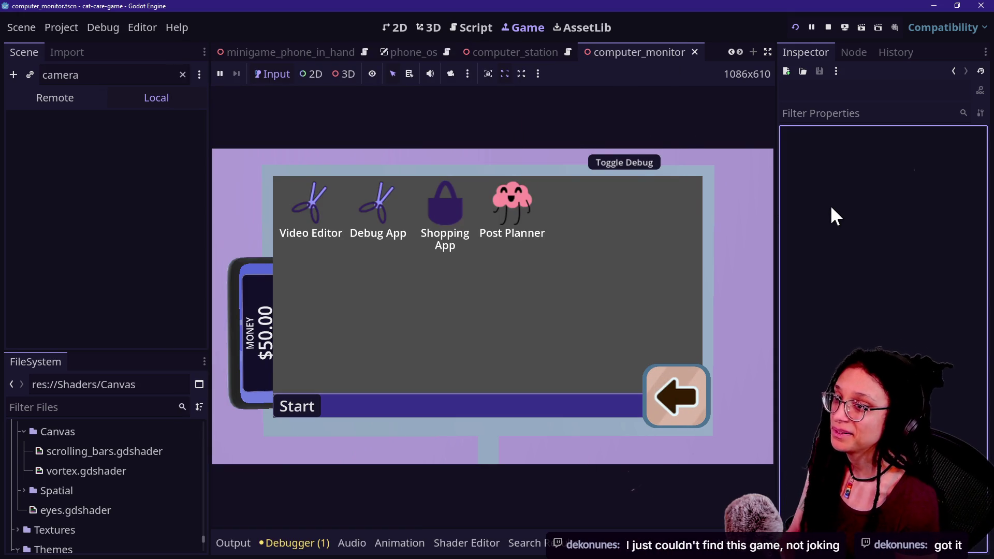
key(alt+Tab)
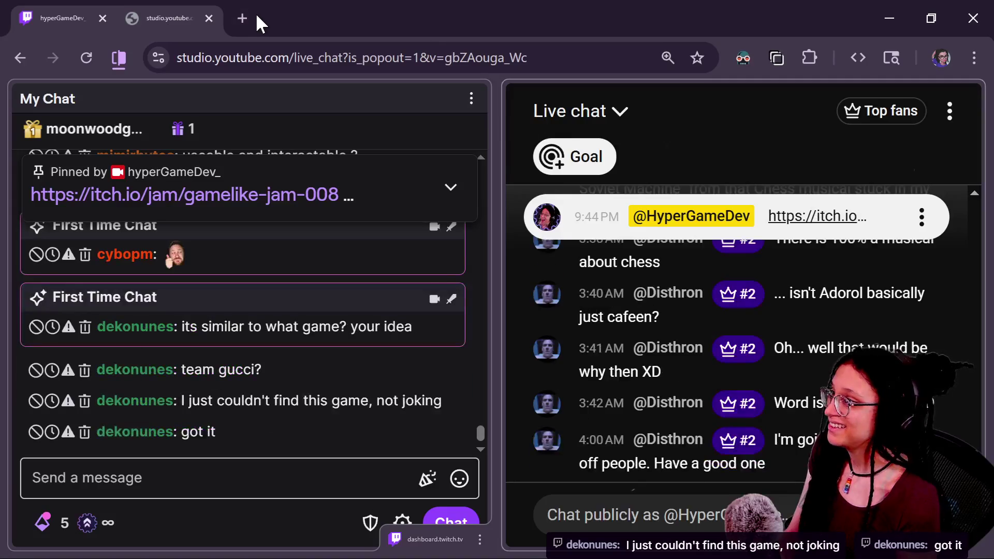
Load the itch.io Game-like Jam 6 Tamagotchi page in a new tab with Dark Reader disabled
click(248, 17)
text(tamagotchi)
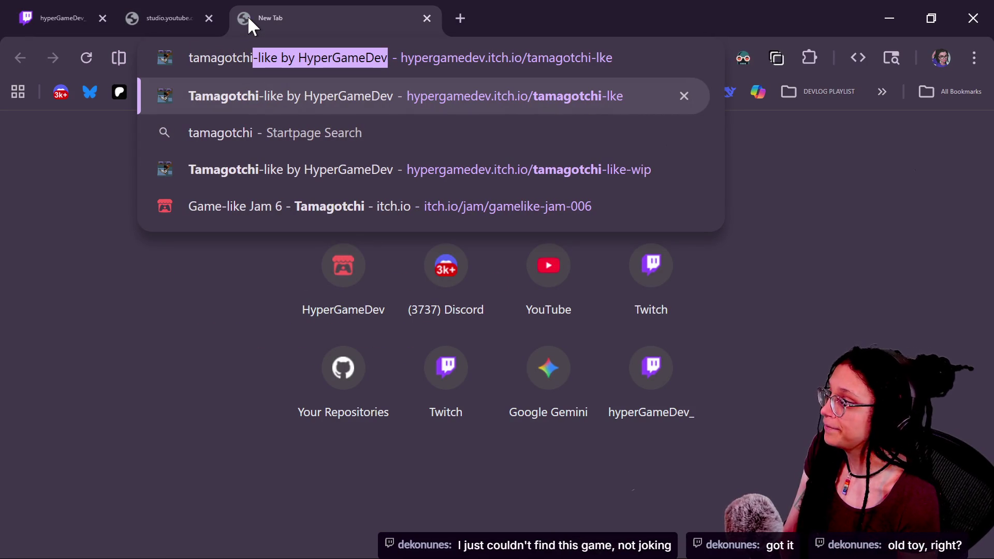
key(Down)
key(Down)
key(Down)
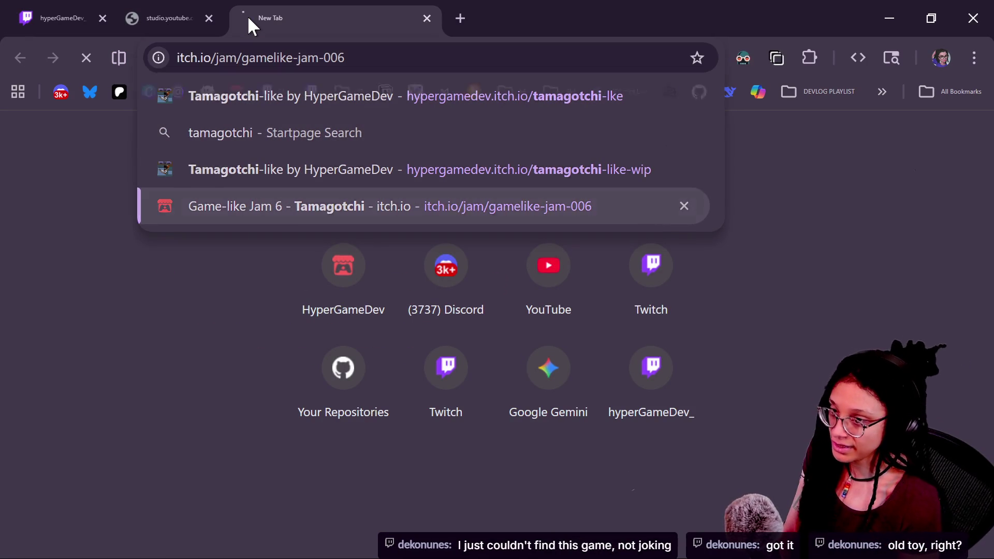
key(Return)
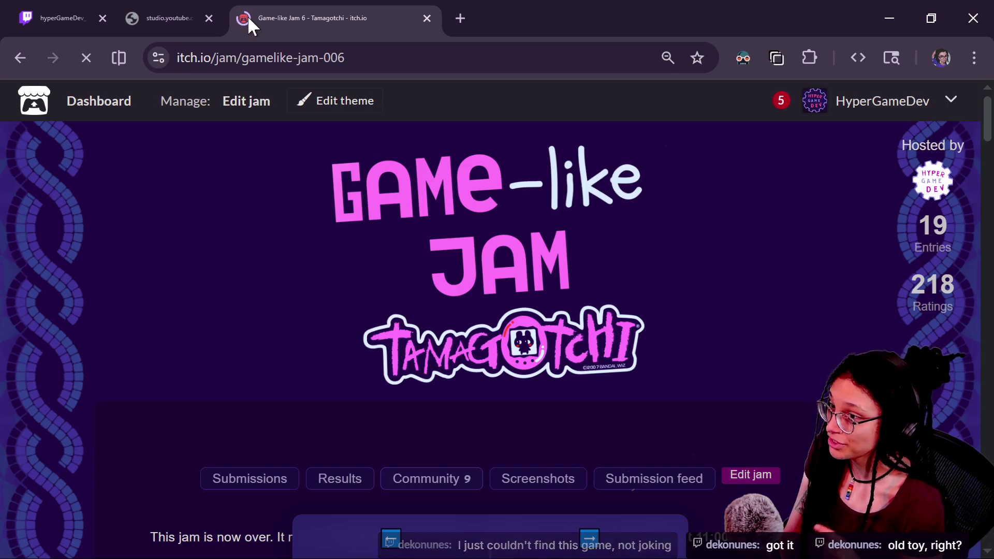
click(744, 66)
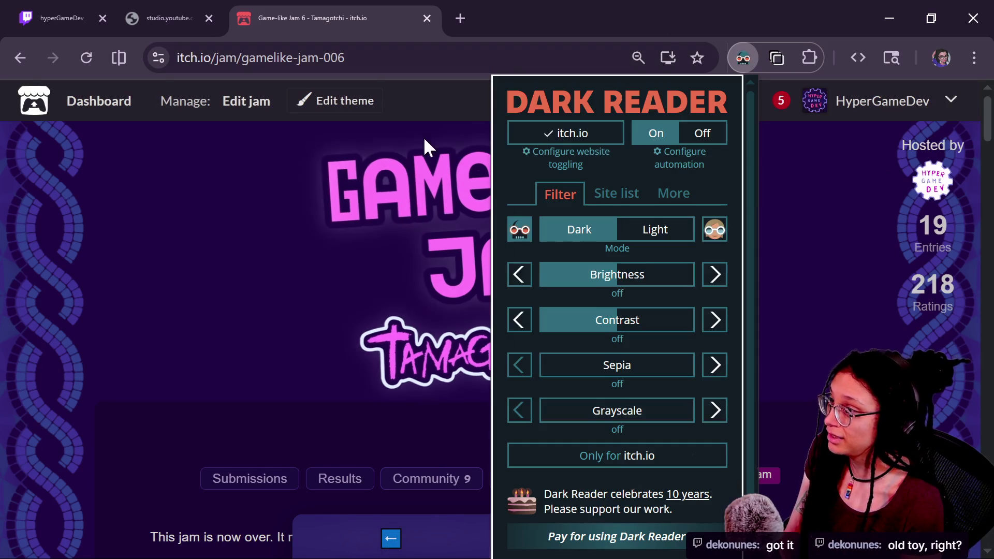
click(596, 135)
click(808, 256)
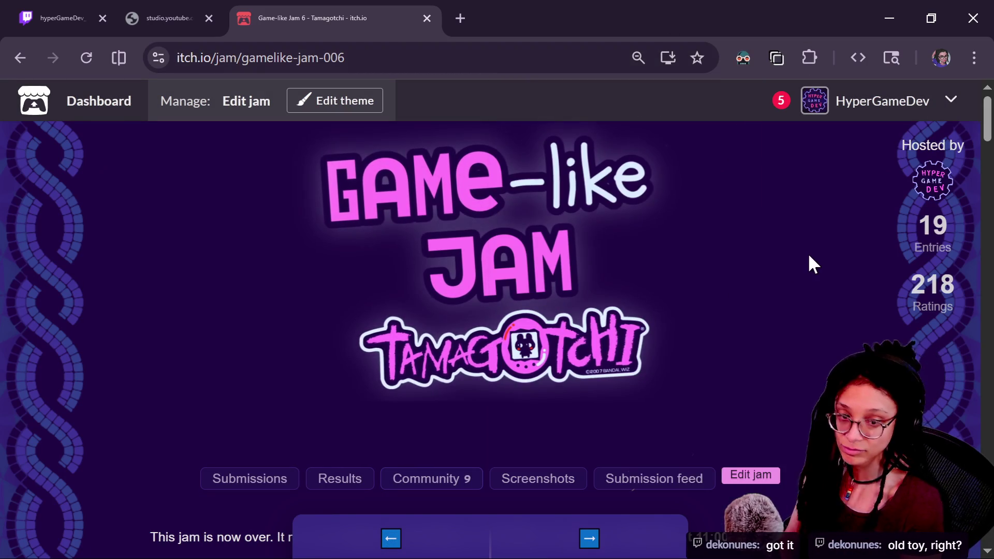
scroll(809, 257, down, 3)
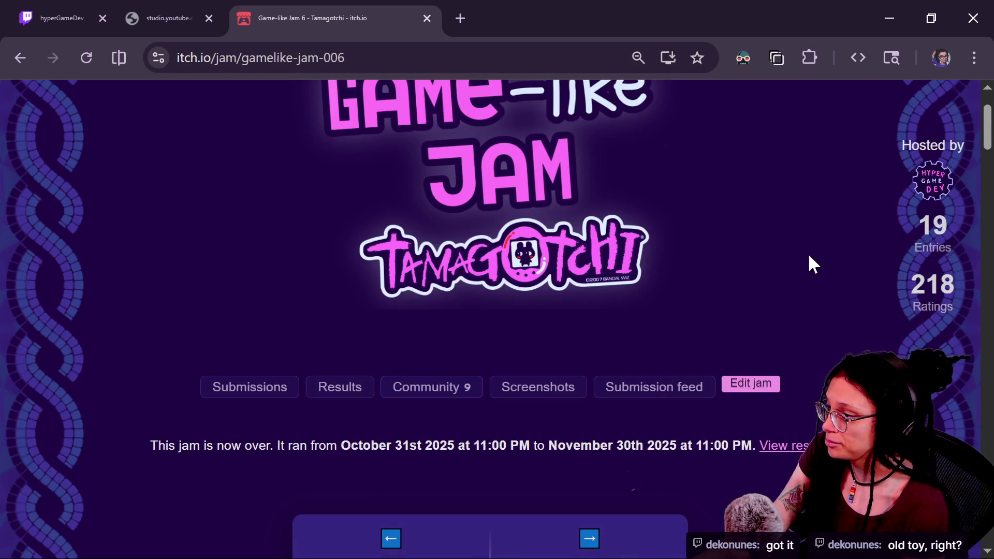
scroll(812, 264, up, 3)
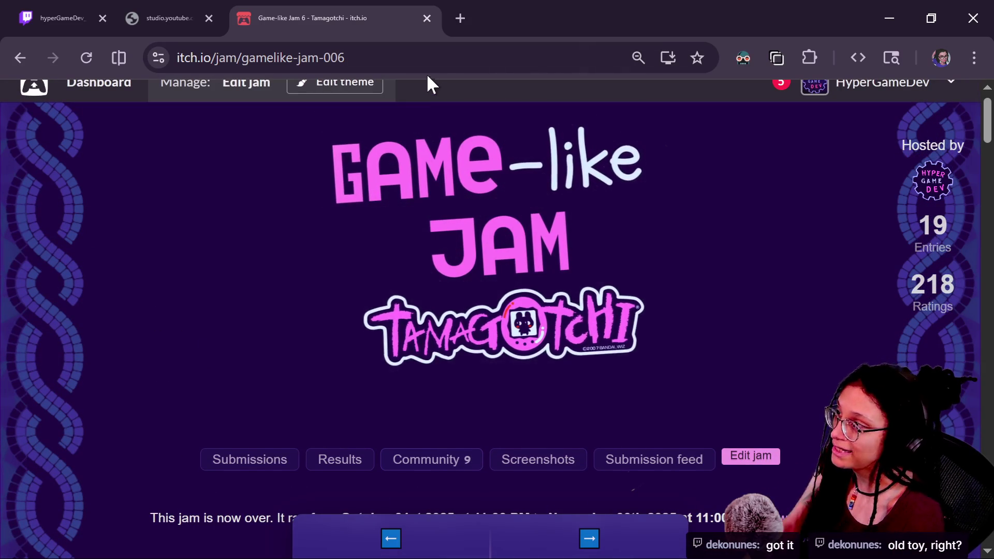
Paste the jam page link into both the Twitch and YouTube live chats
click(171, 18)
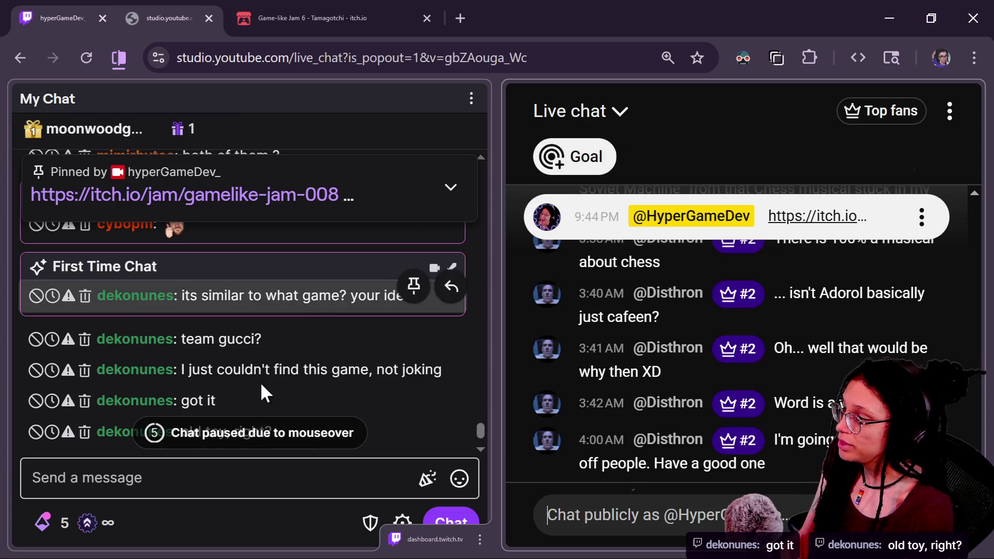
click(287, 471)
text(https://itch.io/jam/gamelike-jam-006)
key(Return)
click(697, 510)
text(https://itch.io/jam/gamelike-jam-006)
key(Return)
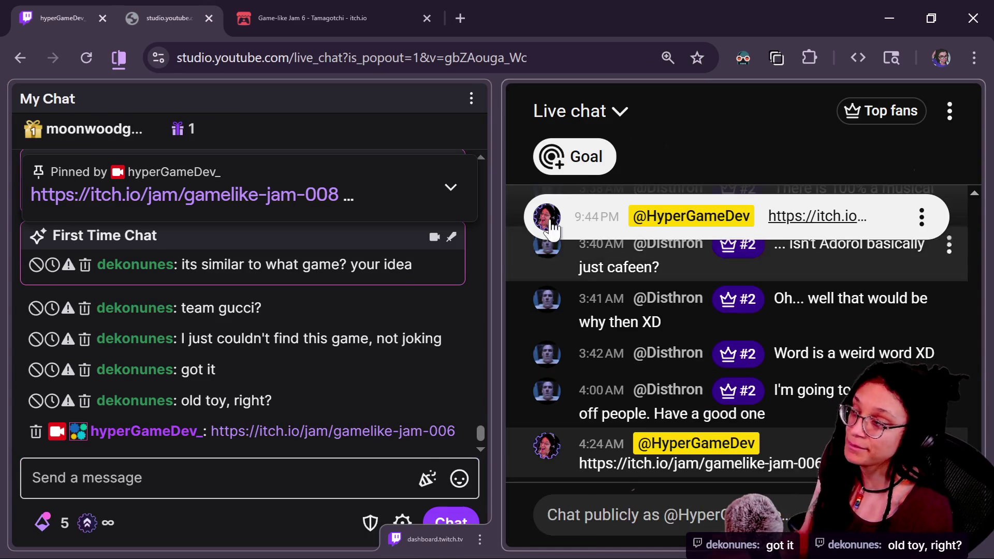
click(311, 18)
scroll(744, 325, down, 10)
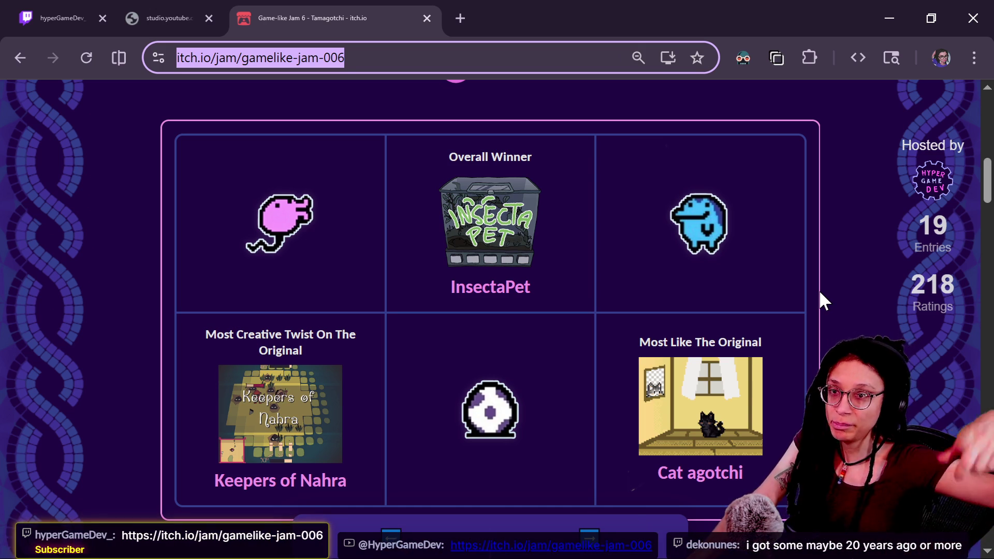
Dismiss the casting prompt and expand the jam's theme-game section
click(820, 292)
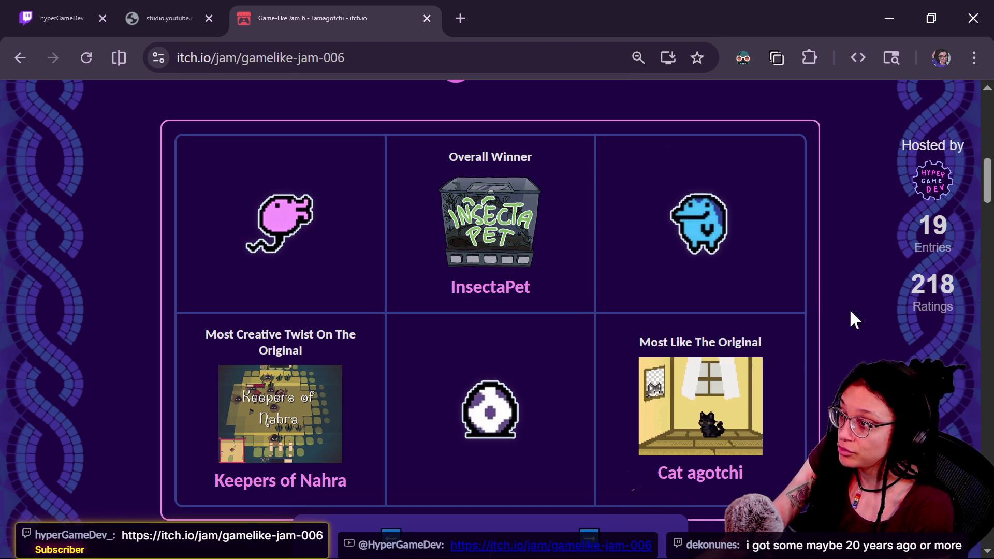
right_click(870, 223)
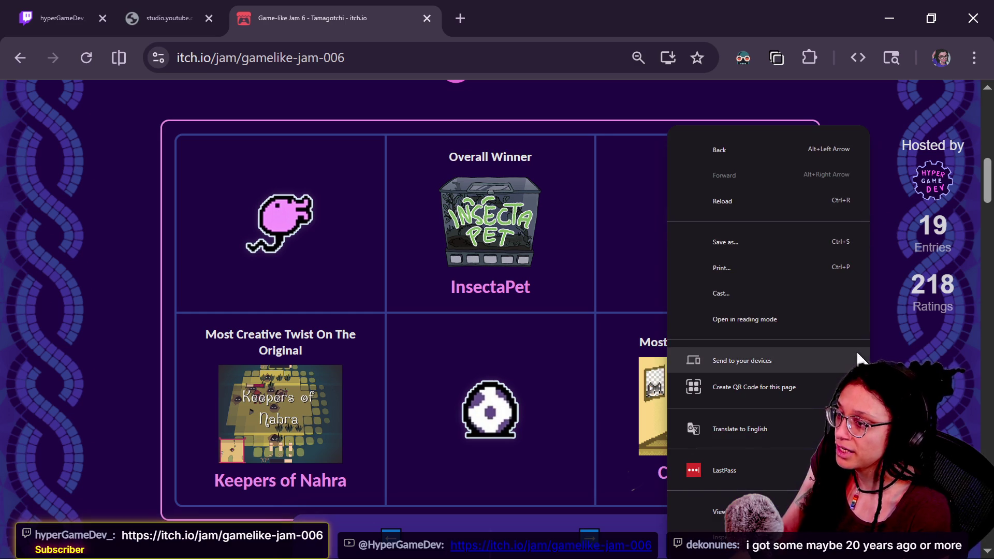
key(Escape)
scroll(756, 321, down, 10)
scroll(756, 315, down, 15)
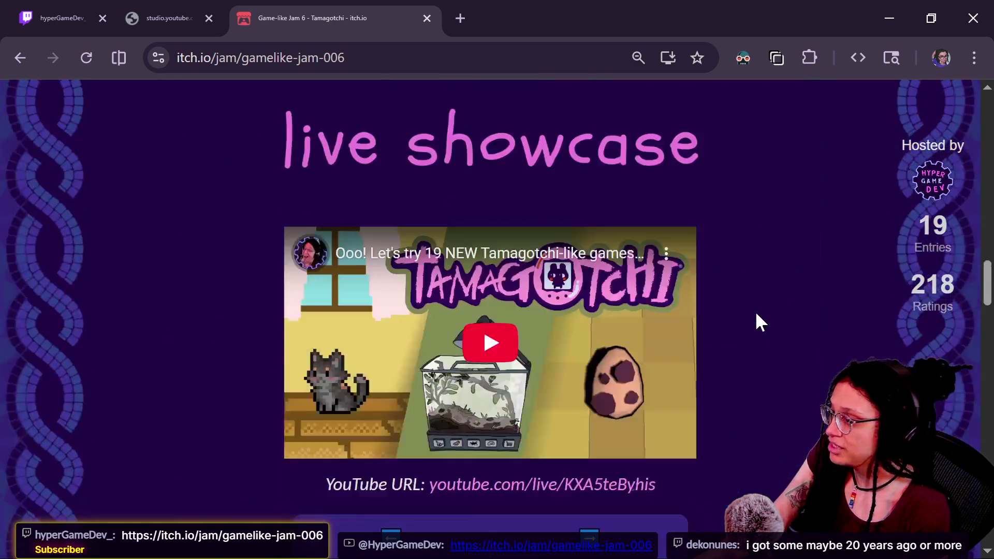
scroll(756, 315, down, 3)
scroll(756, 316, down, 5)
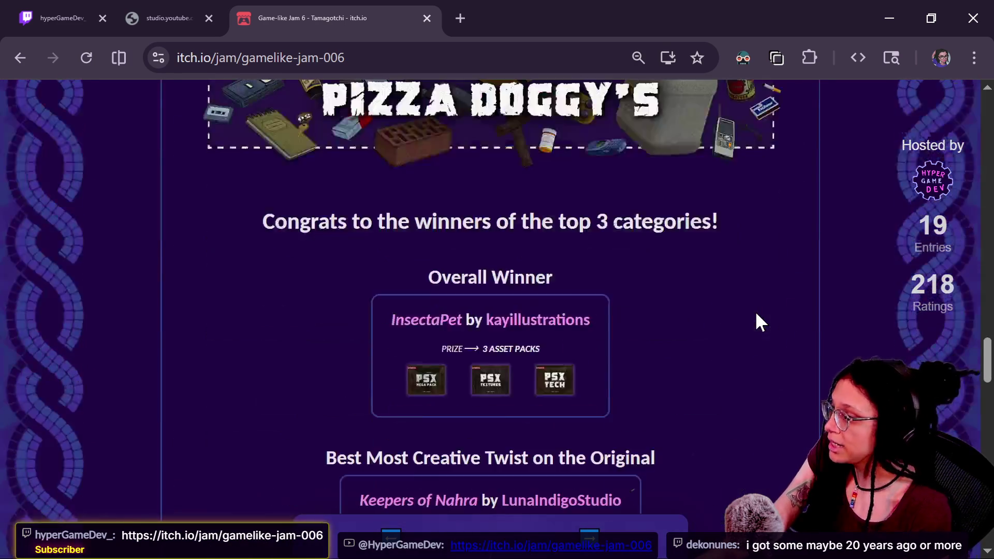
scroll(756, 316, up, 20)
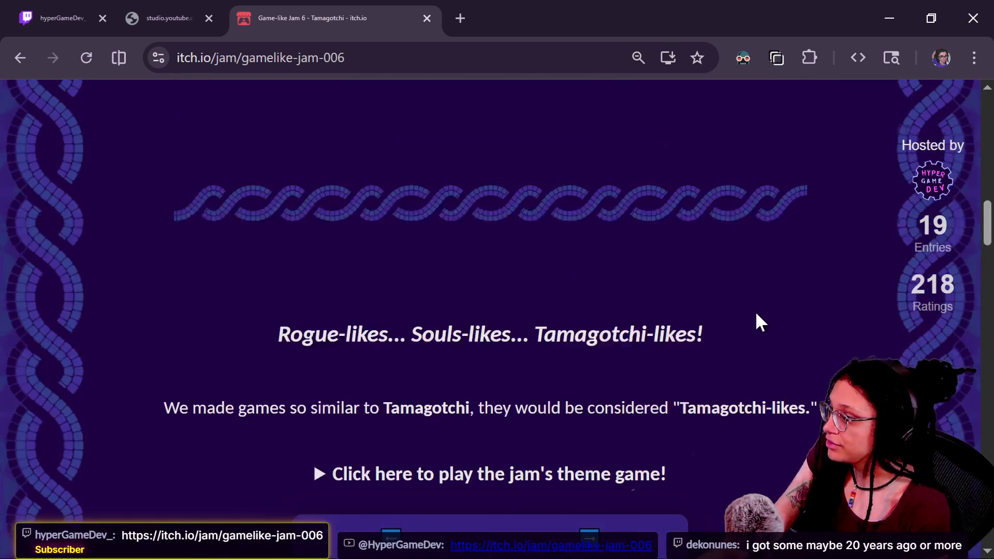
scroll(345, 215, down, 2)
click(318, 385)
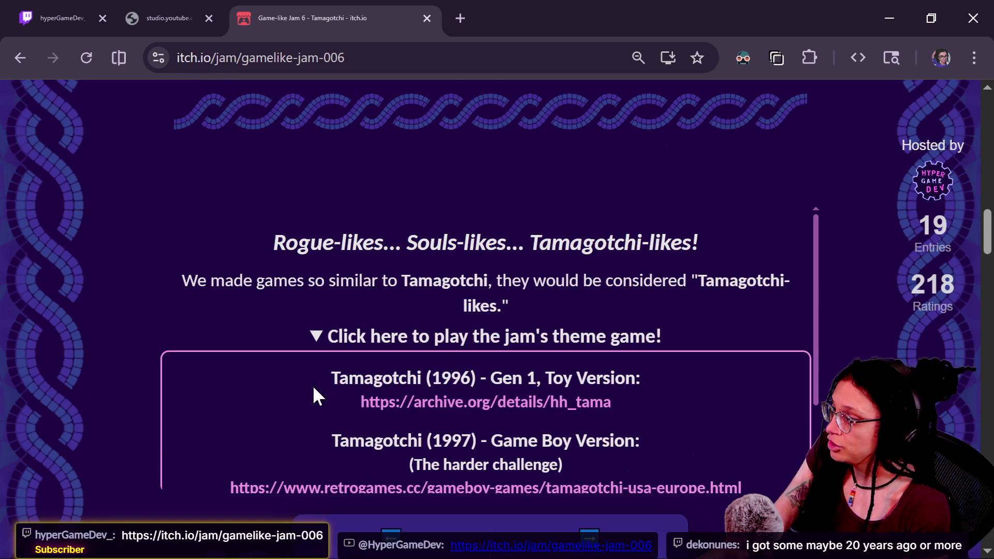
Open the 1996 Tamagotchi archive.org link in a new tab
scroll(325, 382, down, 2)
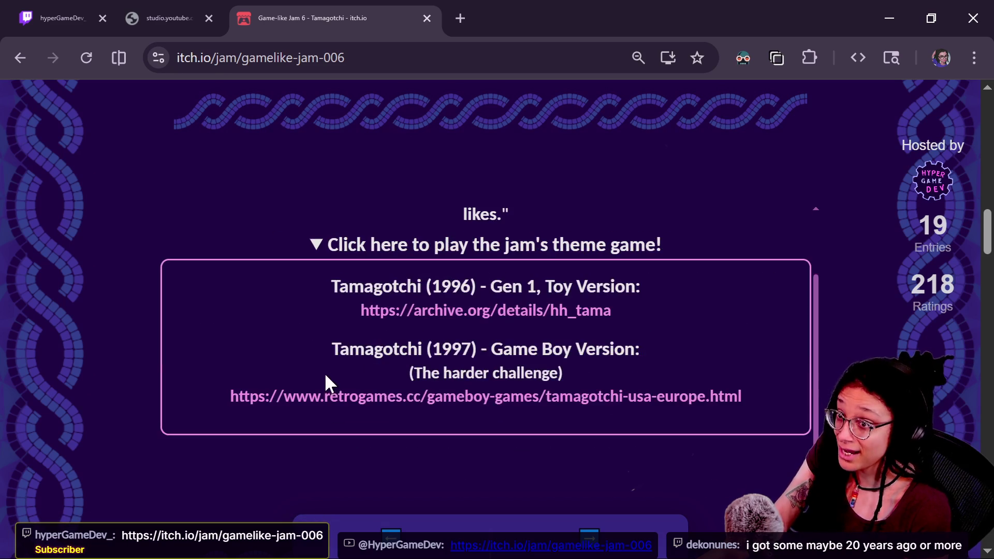
drag(318, 289, 701, 360)
mouse_move(318, 289)
mouse_down()
mouse_move(666, 306)
mouse_move(357, 272)
mouse_move(322, 278)
mouse_up()
double_click(323, 280)
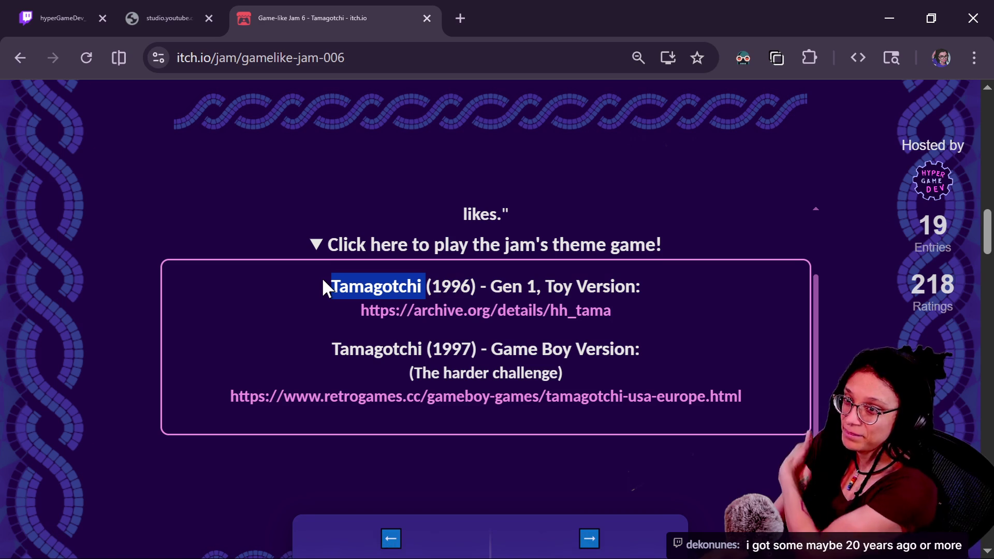
right_click(384, 306)
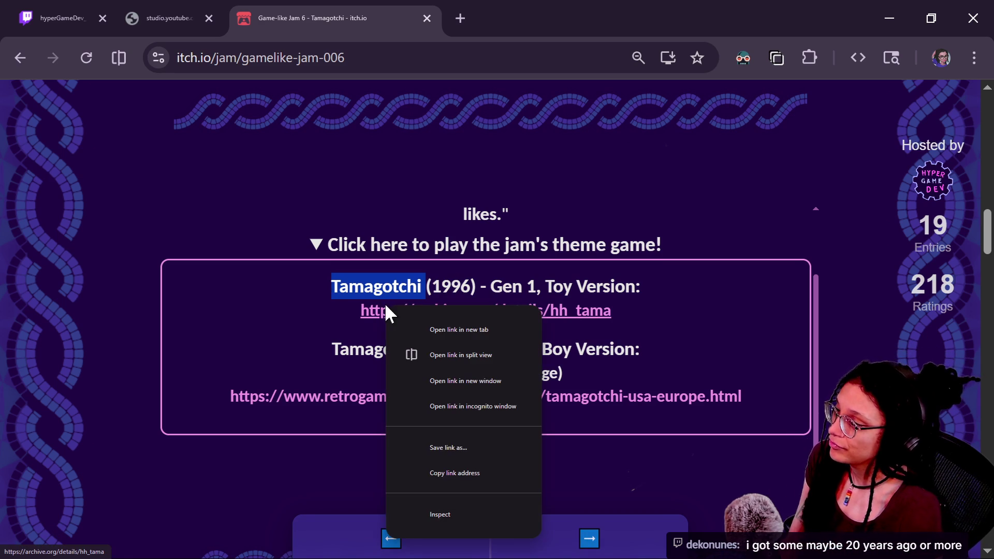
click(412, 323)
Start the 1996 Tamagotchi emulator and put the browser in fullscreen
click(471, 18)
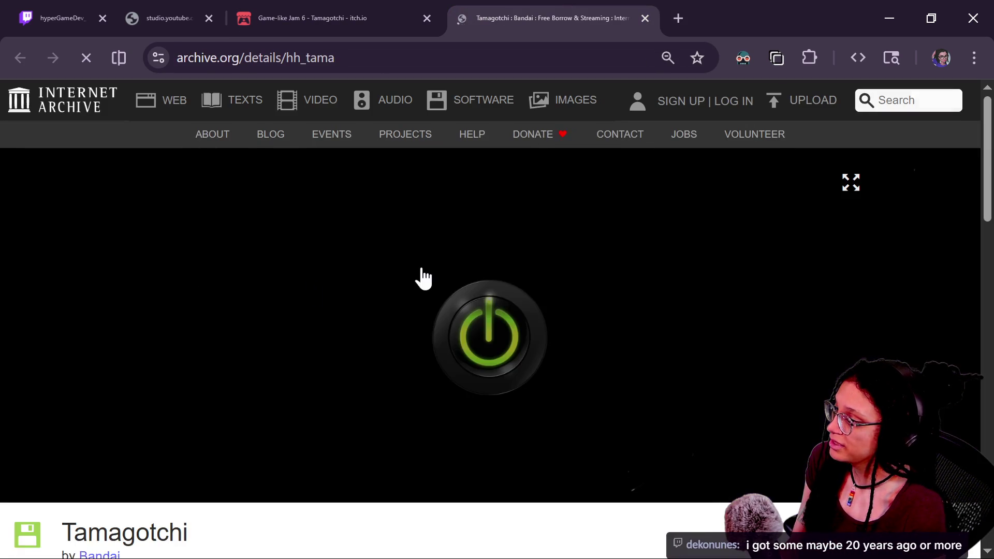
click(454, 342)
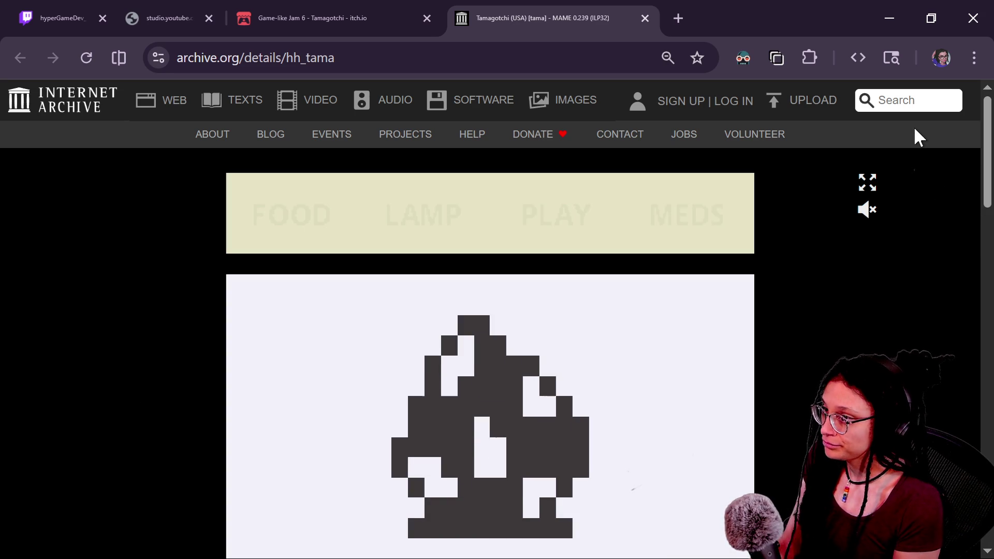
scroll(987, 180, down, 2)
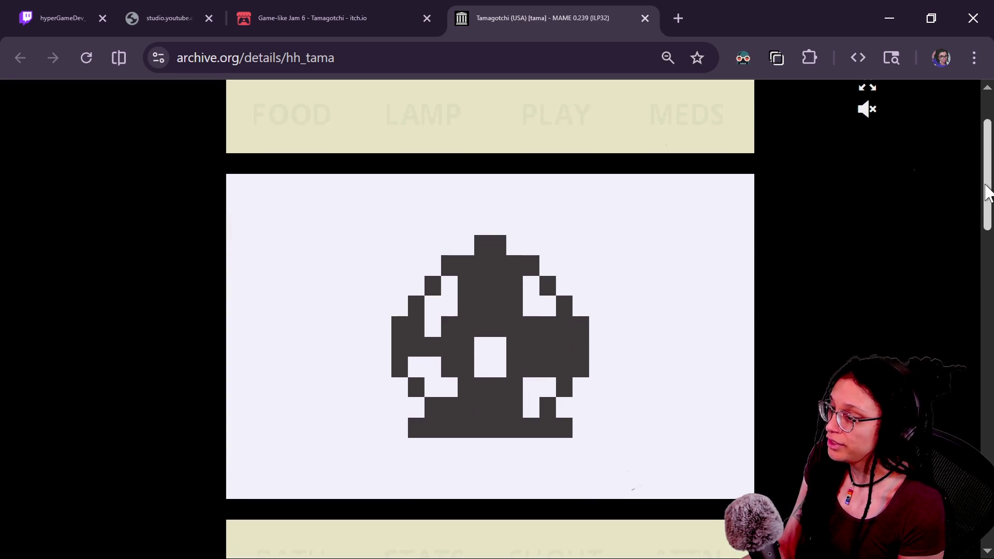
click(878, 99)
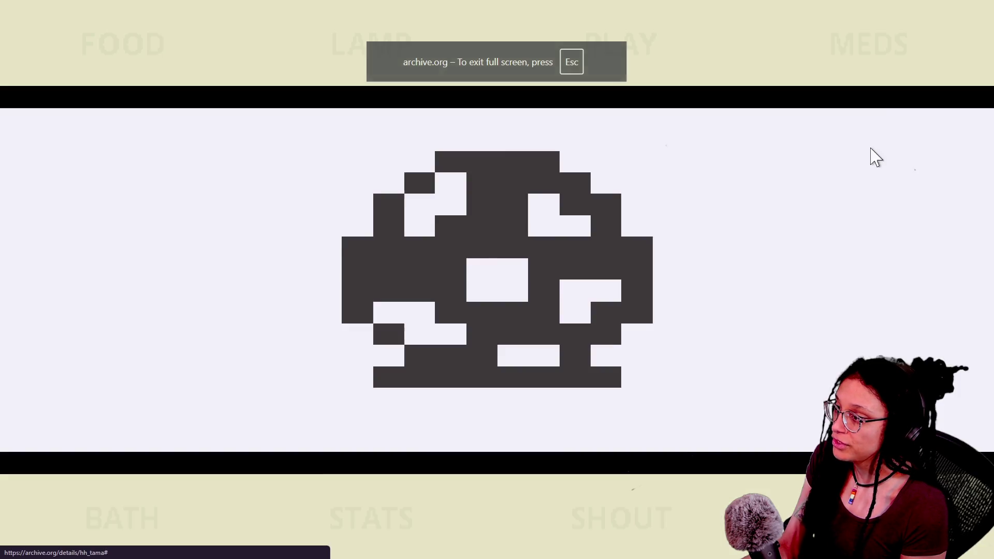
key(Escape)
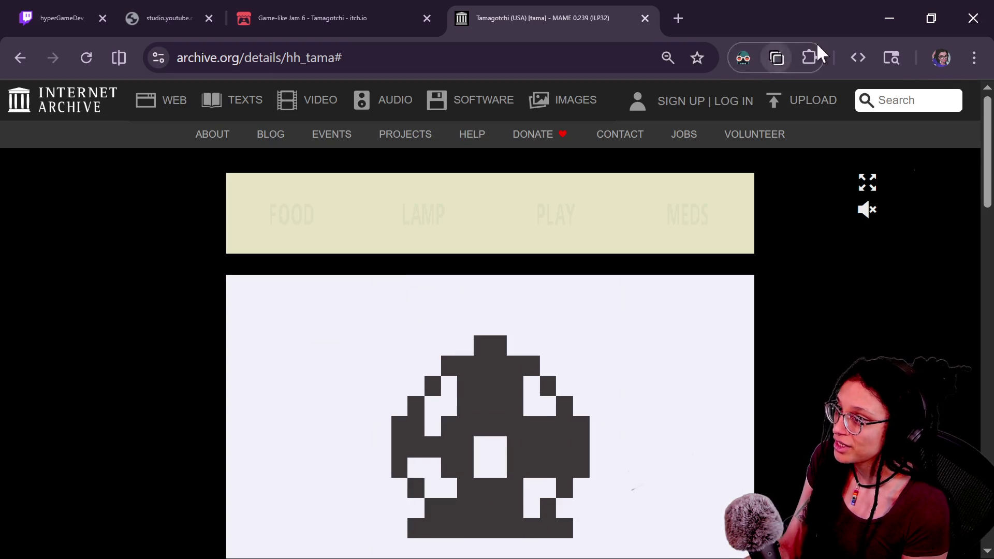
click(974, 58)
click(969, 474)
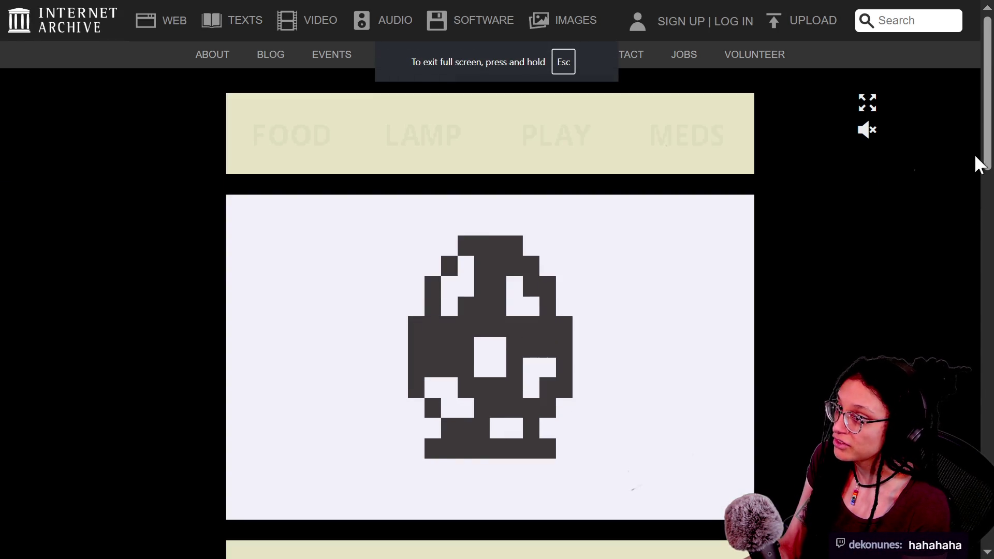
Toggle the MAME settings overlay and expand the item's two reviews
drag(985, 158, 987, 179)
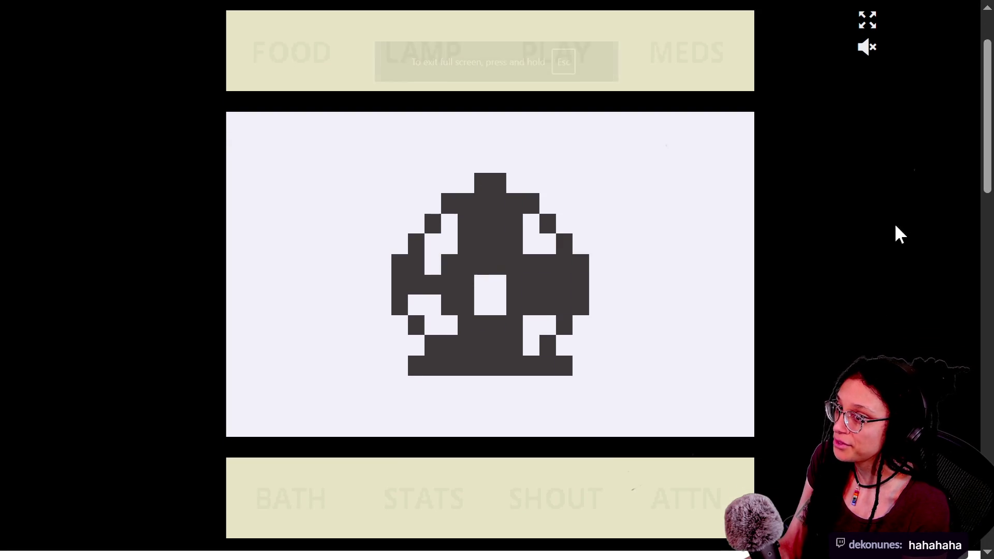
key(Tab)
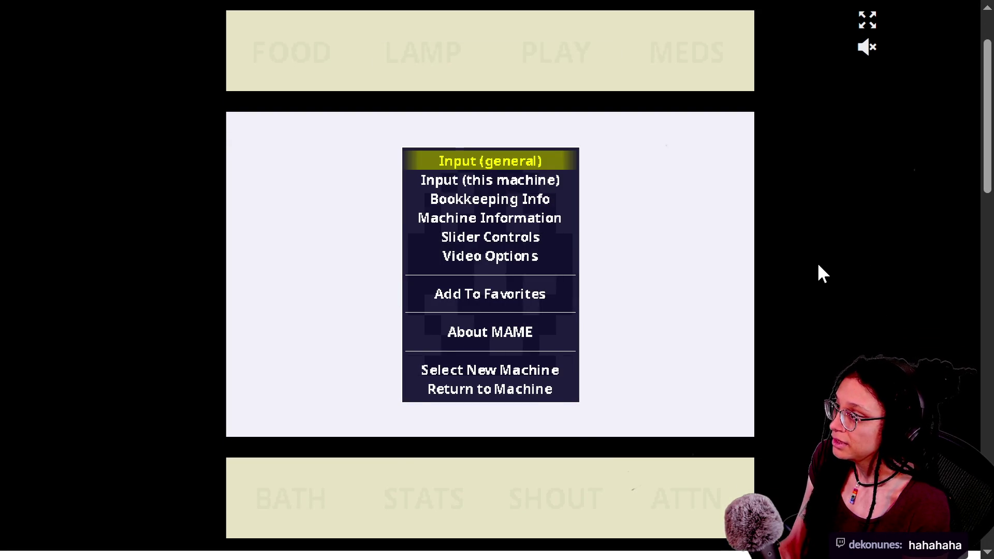
key(Tab)
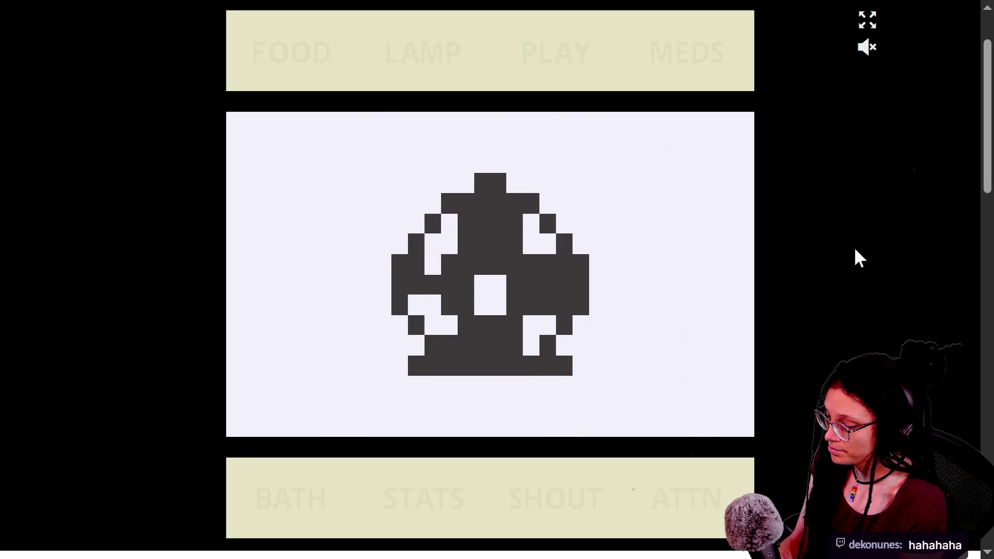
drag(987, 148, 986, 495)
click(254, 234)
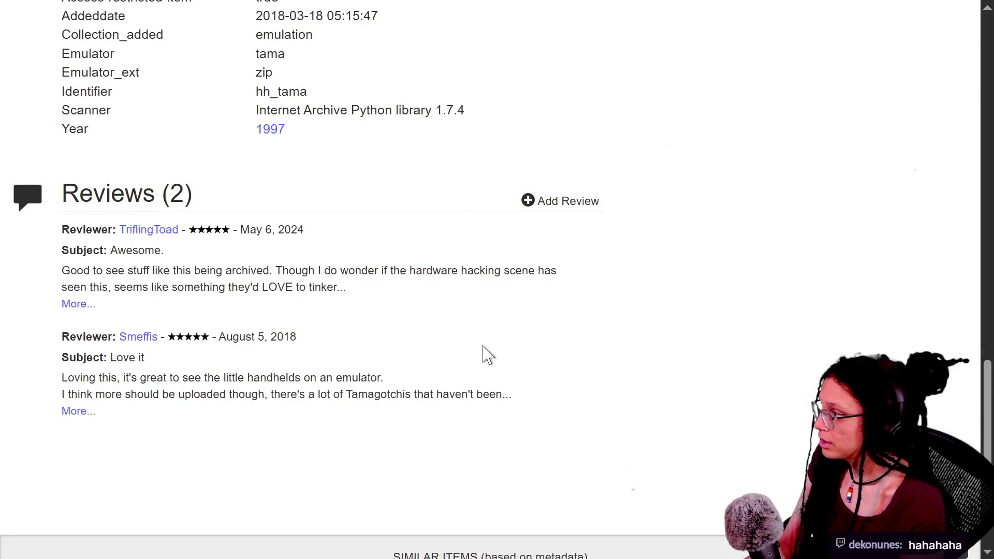
key(Home)
scroll(489, 361, down, 2)
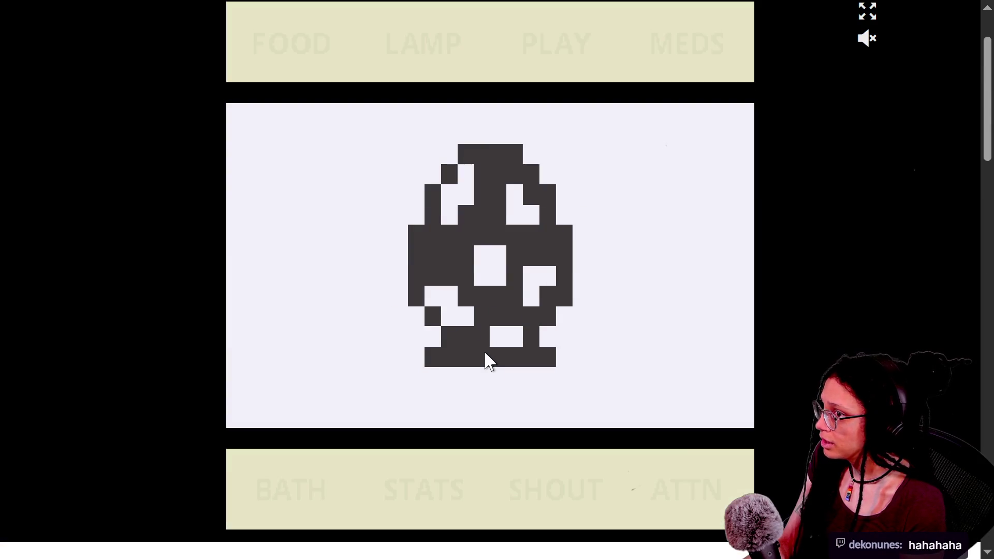
drag(989, 156, 989, 150)
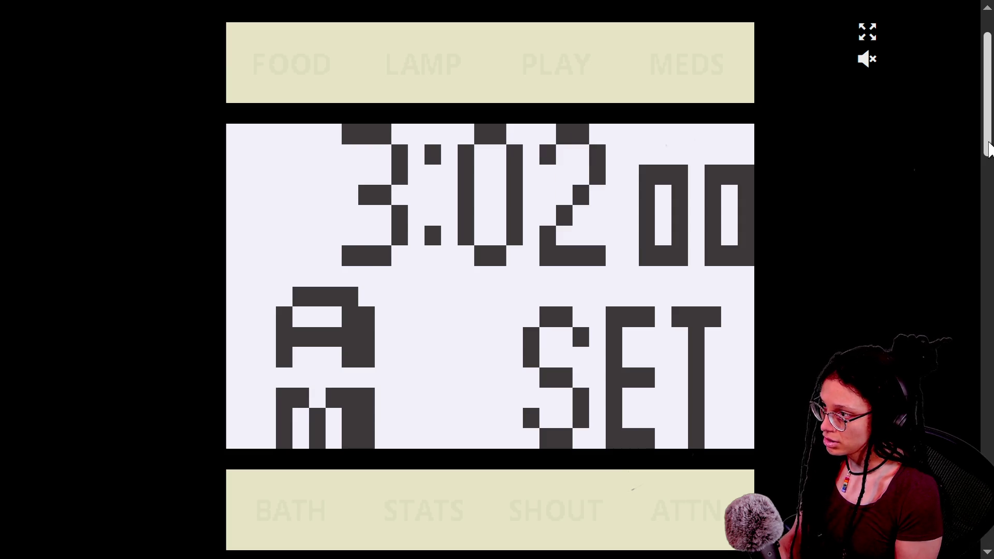
Set the clock to 5:04, start the pet, and detach the page into its own window
key(Up)
key(Up)
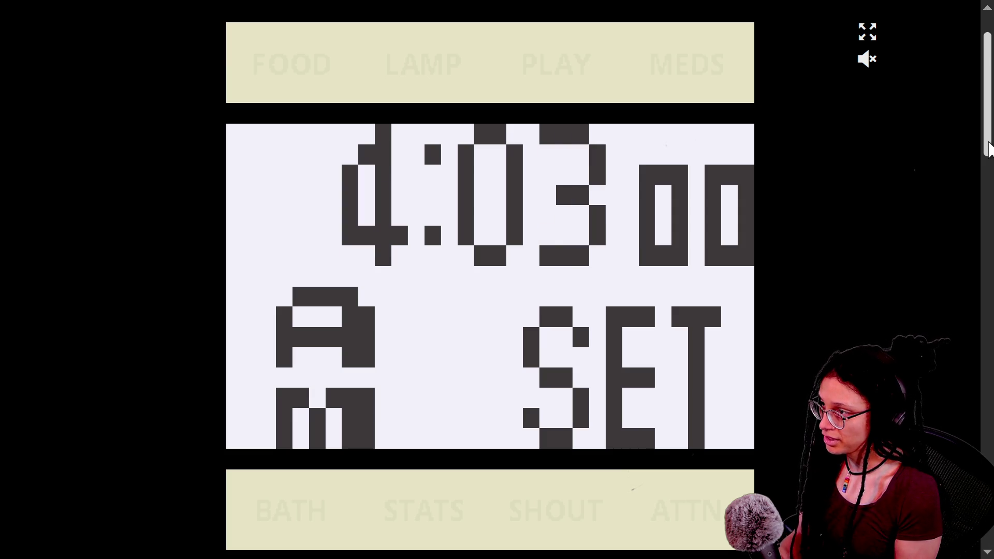
key(Right)
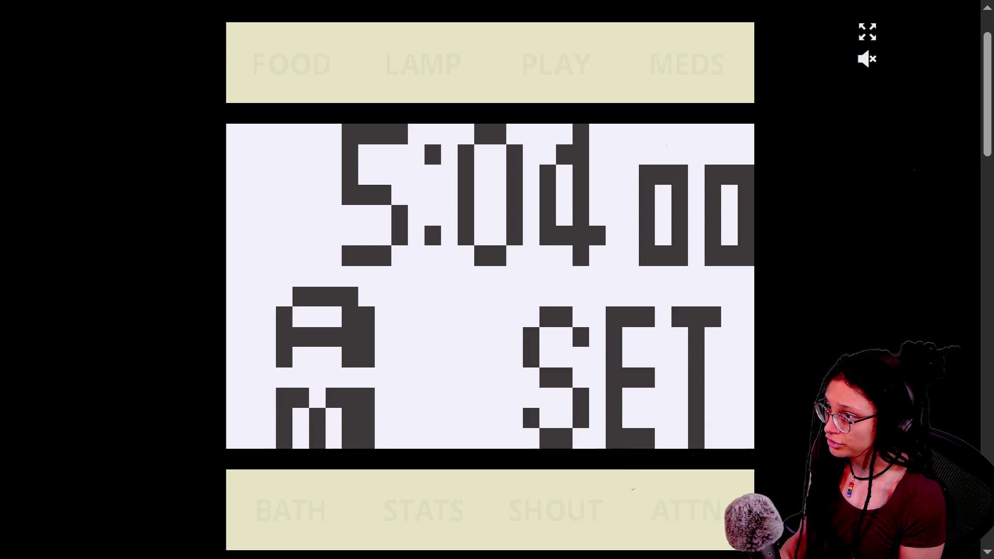
click(646, 264)
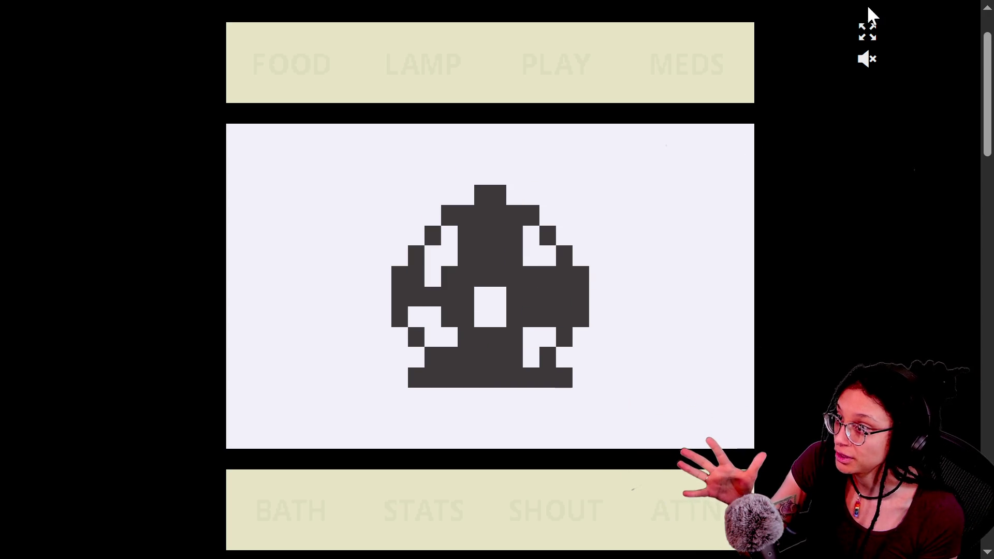
click(867, 32)
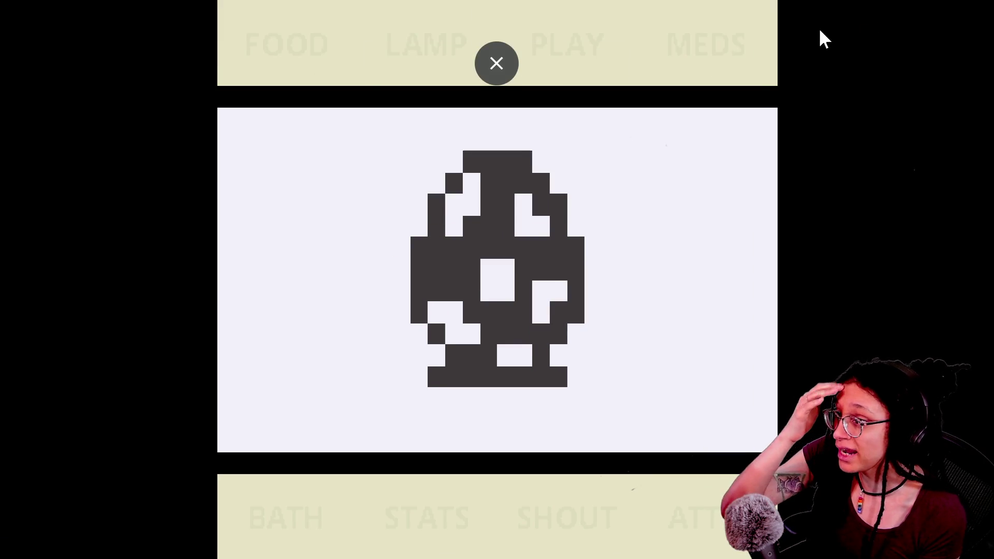
click(495, 62)
mouse_move(629, 18)
mouse_down()
mouse_move(739, 91)
mouse_move(993, 156)
mouse_up()
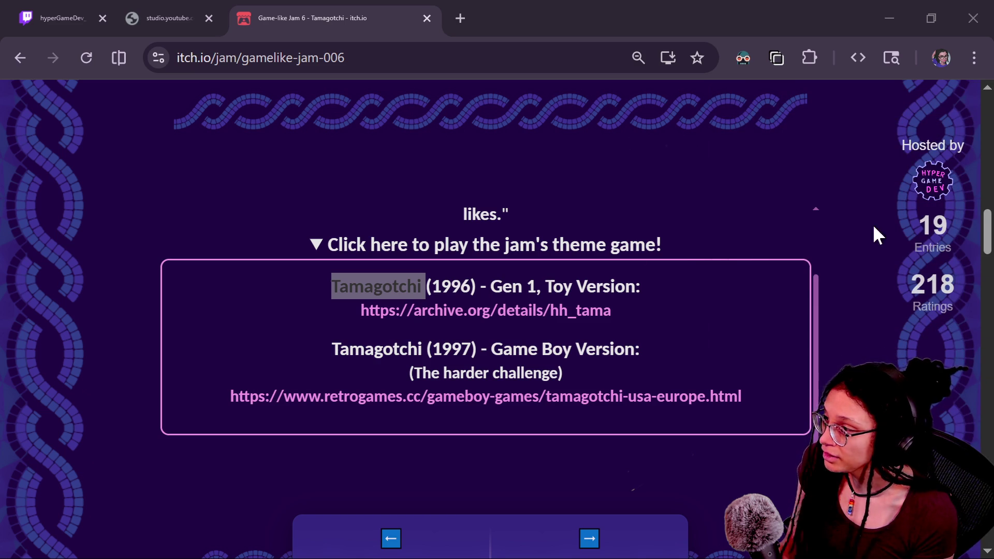
Open the Game Boy Tamagotchi on retrogames.cc and start loading it
click(470, 403)
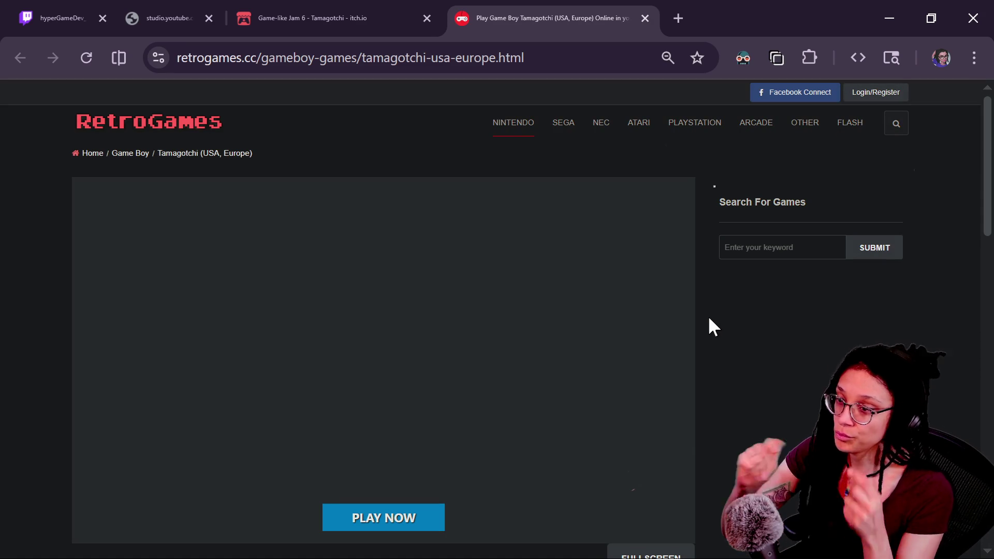
click(521, 67)
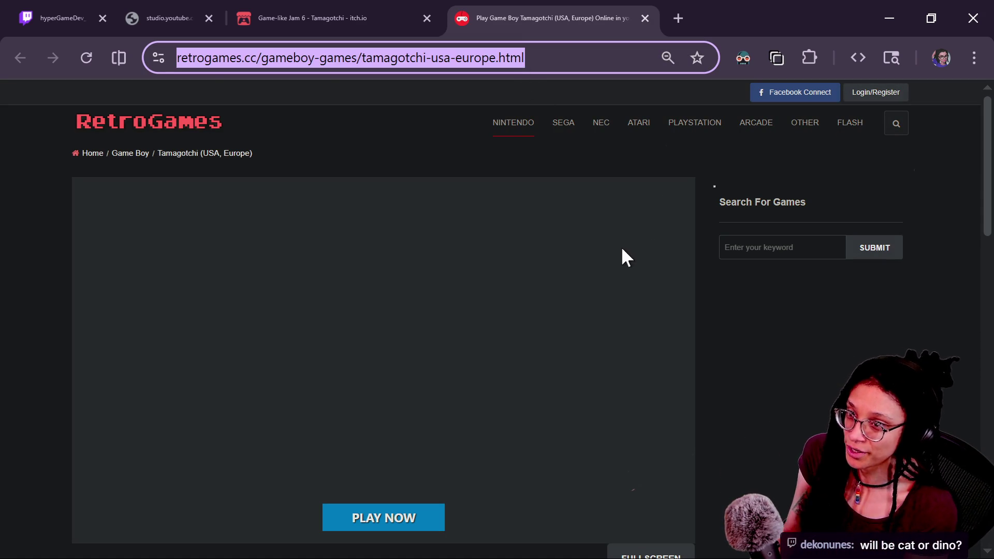
click(418, 520)
scroll(765, 458, down, 1)
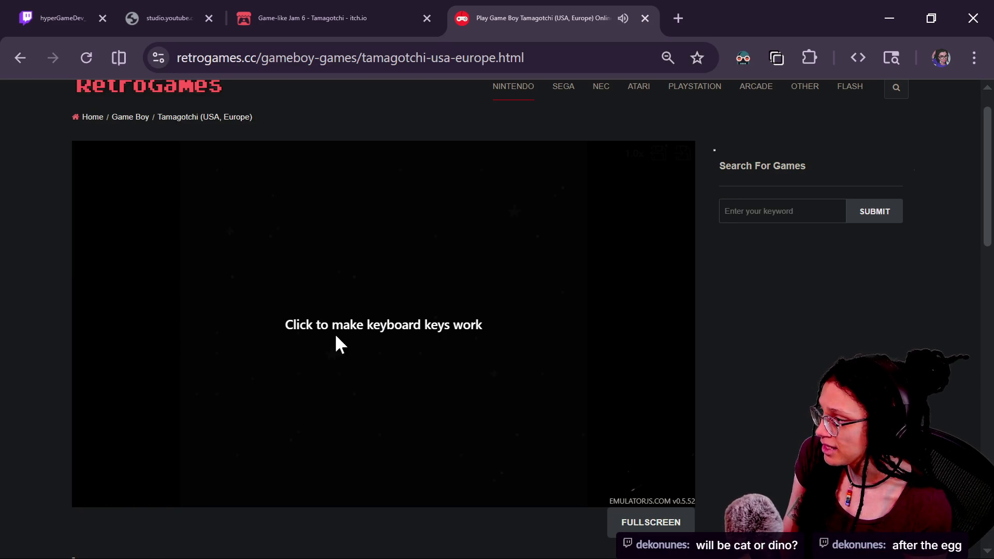
Mute the game's tab and choose CONTINUE on the title screen
right_click(588, 26)
click(647, 241)
click(370, 357)
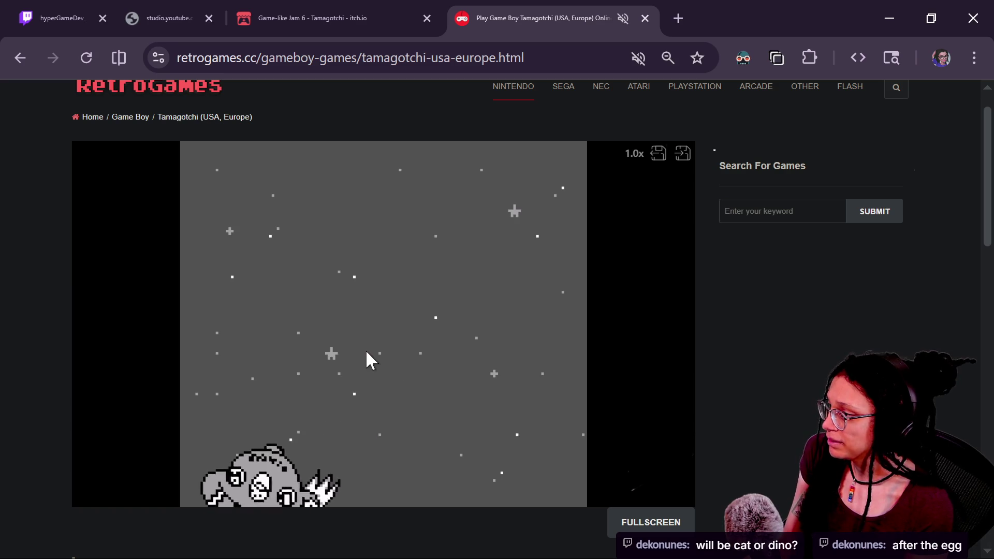
key(Return)
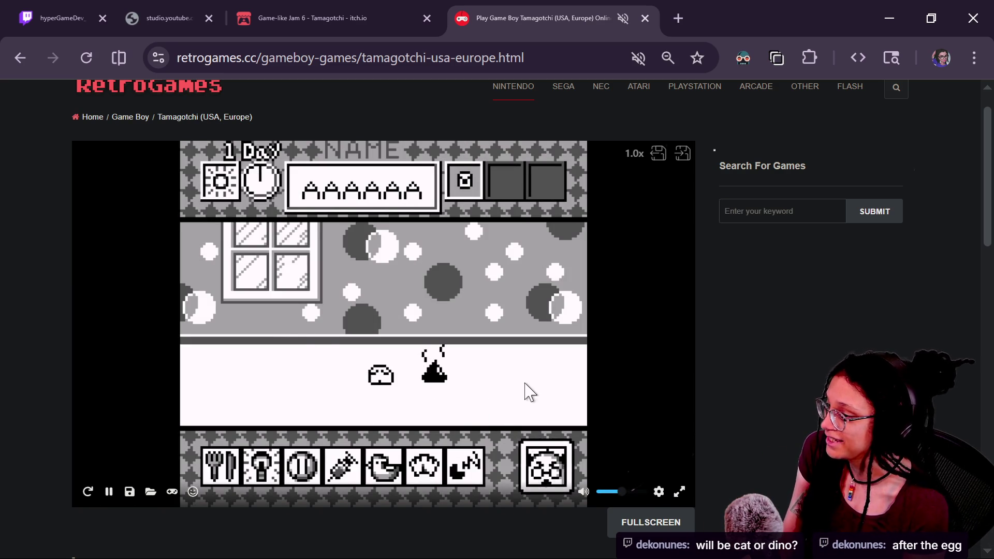
key(Left)
key(Left)
key(Left)
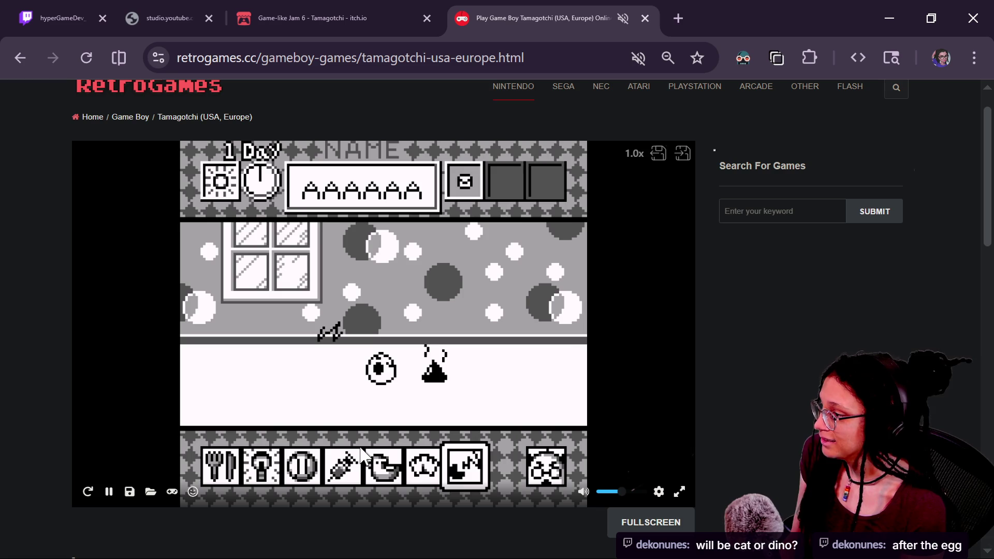
click(150, 493)
Open the discipline icon and choose Praise for the pet
key(Escape)
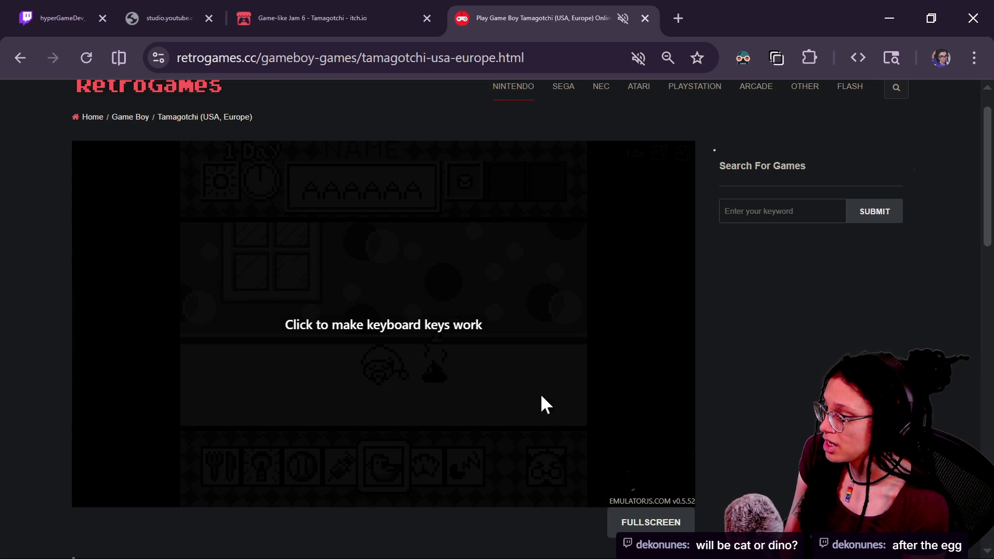
click(541, 396)
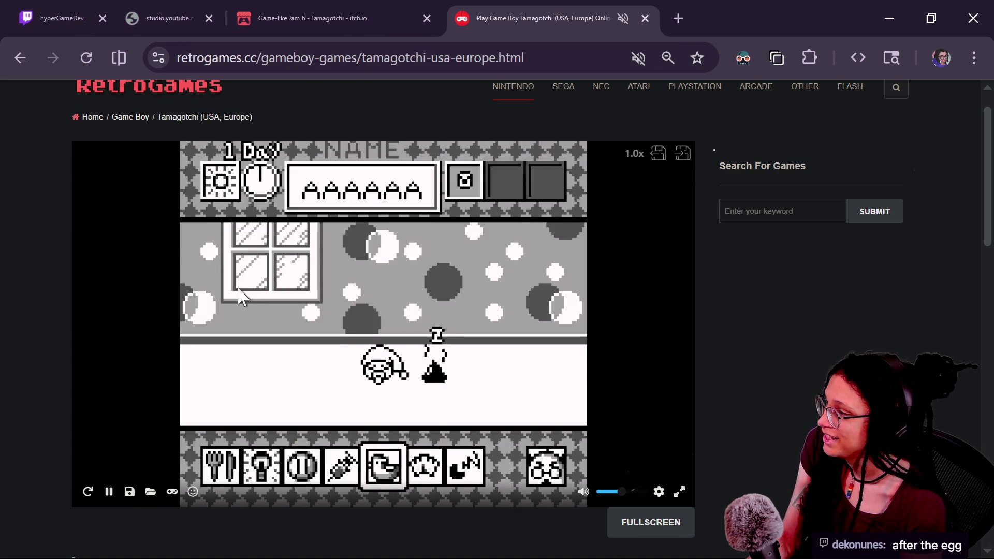
key(Right)
key(Right)
key(Left)
key(Left)
key(Left)
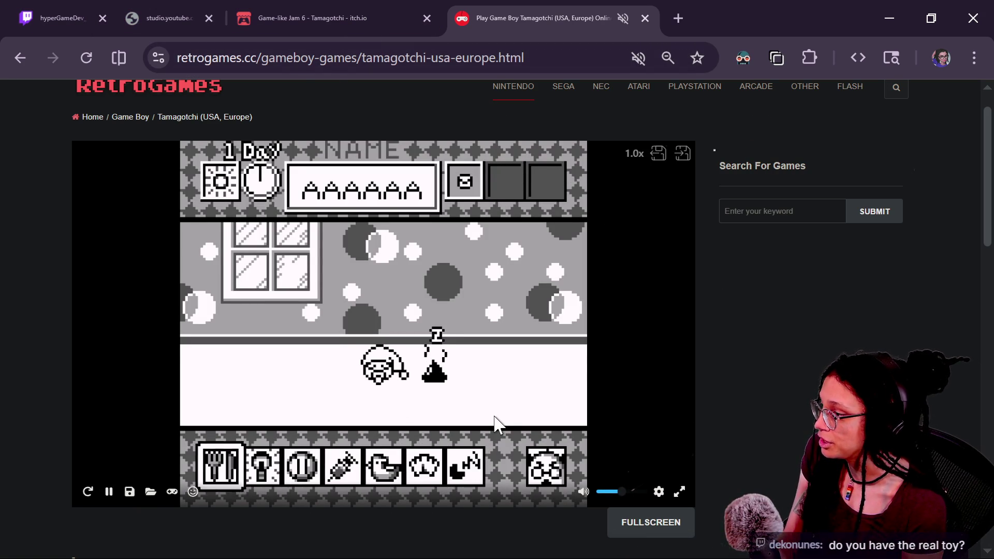
key(Right)
key(Right)
key(Right)
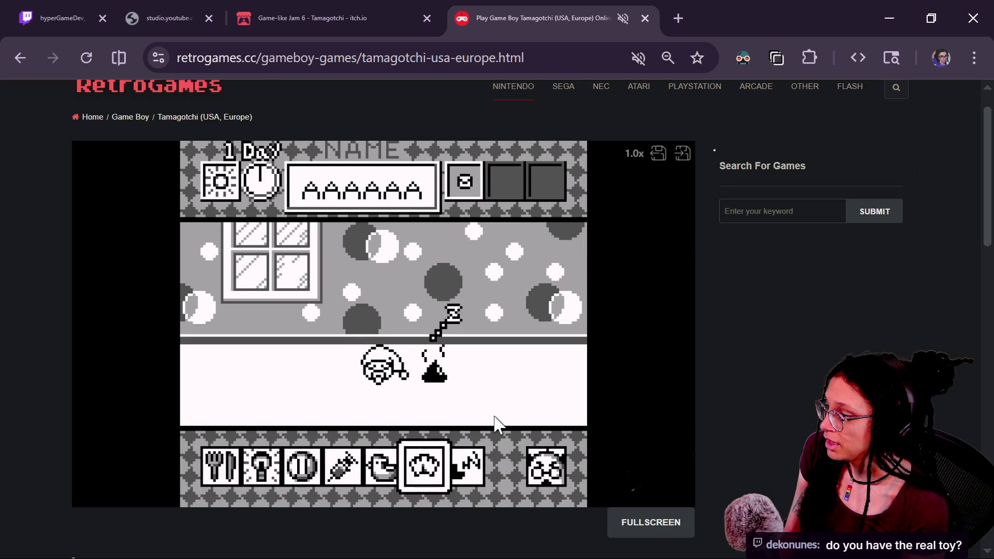
key(Right)
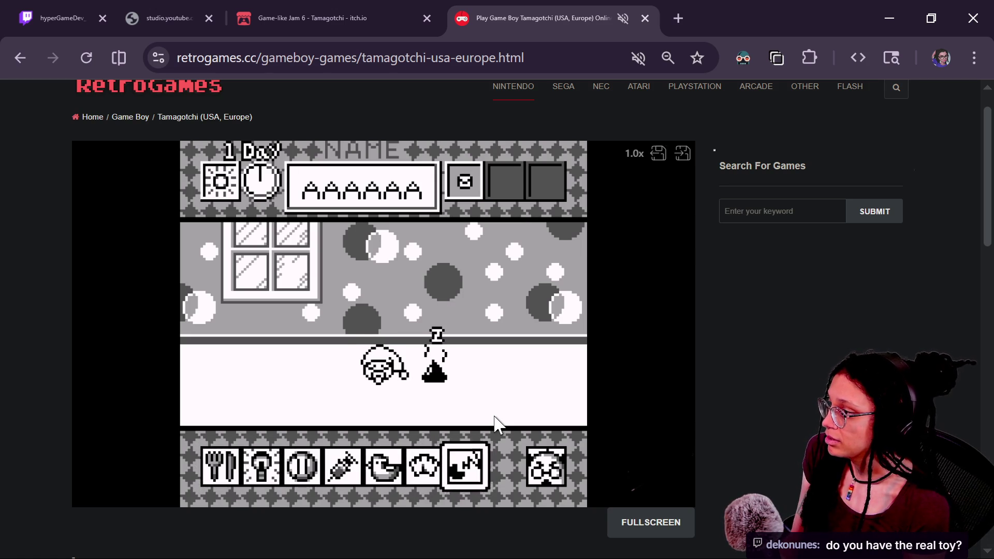
key(Right)
key(Right)
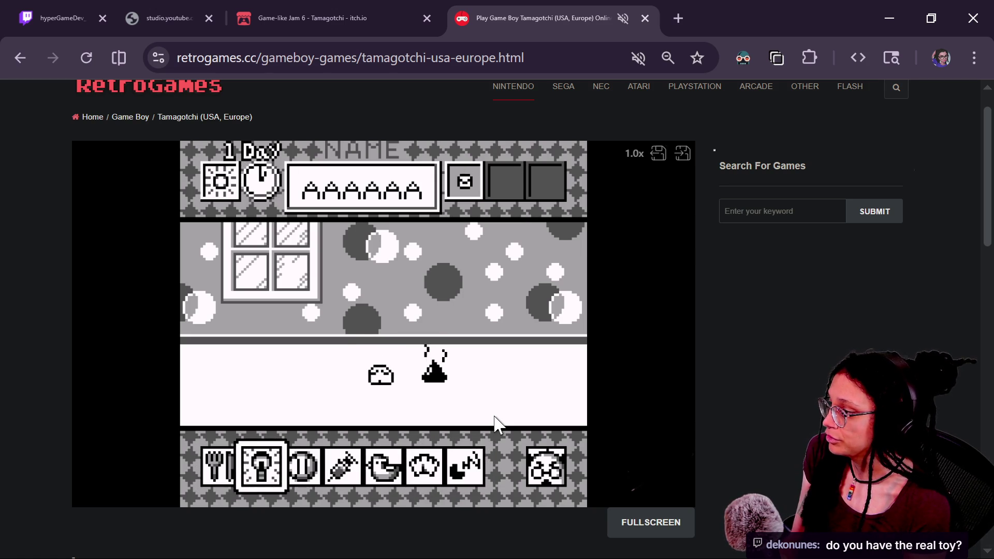
key(Right)
key(Right)
key(Right)
key(x)
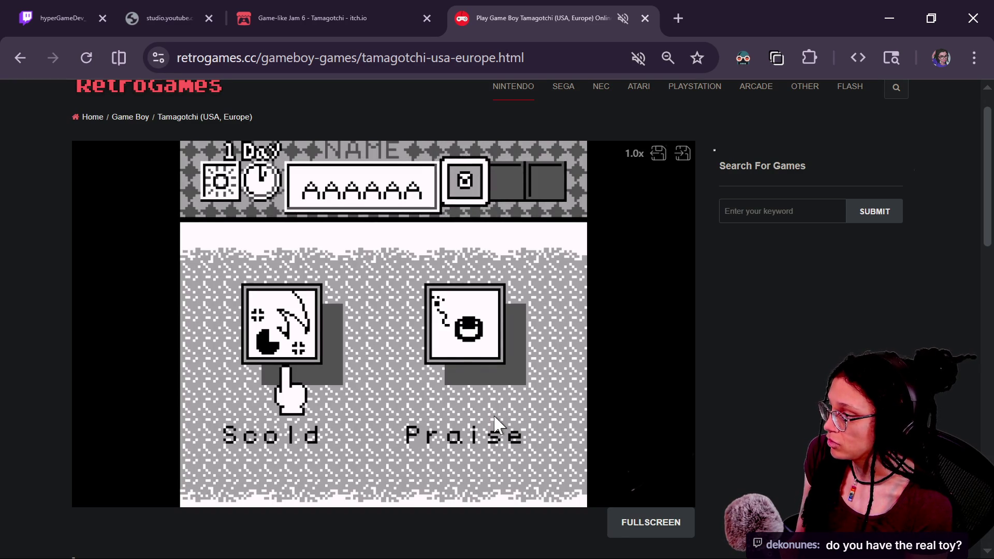
key(Right)
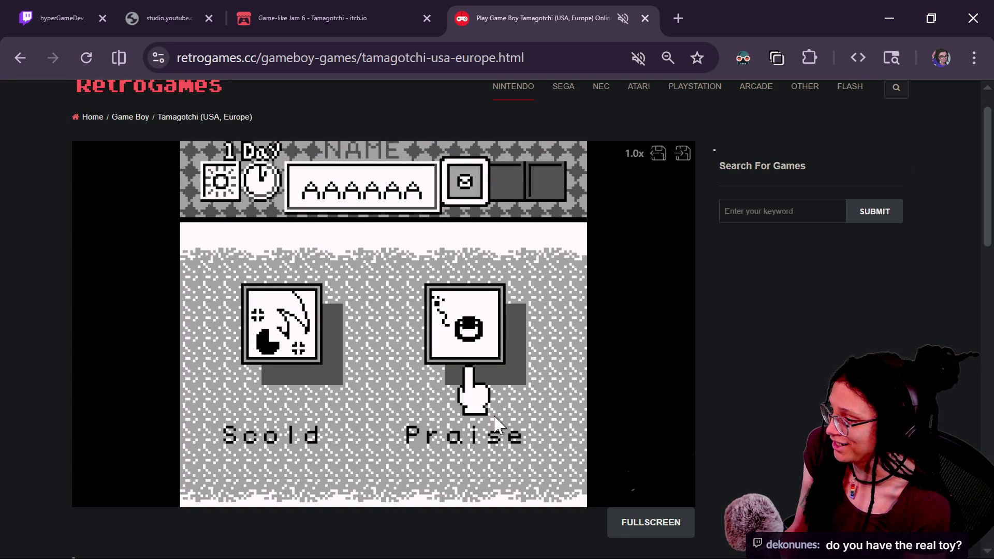
key(Left)
key(Right)
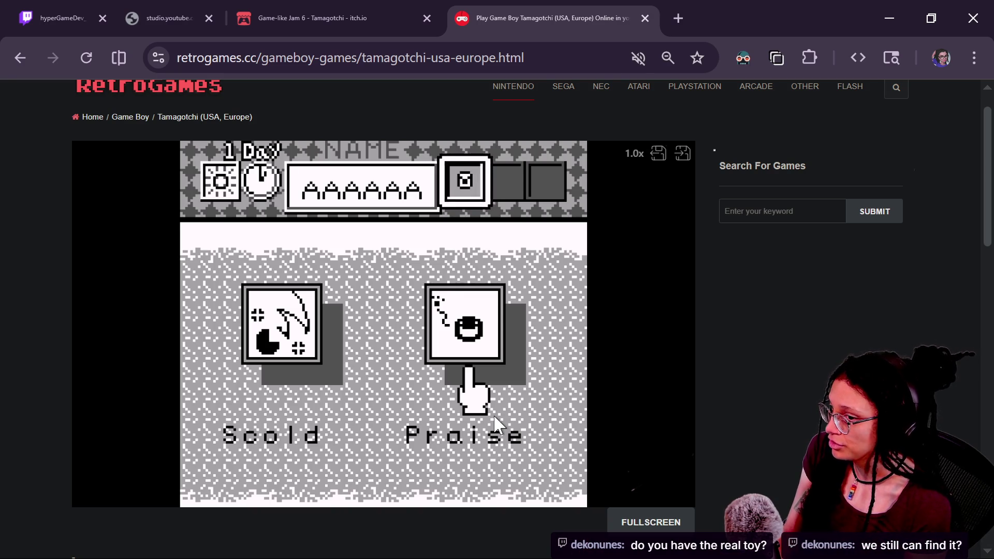
key(z)
Move to the far-right laboratory icon and open the LABORATORY menu
key(Right)
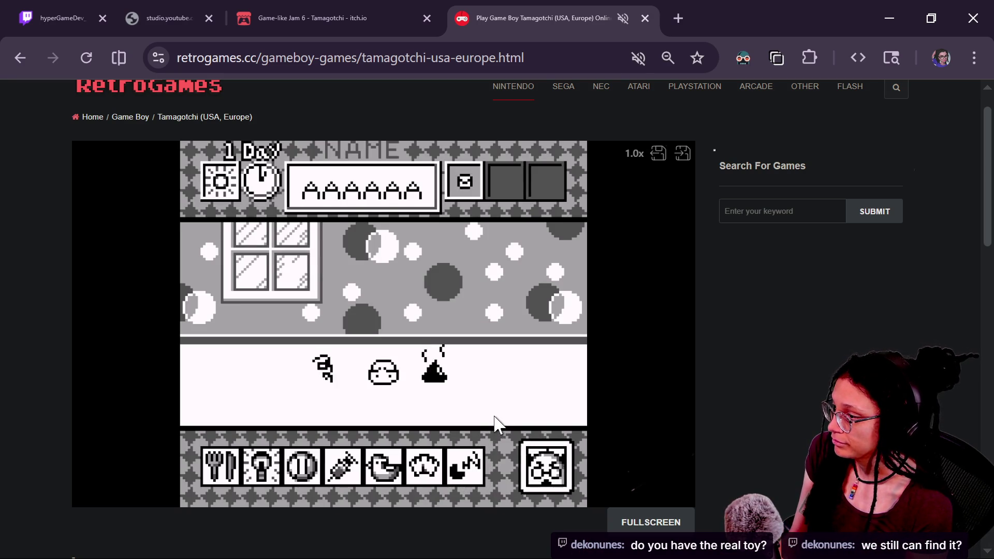
key(Right)
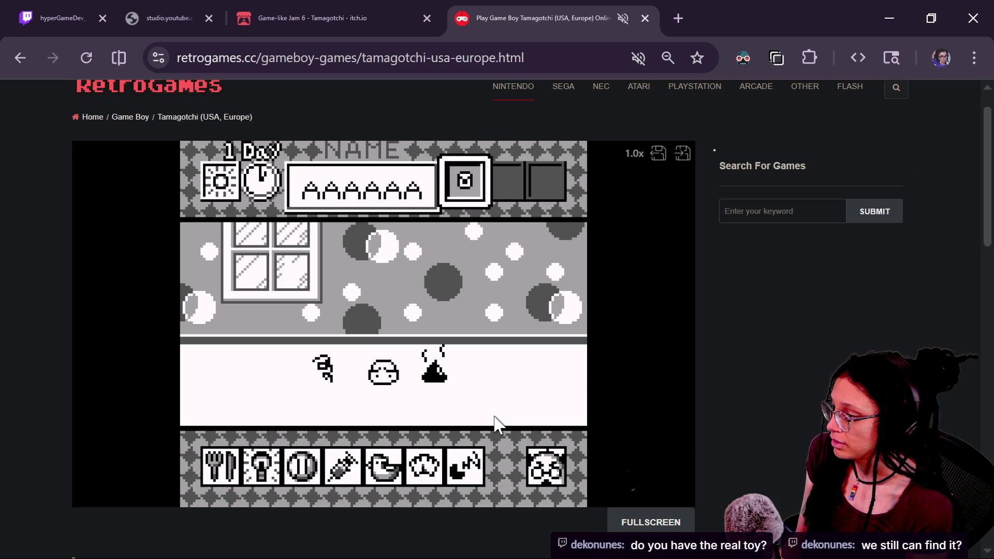
key(Right)
key(Right)
key(Right)
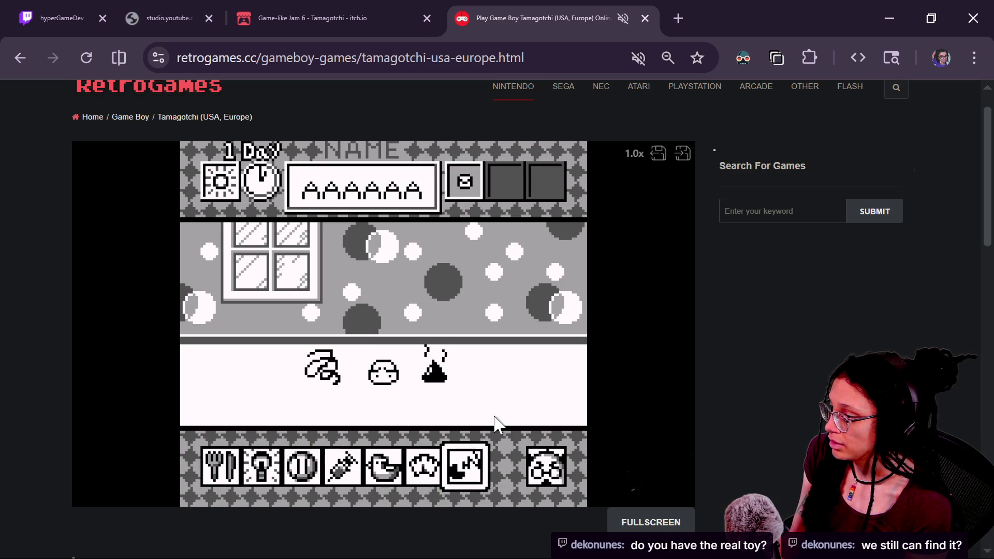
key(Right)
key(z)
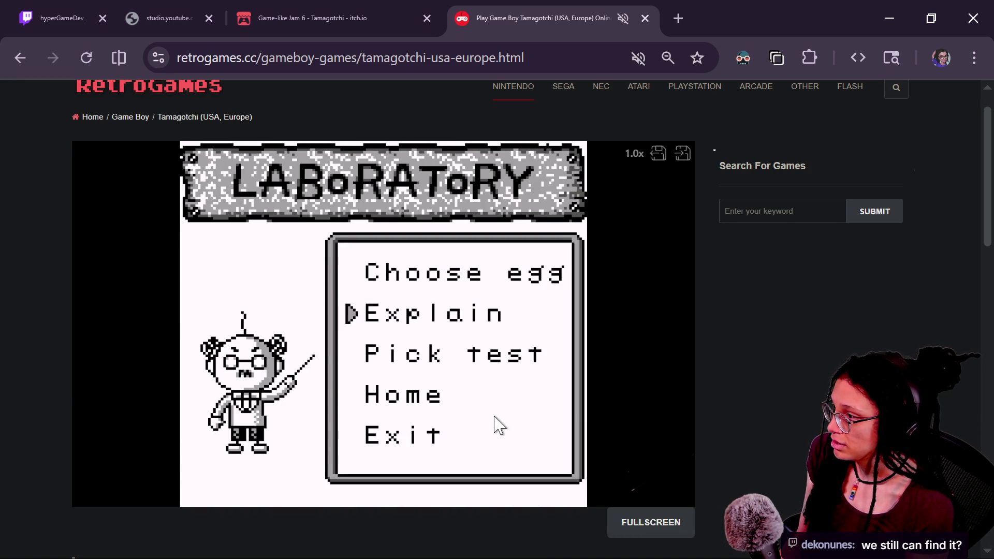
Choose the black egg via Choose egg and confirm its name as IIIIII
key(z)
key(Right)
key(Right)
key(z)
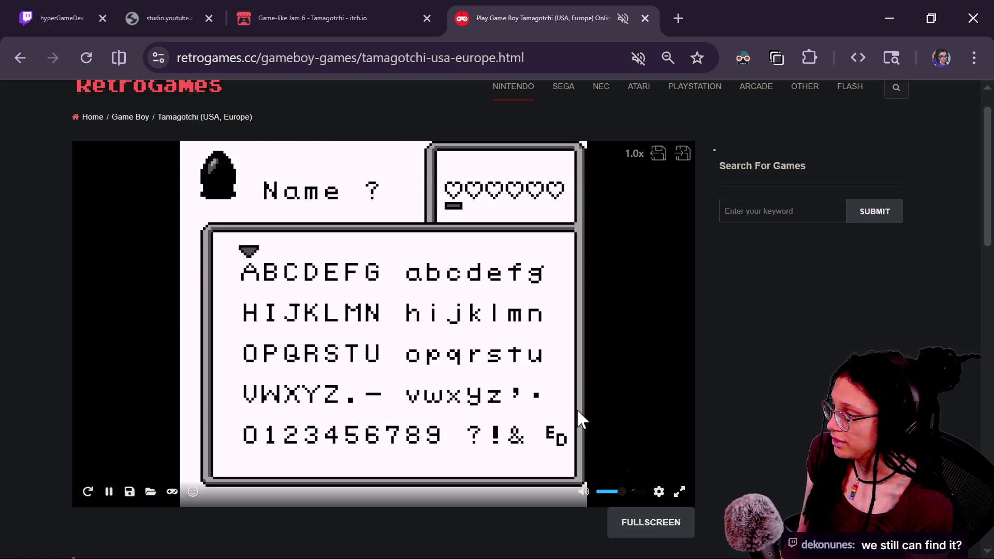
key(z)
key(z)
key(z)
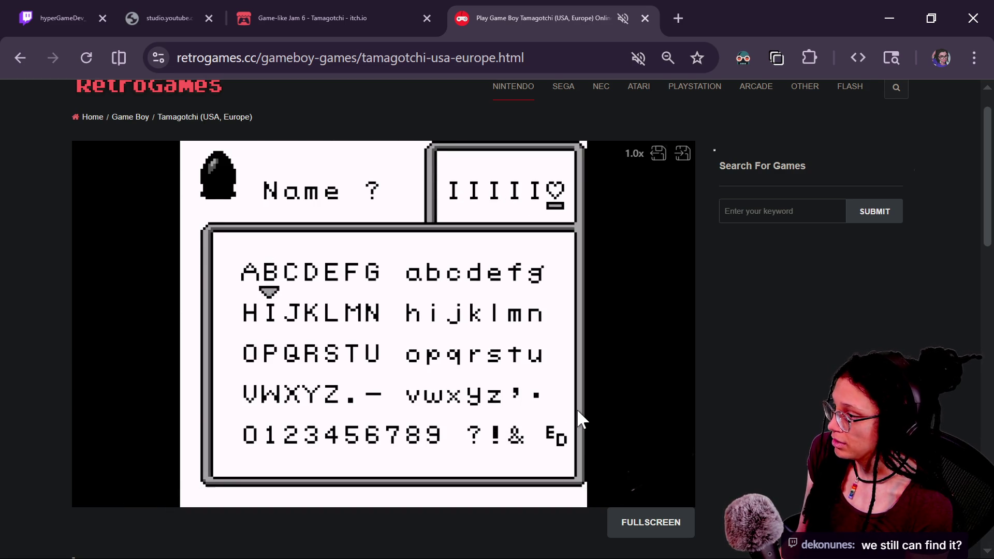
key(z)
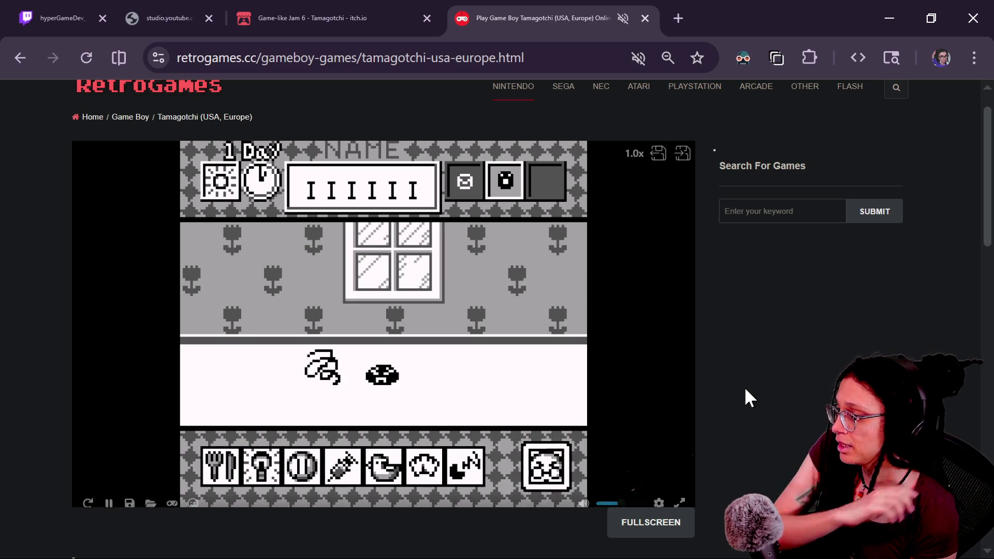
Feed the new pet Bread from the fork icon's food choices
key(Left)
key(Left)
key(Left)
key(Left)
key(Right)
key(Left)
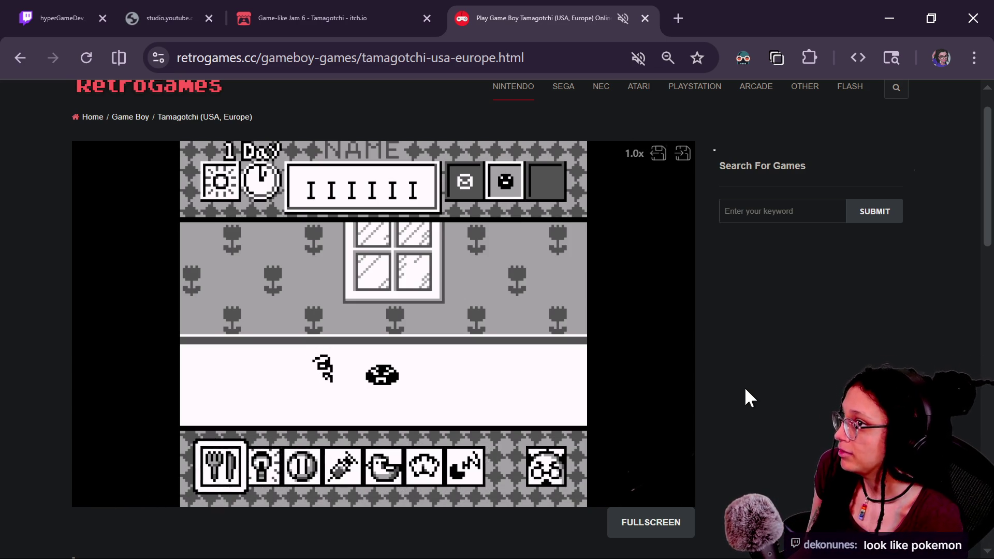
key(alt+Tab)
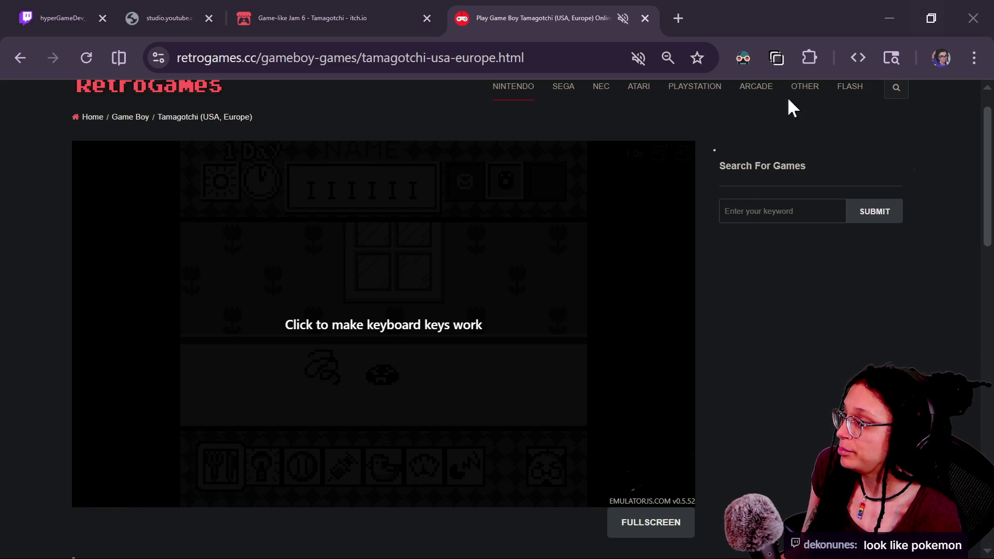
click(664, 248)
key(Right)
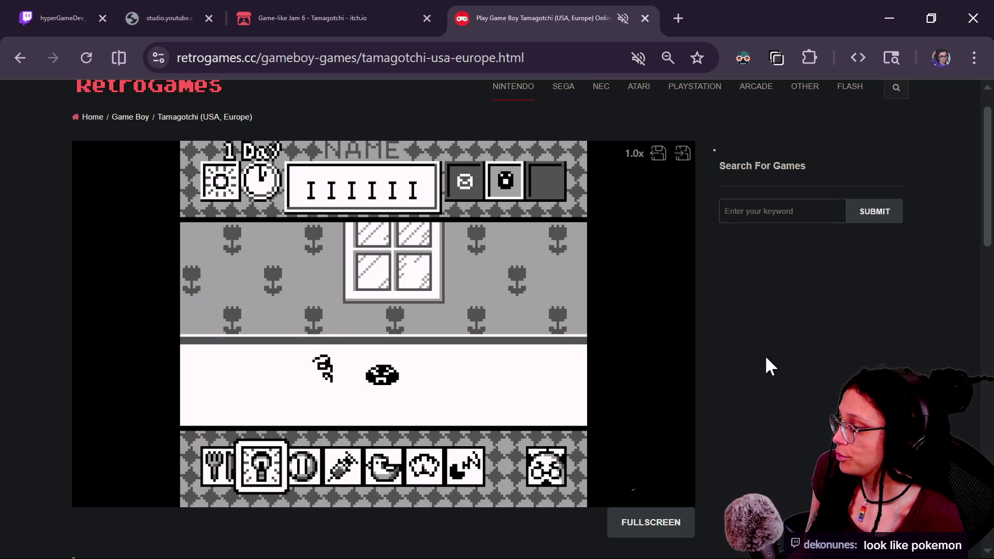
key(z)
key(z)
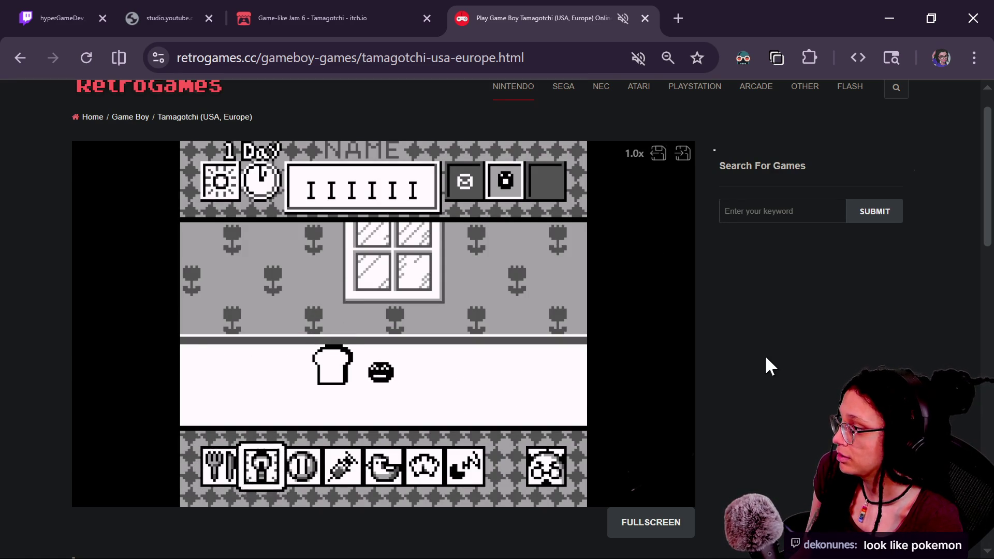
key(Right)
key(Right)
key(Right)
key(Right)
key(Right)
Move the care selection to the third (ball) play option
key(Left)
key(Left)
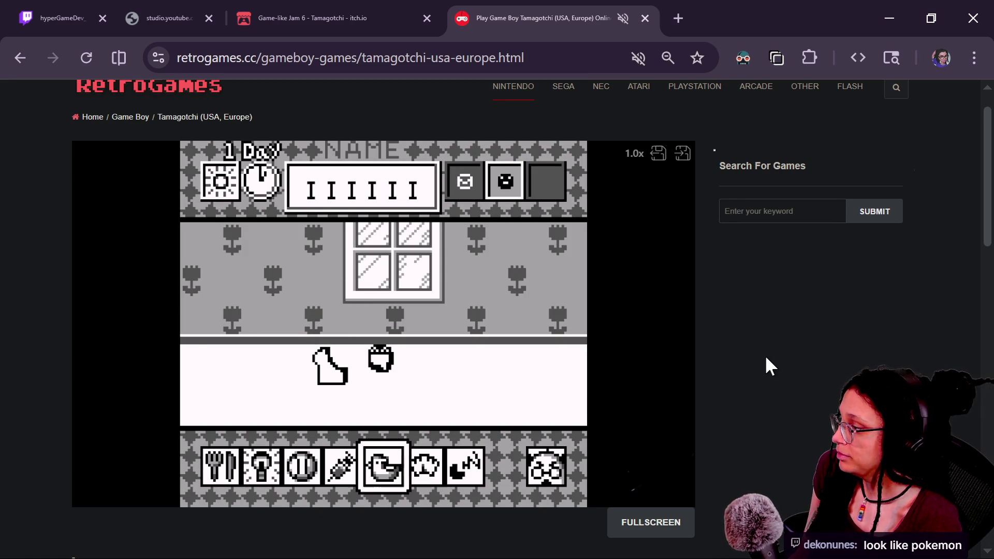
key(Left)
key(Left)
key(Left)
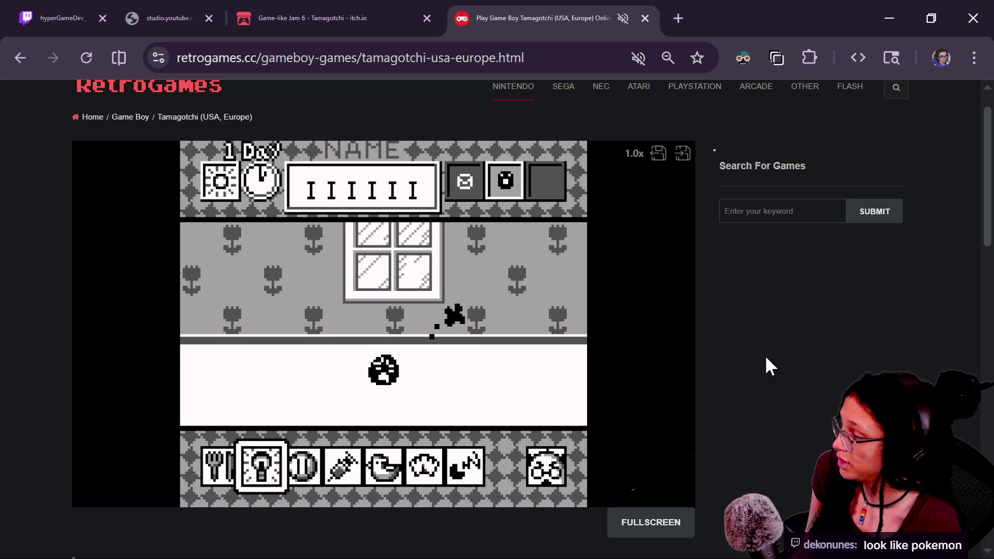
key(Left)
key(Right)
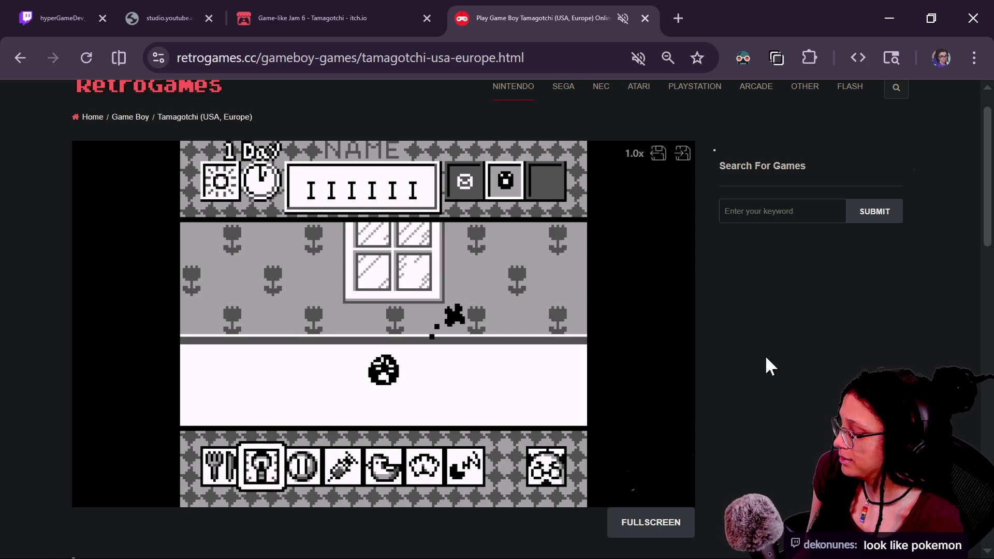
key(Right)
From the pet's play menu, start the Study game and guess Left toward the 5 answer
key(z)
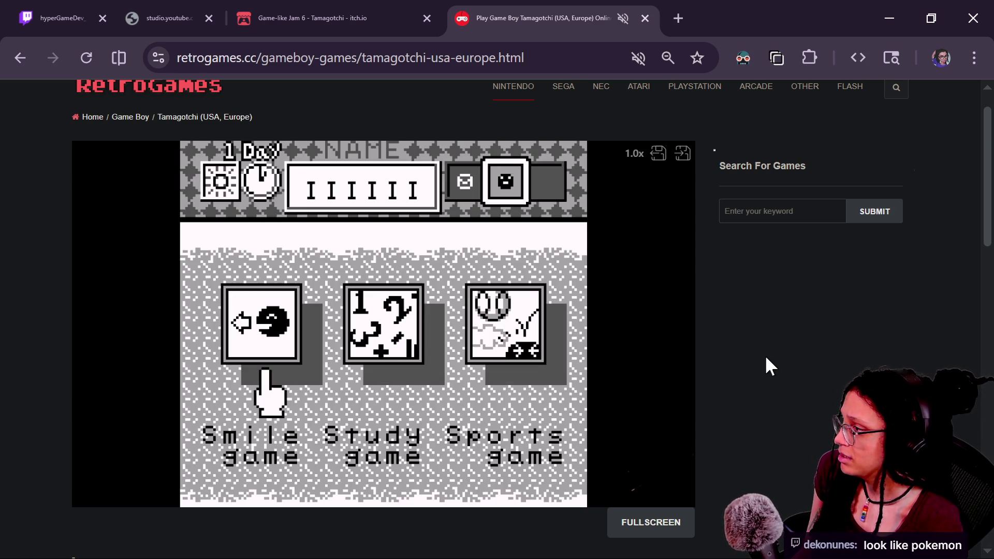
key(Right)
key(Left)
key(Right)
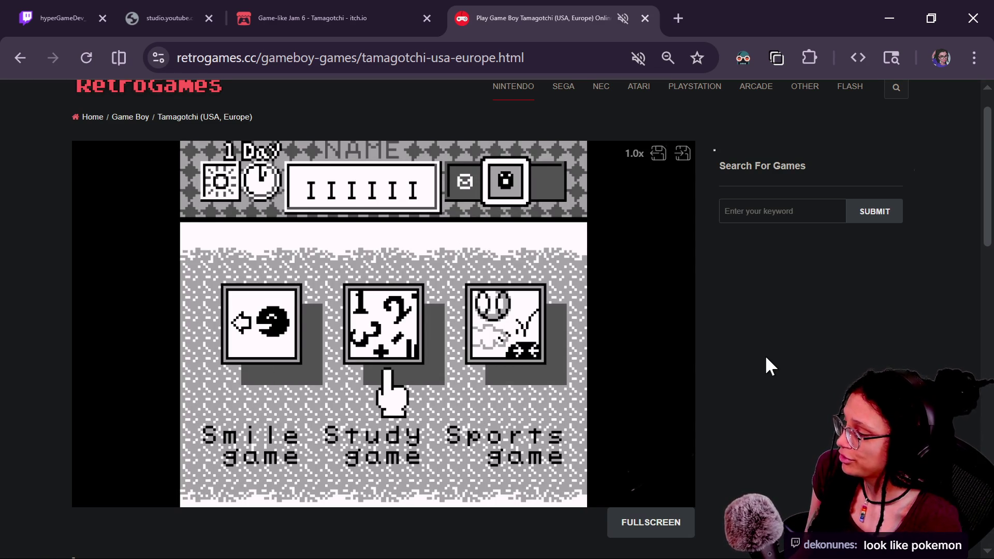
key(z)
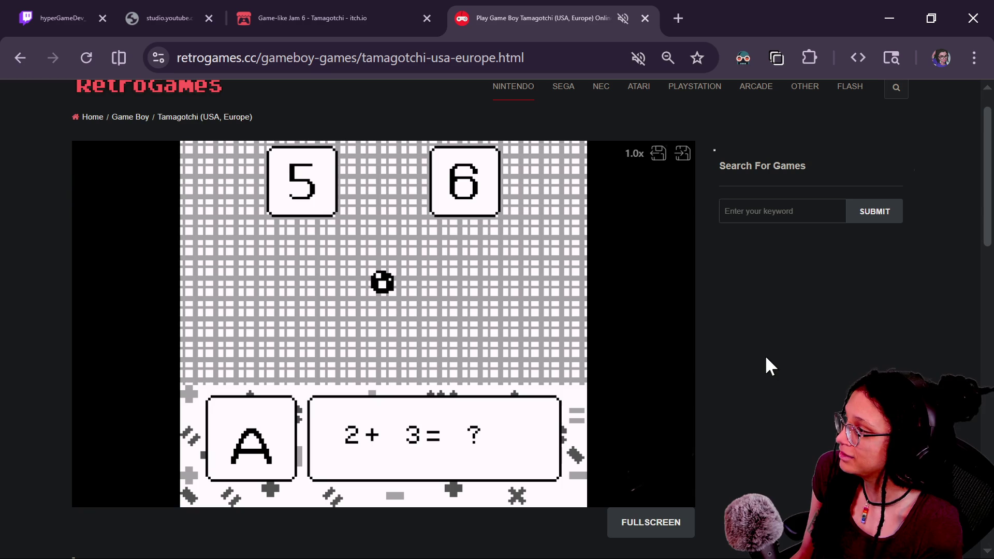
key(Left)
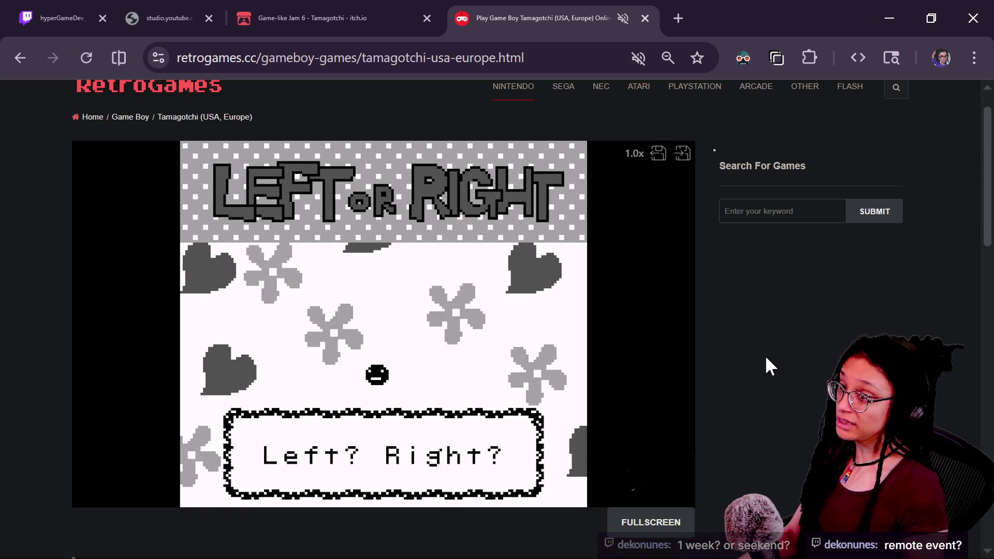
click(355, 10)
Open the Game-like Jam 8 page and post its link in the Twitch and YouTube chats
click(588, 487)
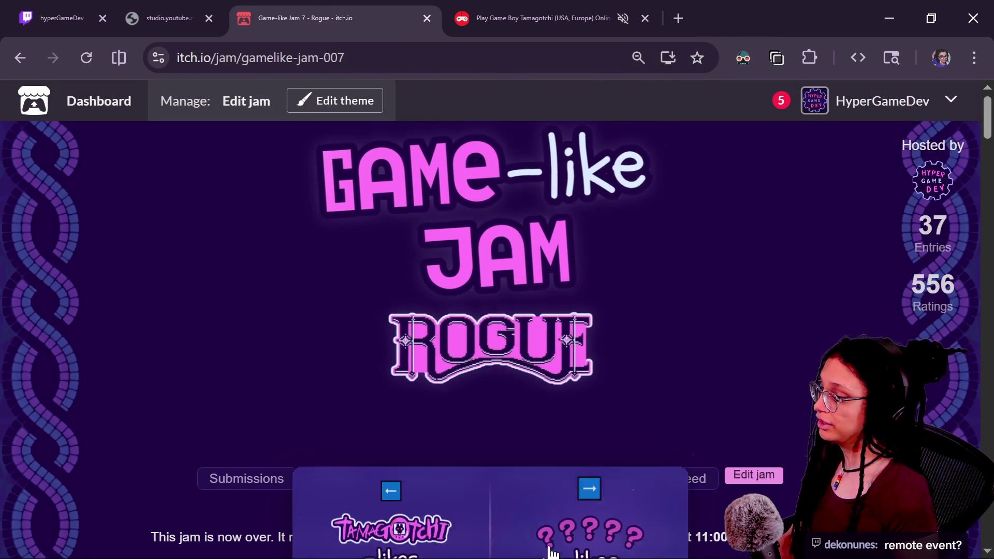
click(549, 544)
click(246, 58)
click(165, 18)
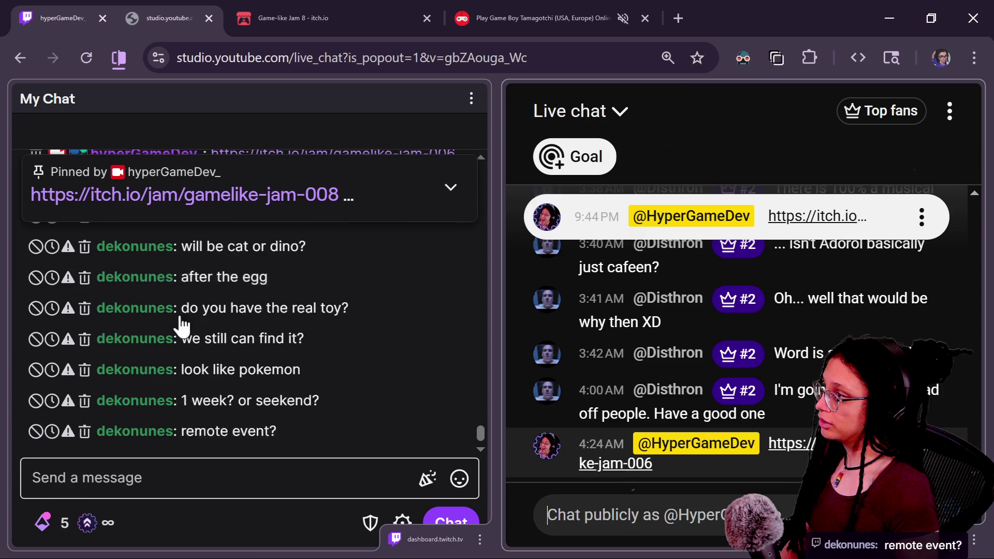
click(229, 477)
text(https://itch.io/jam/gamelike-jam-008)
key(Return)
click(719, 518)
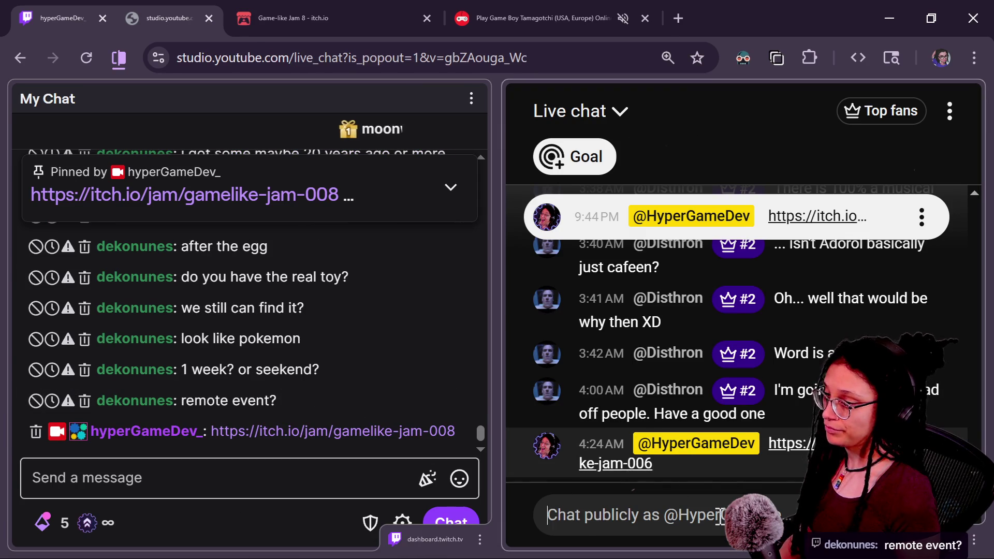
key(ctrl+v)
key(Return)
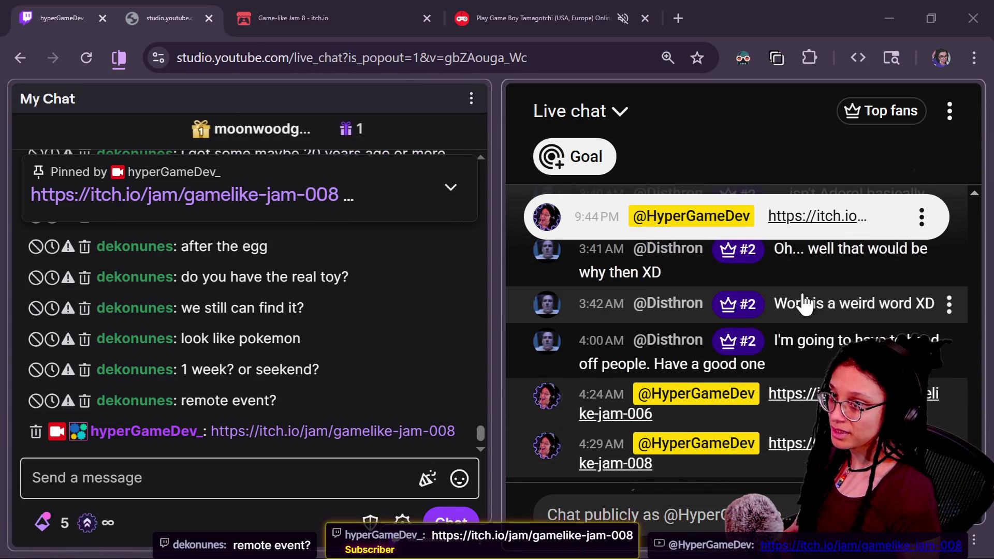
Back on the Jam 8 page, reset zoom to 100%, shrink it slightly, and highlight the countdown
click(349, 8)
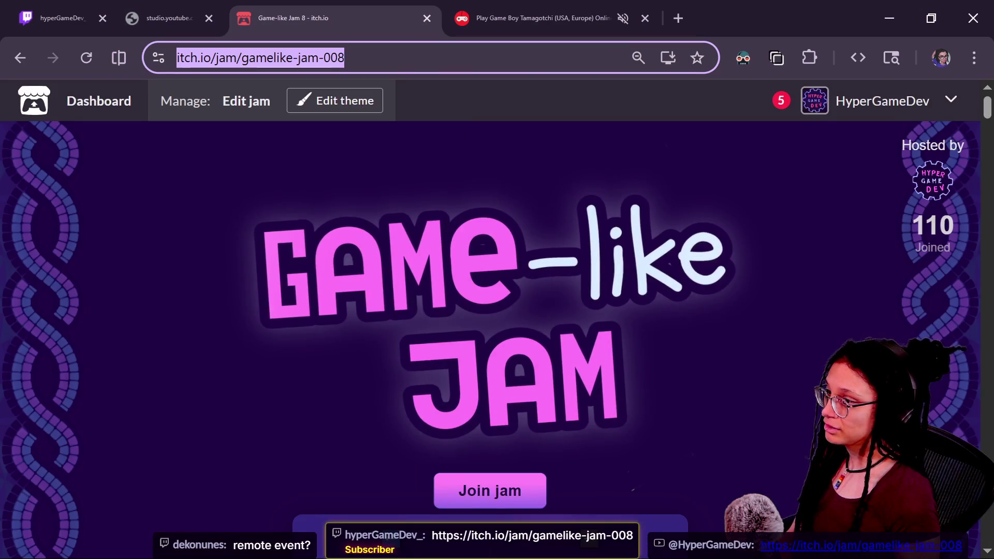
scroll(490, 319, down, 15)
scroll(489, 319, up, 20)
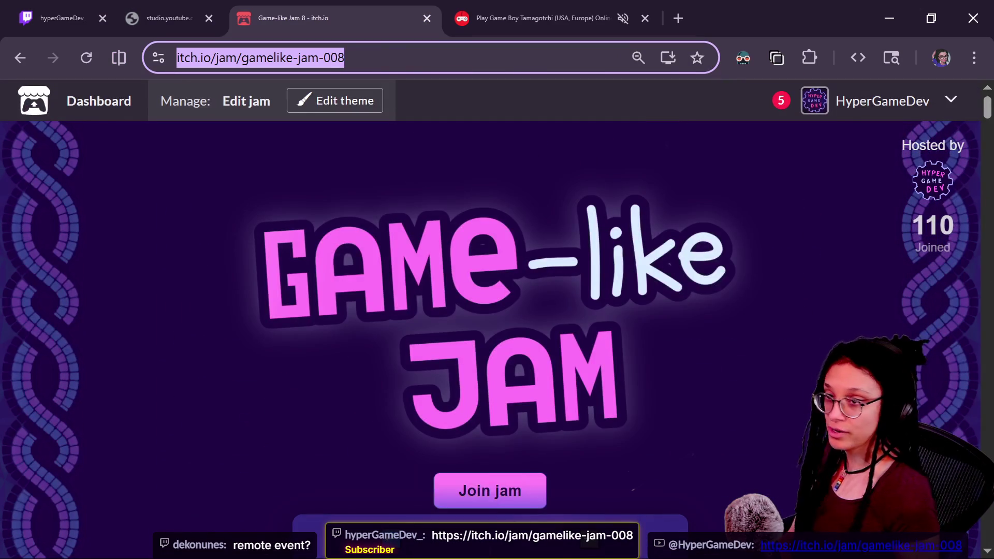
key(ctrl+0)
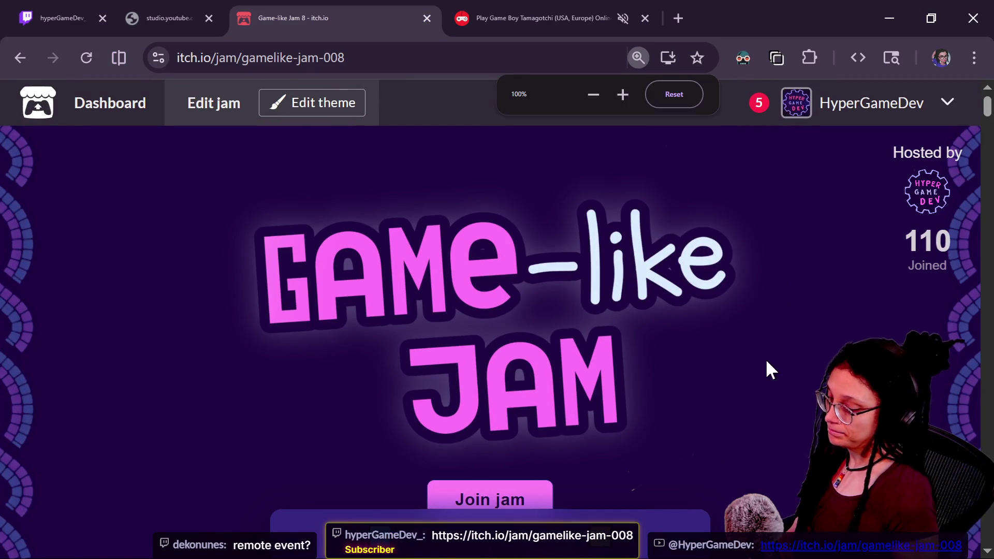
key(ctrl+minus)
scroll(767, 361, down, 11)
scroll(766, 361, up, 4)
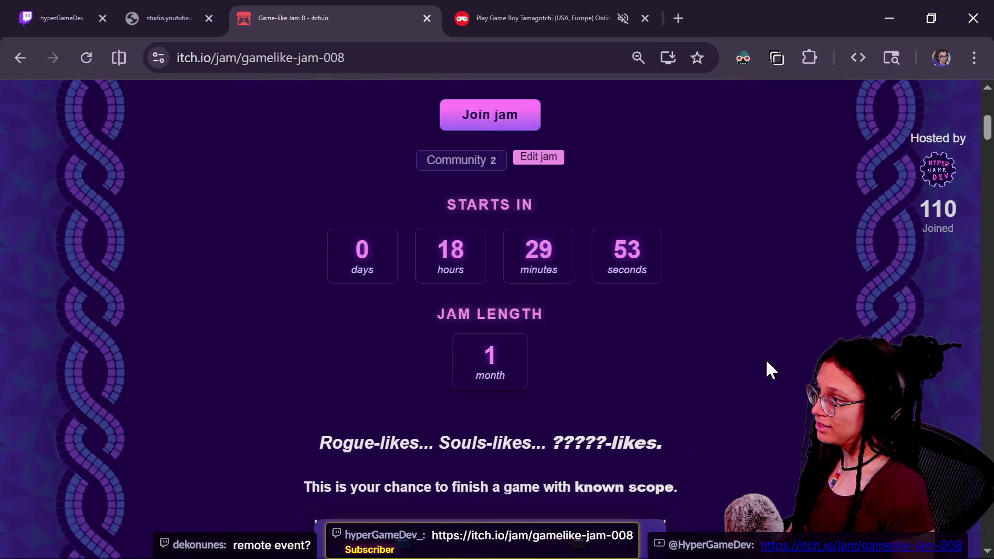
drag(412, 259, 658, 286)
click(799, 328)
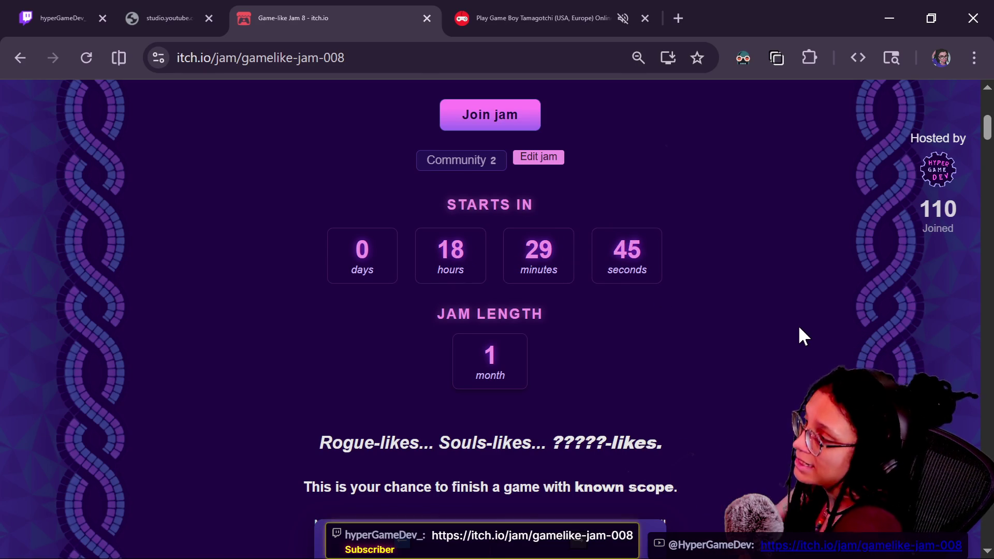
Read the jam rules, highlighting the browser-playable and 'Make it embeddable' requirements
scroll(800, 329, down, 2)
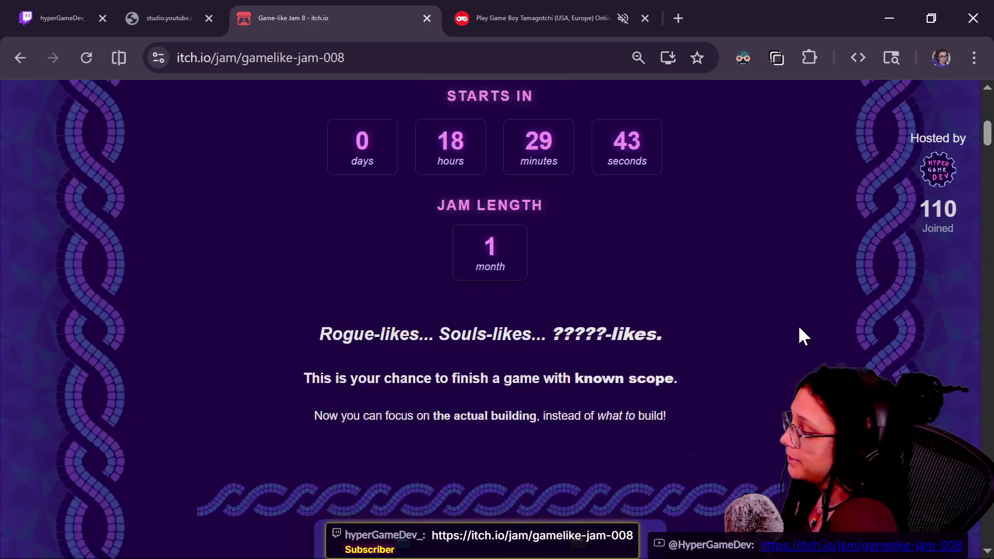
scroll(800, 332, up, 5)
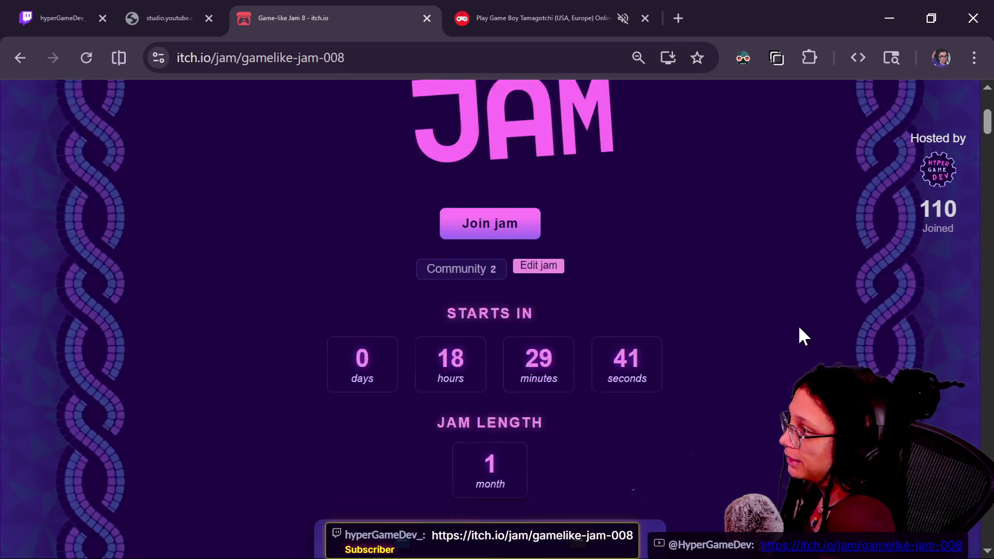
scroll(800, 331, up, 3)
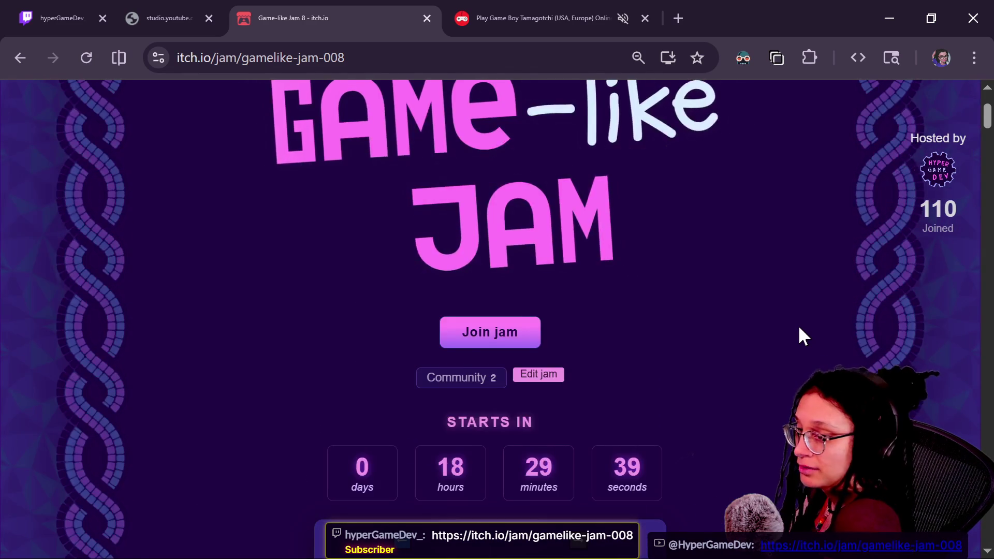
scroll(799, 328, down, 20)
scroll(799, 329, down, 20)
scroll(798, 328, up, 20)
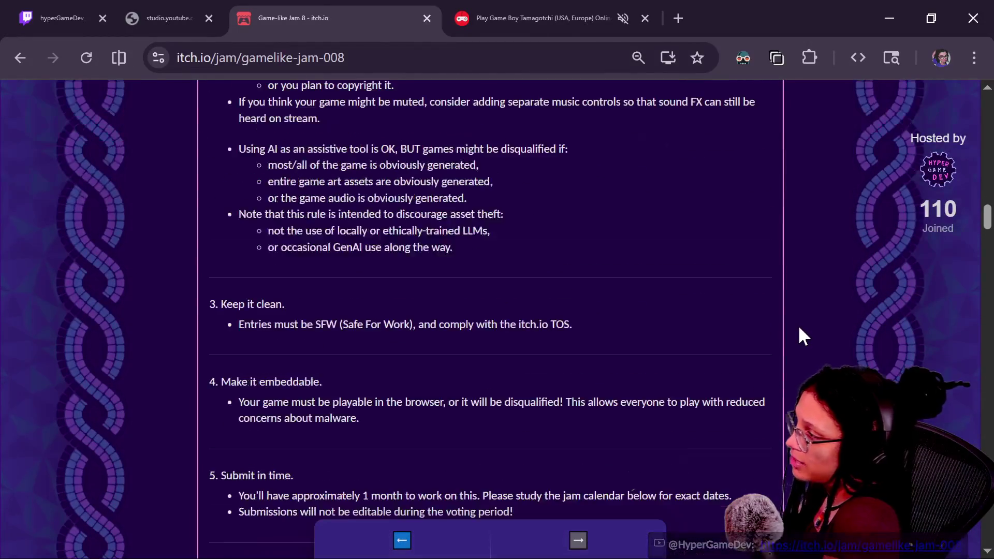
scroll(800, 328, up, 1)
scroll(800, 328, down, 2)
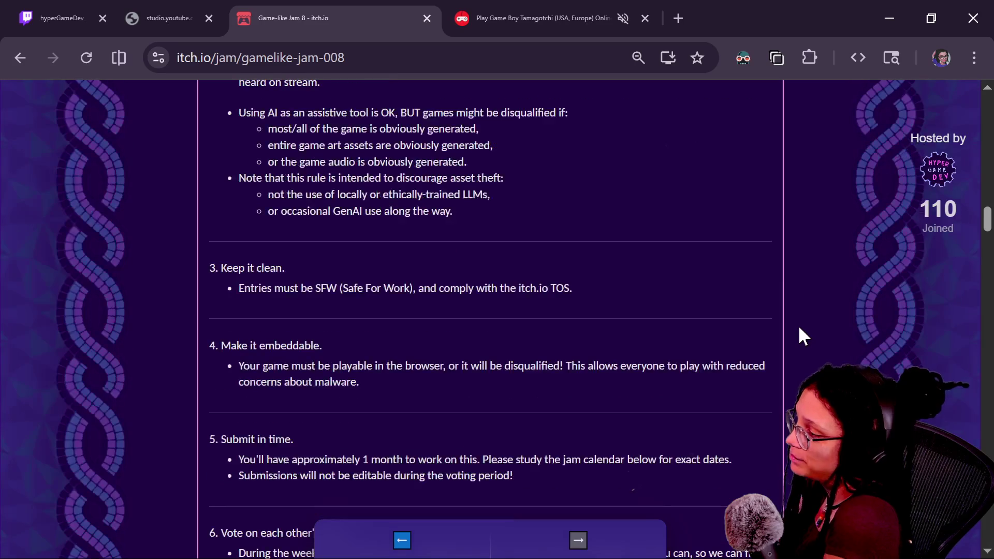
drag(405, 374, 74, 357)
mouse_move(287, 345)
mouse_down()
mouse_move(432, 377)
mouse_move(435, 388)
mouse_up()
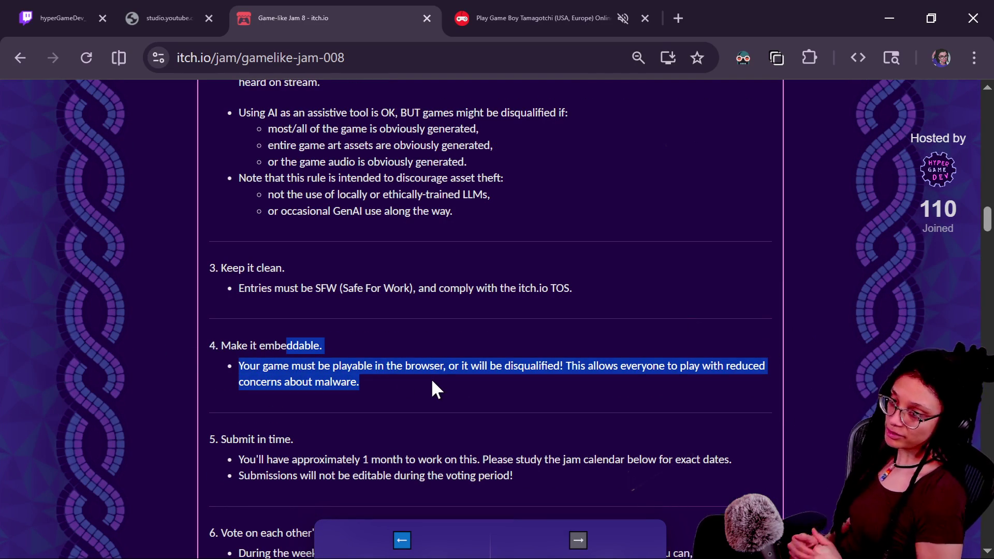
click(245, 313)
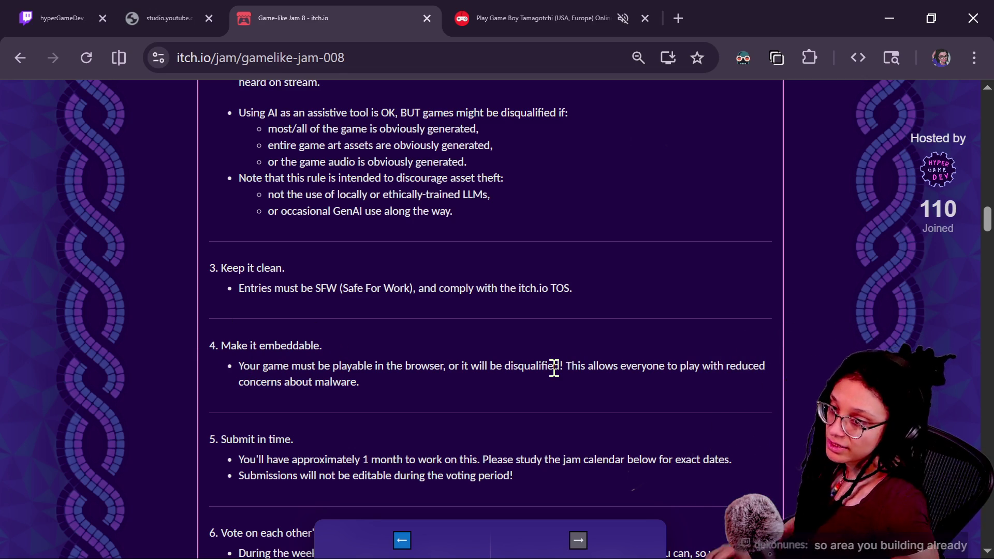
Check the days and hours remaining on the jam countdown, then return to Godot
scroll(554, 369, up, 6)
scroll(554, 368, up, 15)
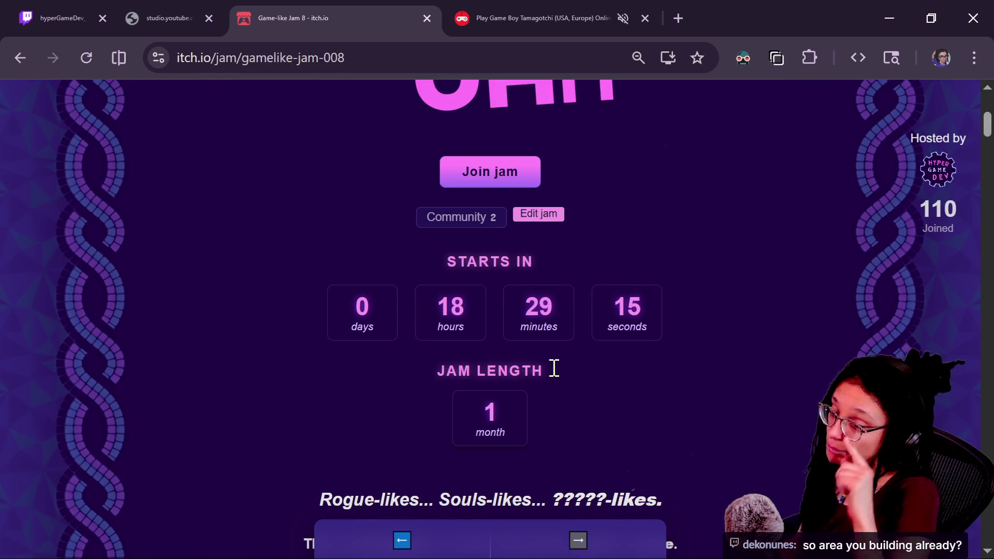
mouse_move(390, 311)
mouse_down()
mouse_move(537, 311)
mouse_move(414, 315)
mouse_up()
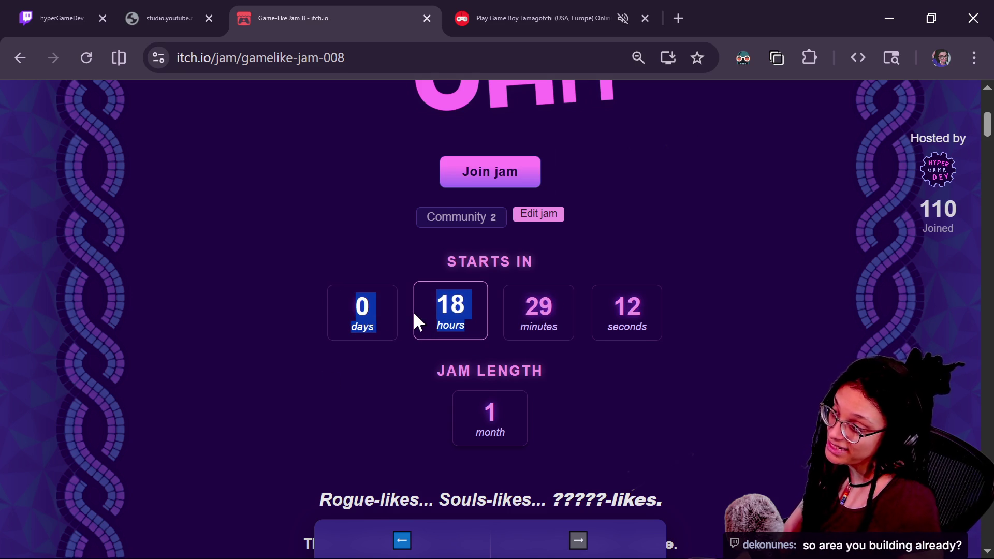
click(539, 324)
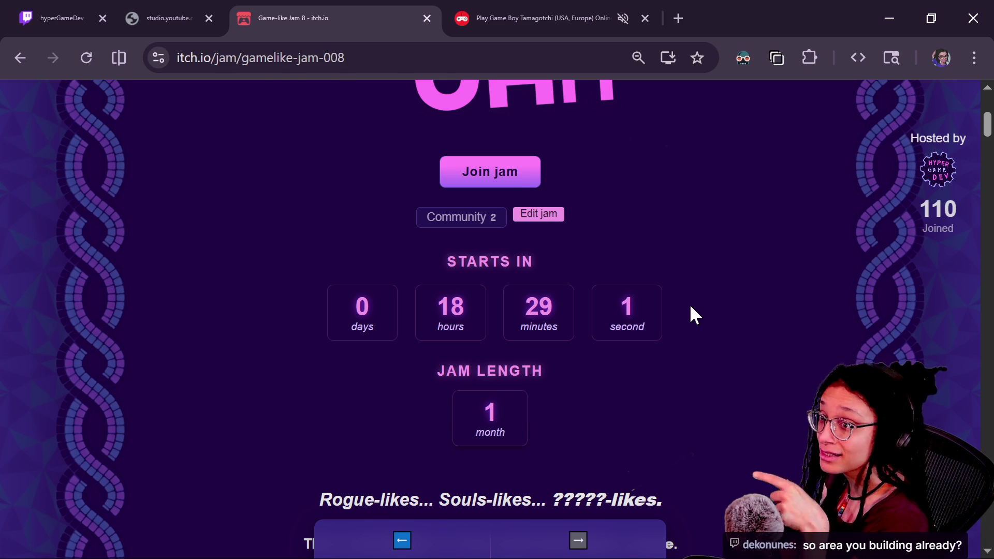
key(alt+Tab)
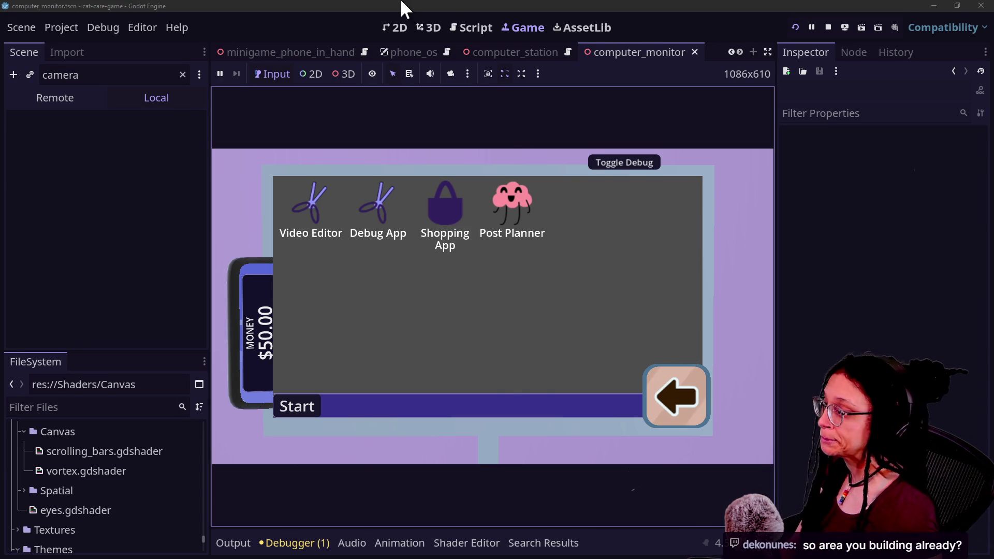
Show the ManageCamera script in the script editor, expanded to full width
click(476, 26)
click(478, 240)
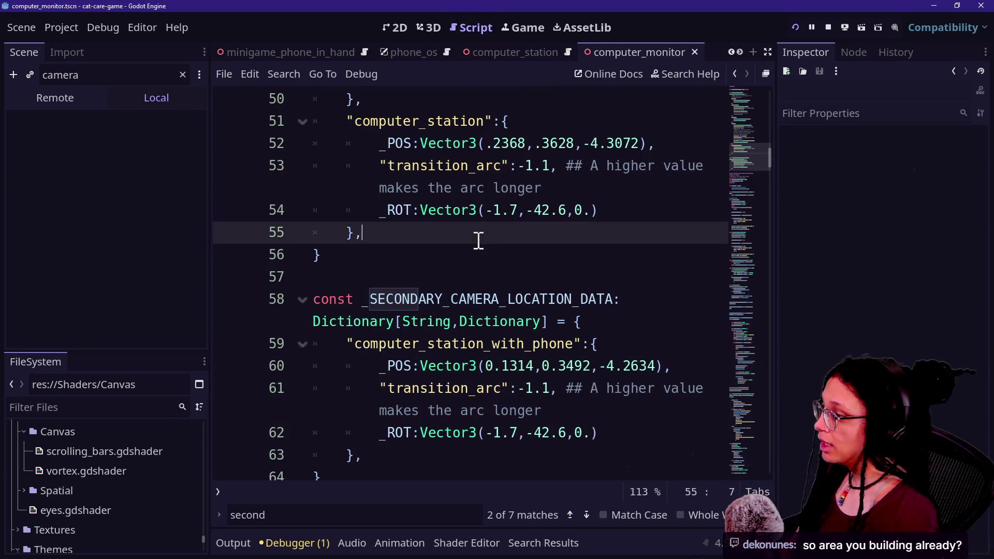
key(ctrl+shift+F11)
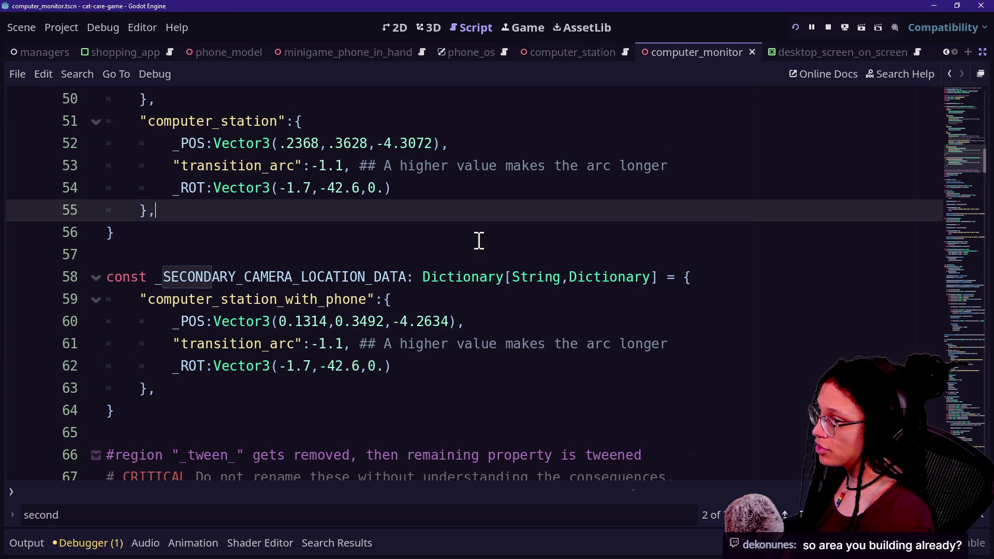
scroll(479, 240, down, 3)
scroll(424, 282, up, 20)
Search quick-open for 'shopping' files, close it unused, and put the caret on line 9
key(shift+alt+o)
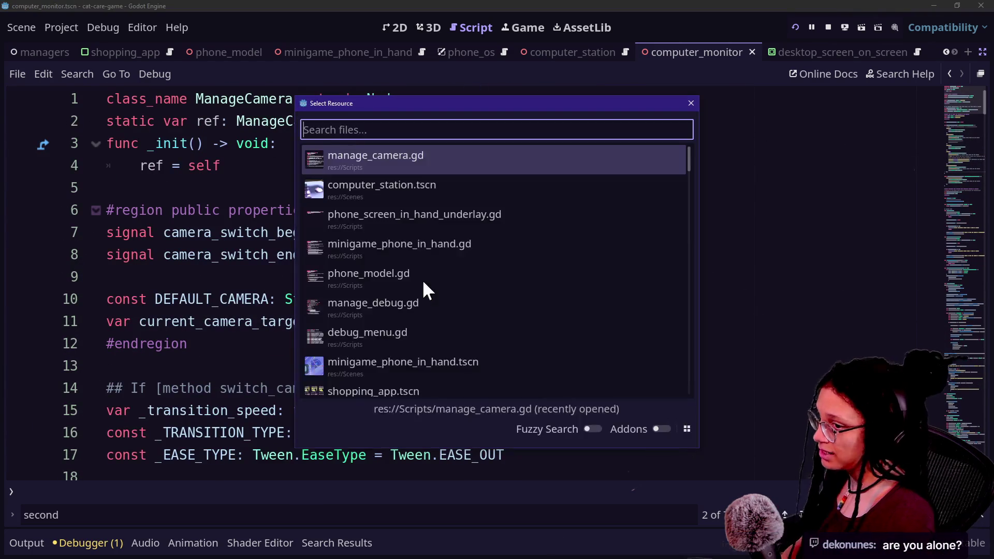
text(shopping)
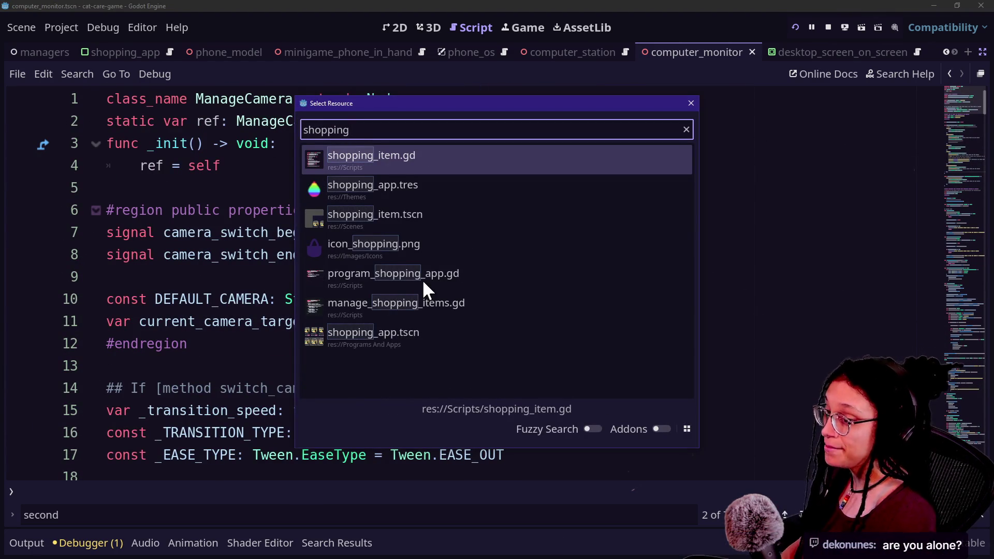
key(BackSpace)
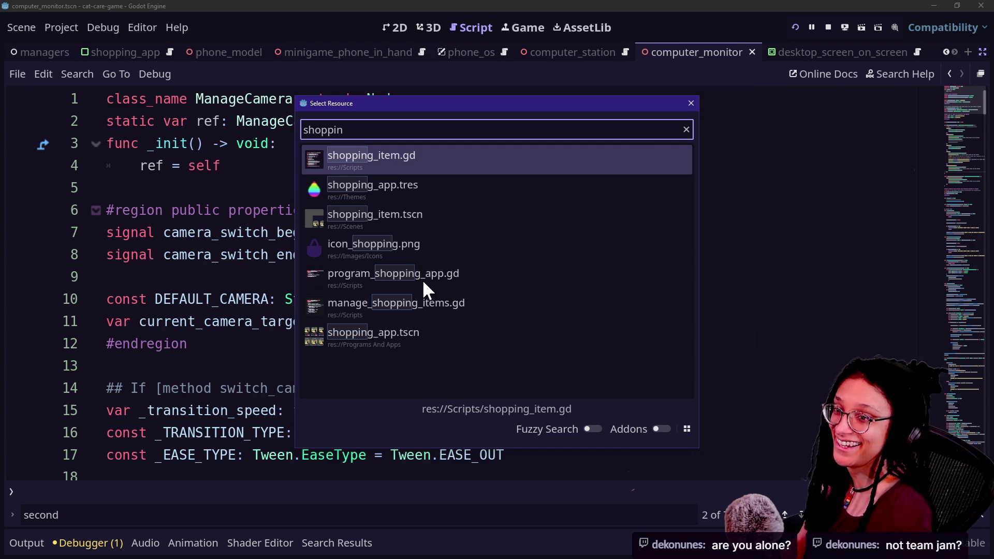
text(gg)
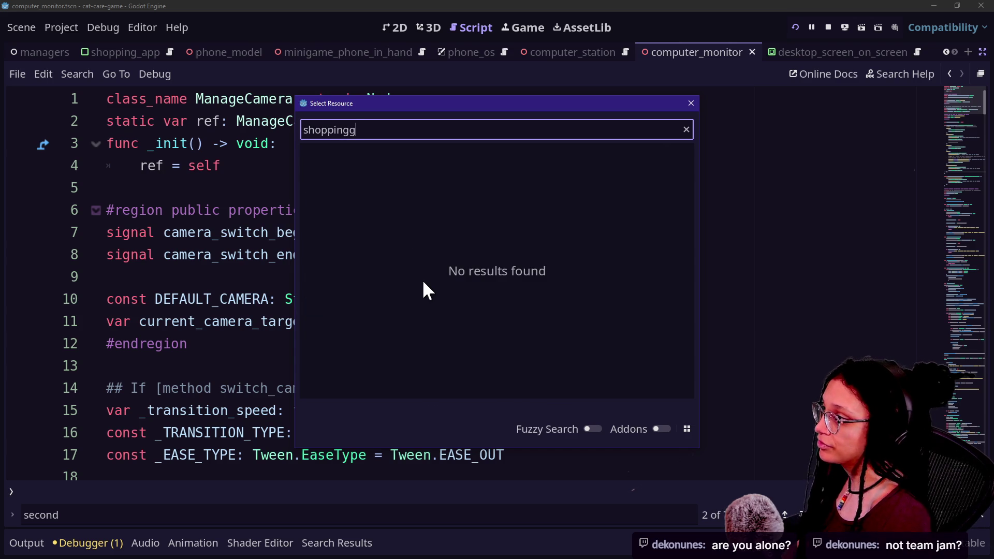
key(BackSpace)
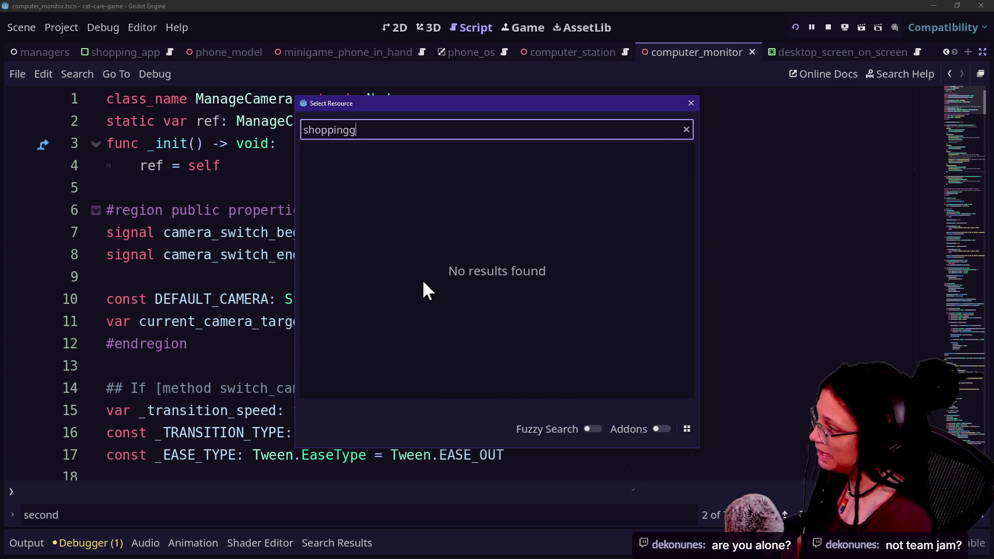
key(Down)
key(Up)
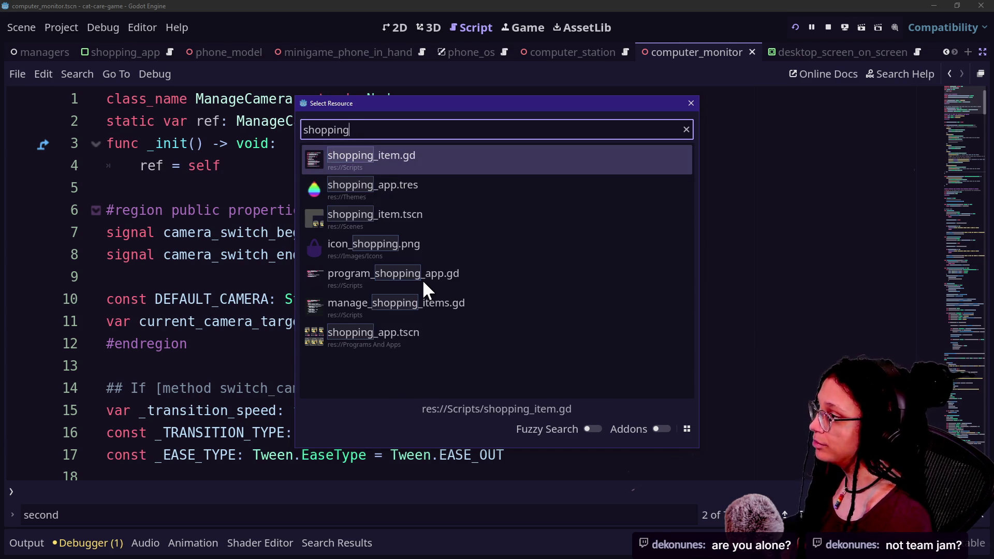
key(Escape)
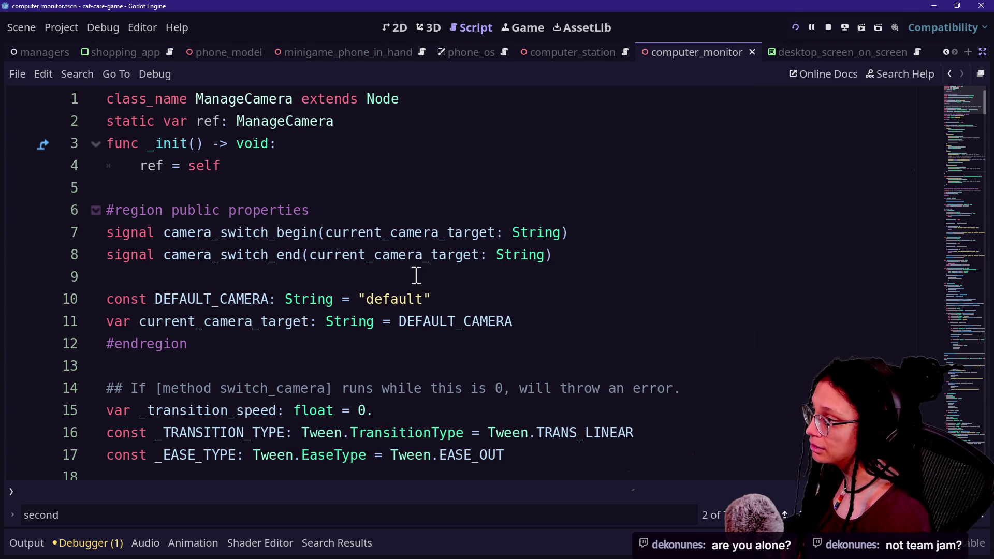
click(415, 273)
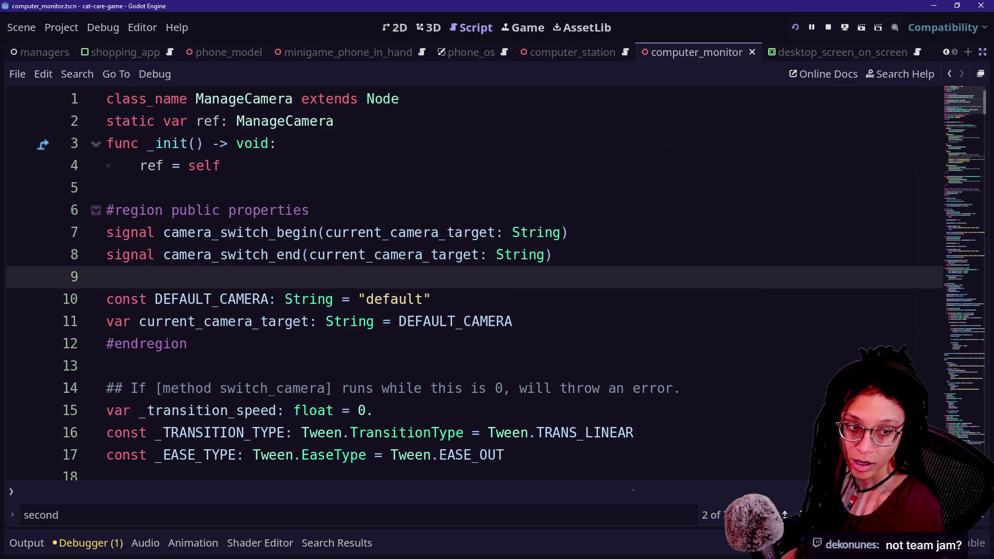
Bring the Tamagotchi window over the editor, feed the pet a Meal from FOOD, then move it away
drag(993, 11, 487, 11)
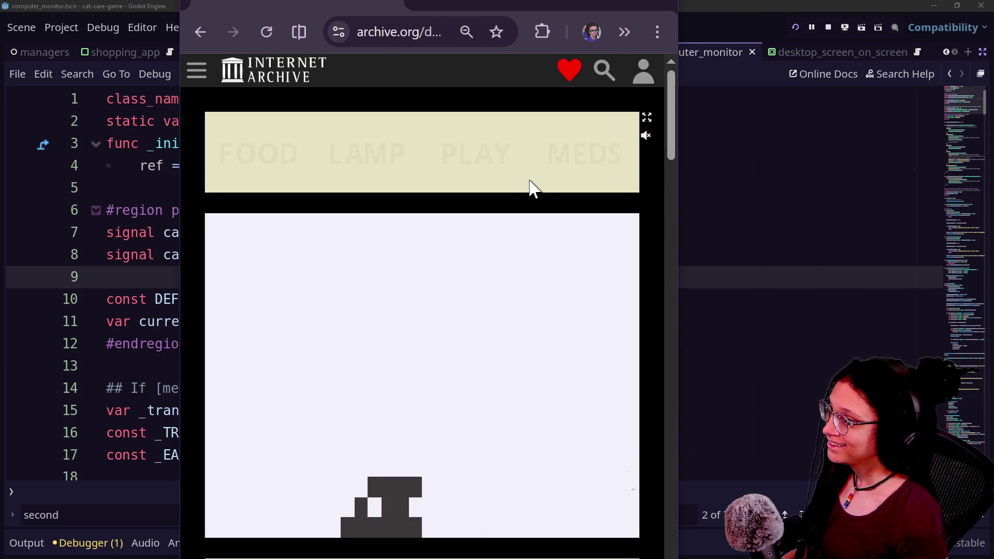
mouse_move(675, 120)
mouse_down()
mouse_move(675, 164)
mouse_move(671, 140)
mouse_up()
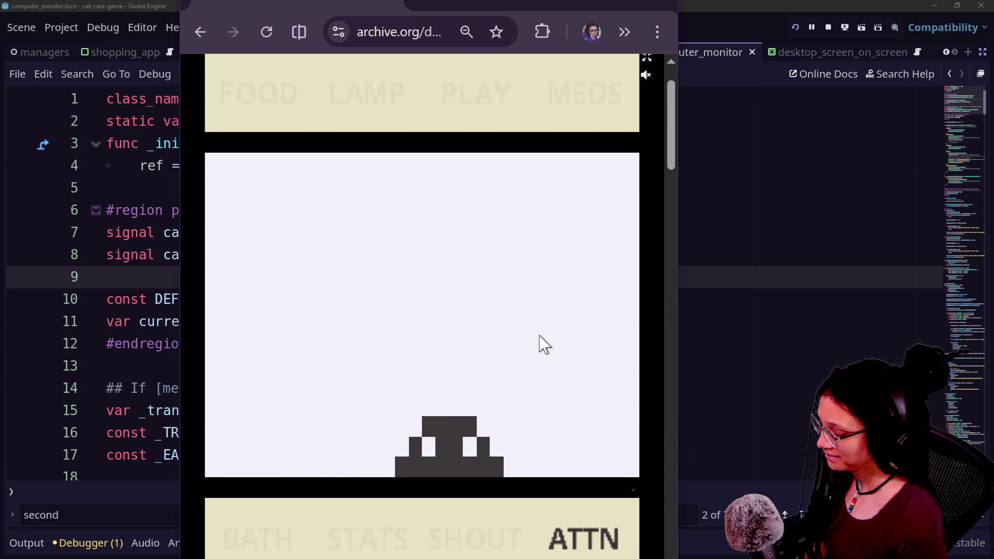
key(ctrl)
key(ctrl)
key(ctrl)
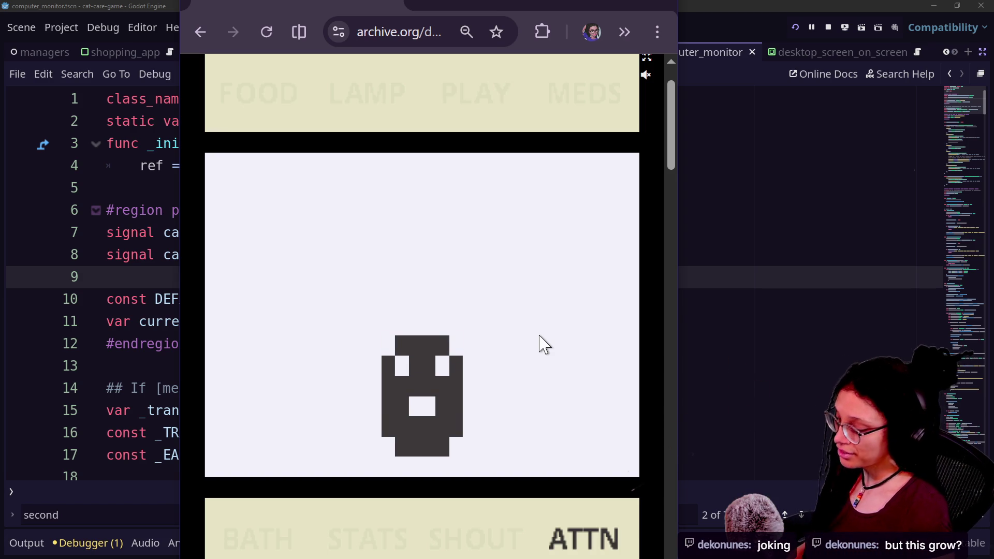
key(Right)
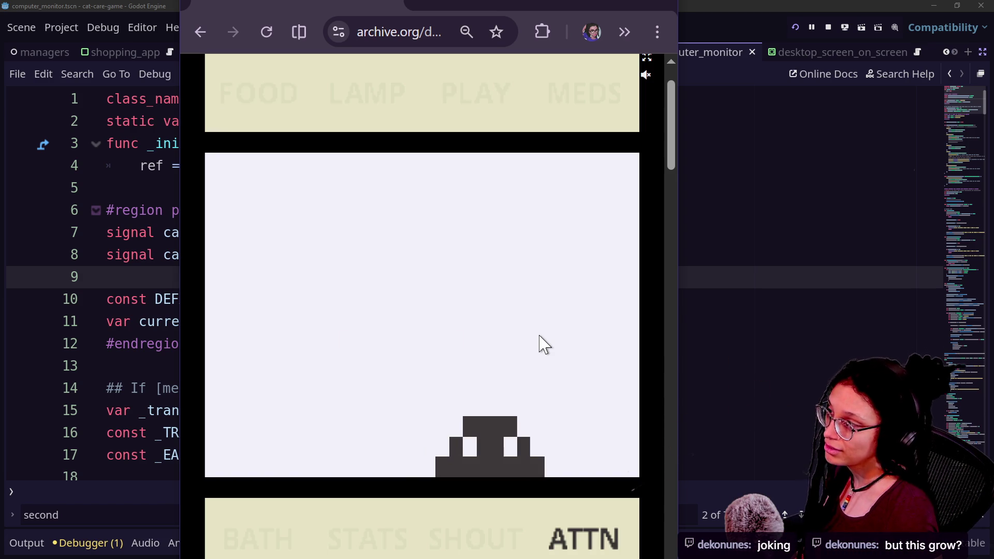
key(Right)
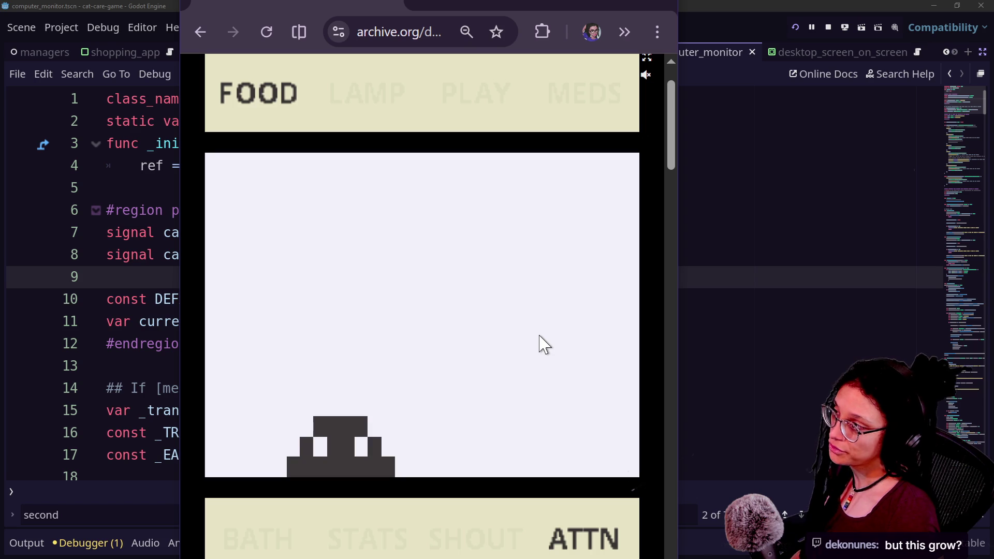
key(Down)
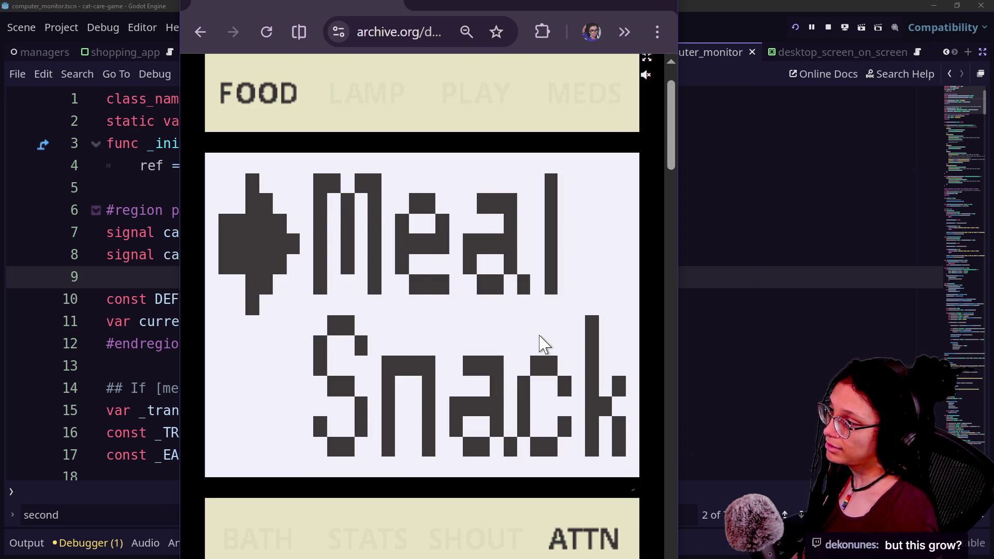
key(Return)
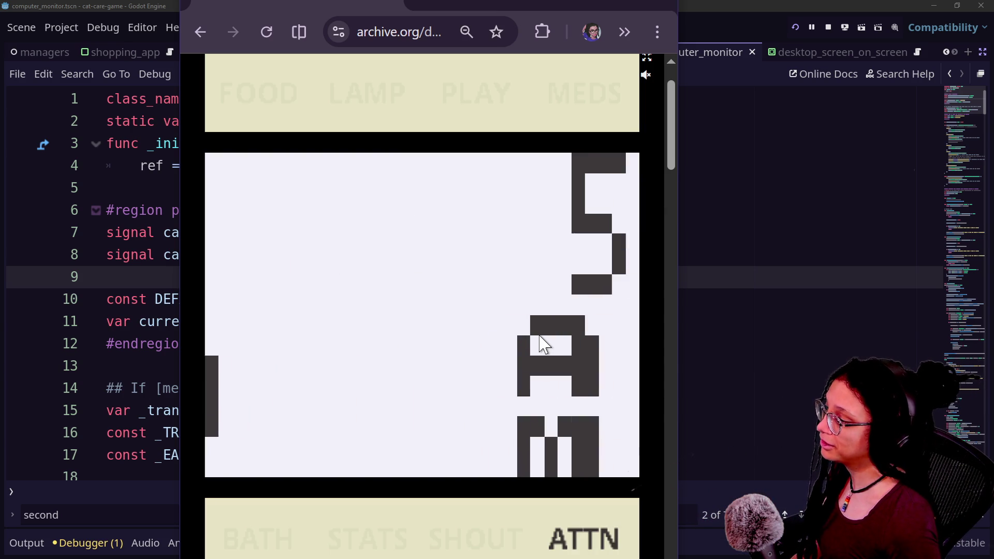
mouse_move(455, 6)
mouse_down()
mouse_move(832, 157)
mouse_move(993, 171)
mouse_up()
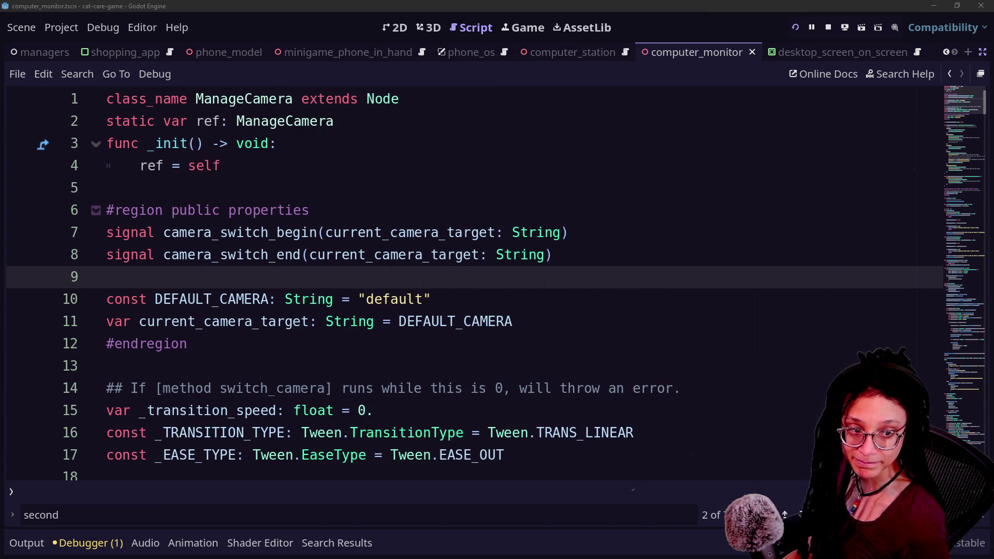
Put the caret at the end of line 10 and reopen quick-open, showing manage_camera.gd first
click(529, 324)
click(524, 302)
key(Down)
click(438, 291)
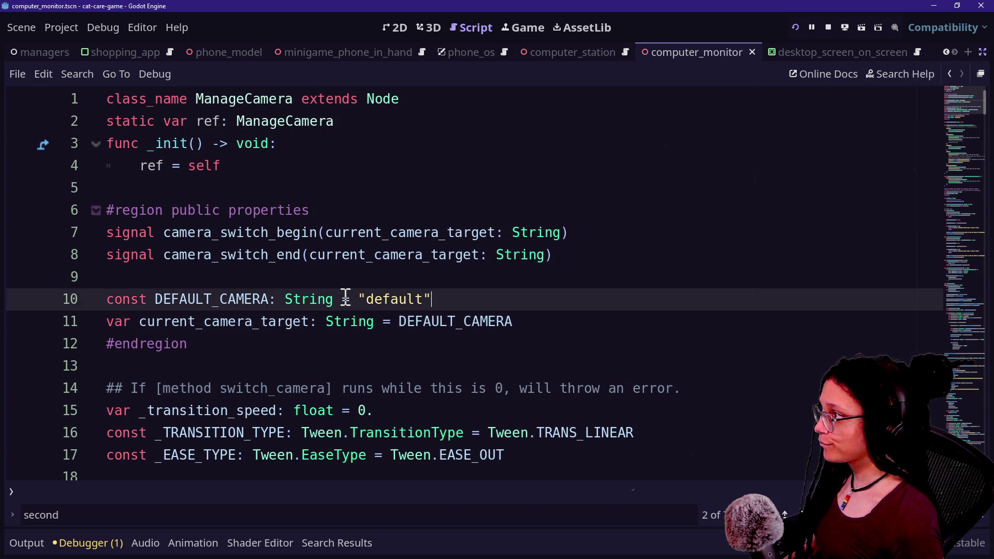
key(shift+alt+o)
key(Down)
key(Down)
key(Down)
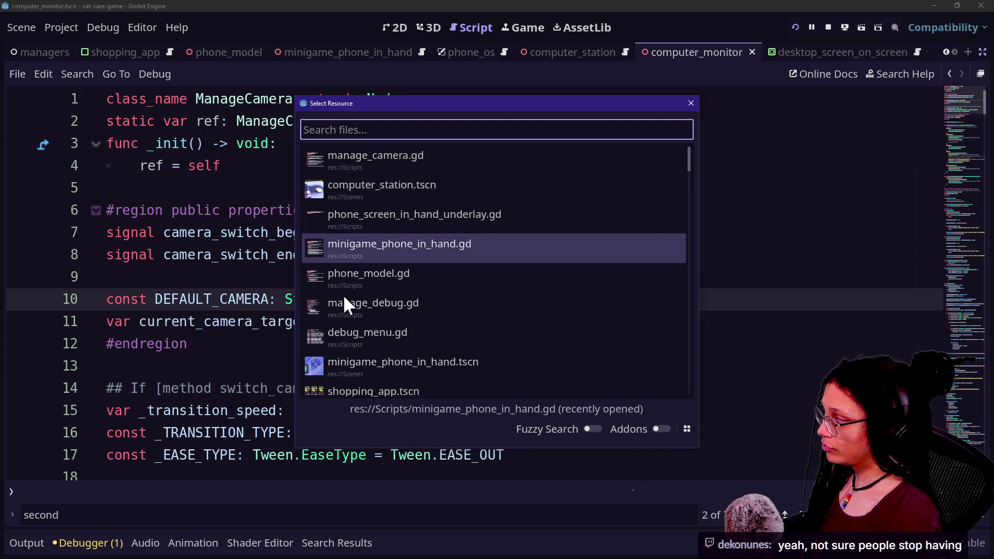
key(Escape)
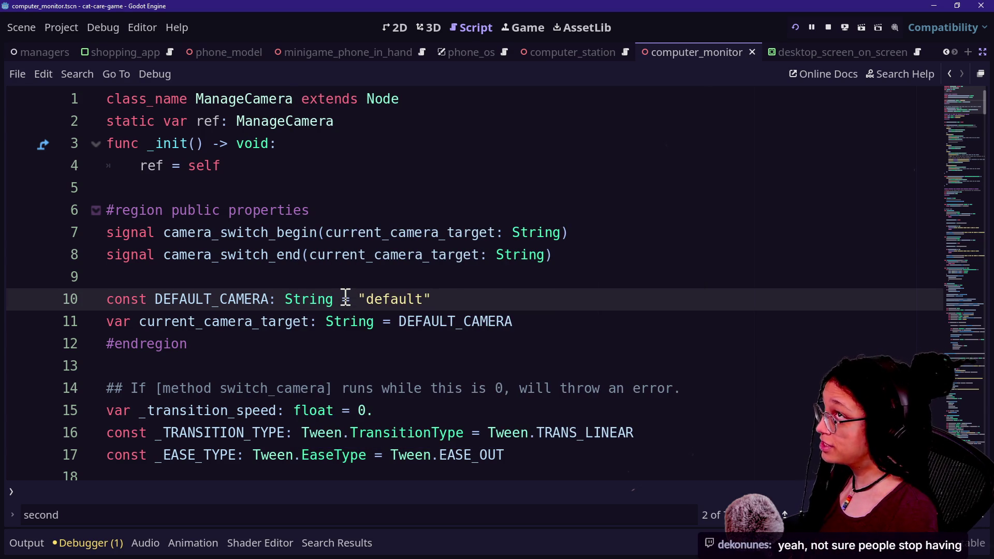
key(shift+alt+o)
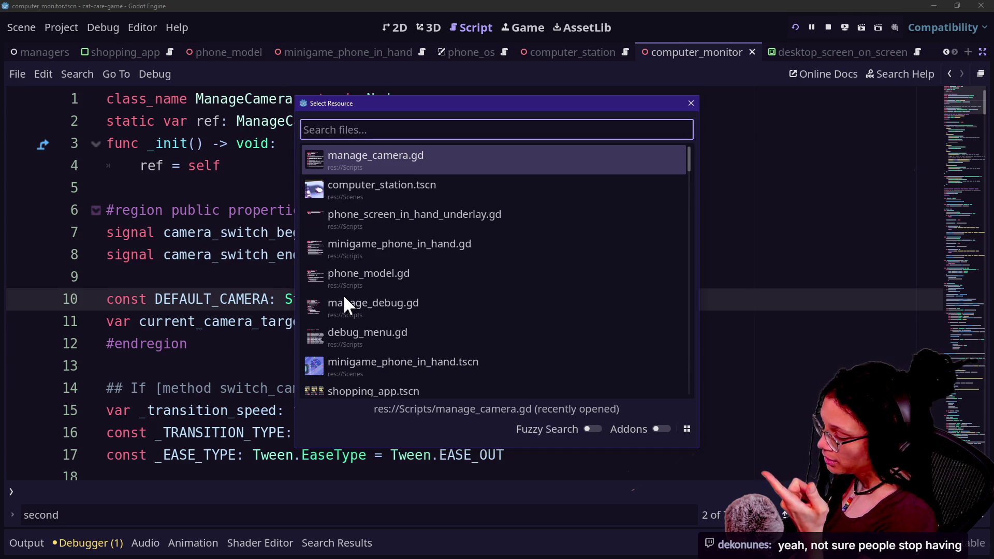
Search quick-open for 'manage progr' and open manage_programs.gd
text(minigame_)
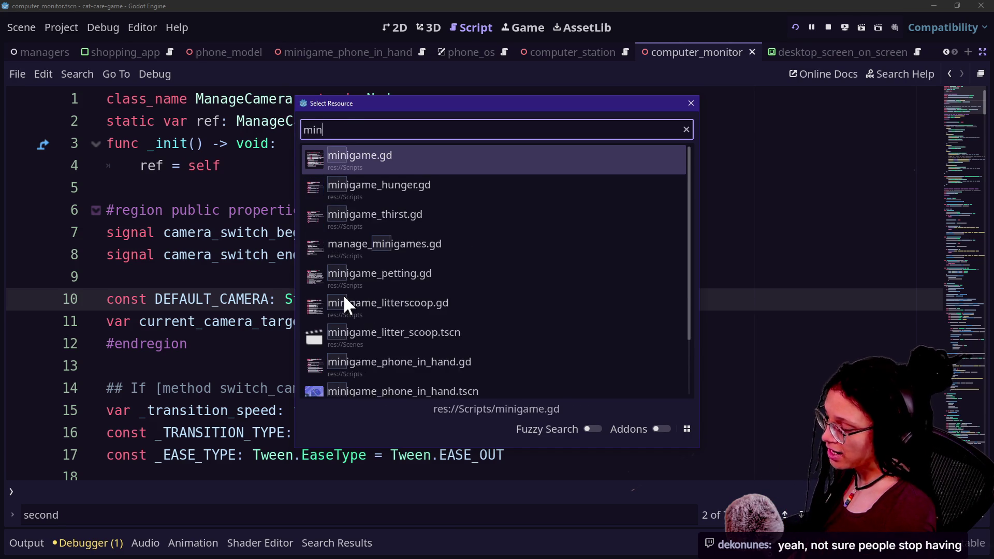
key(BackSpace)
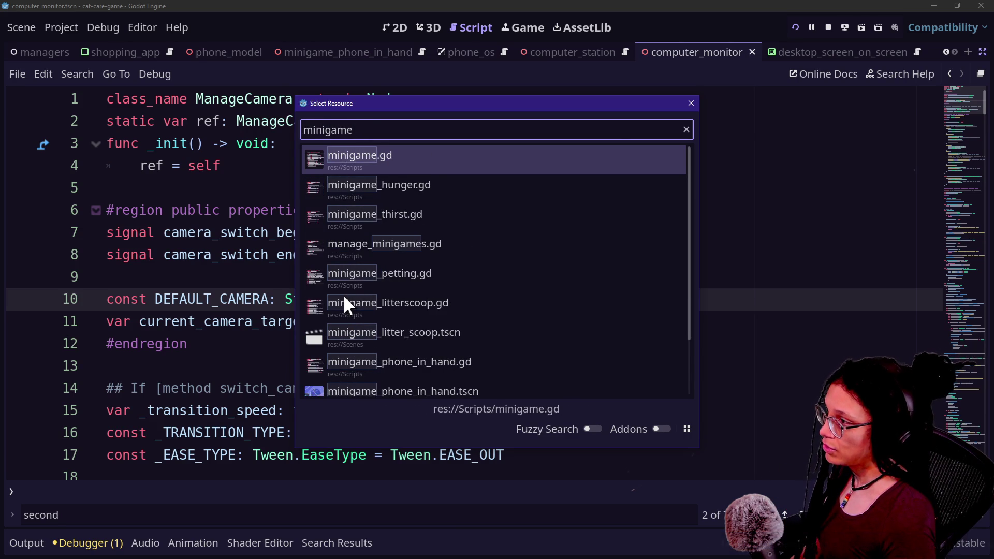
key(BackSpace)
key(BackSpace)
key(BackSpace)
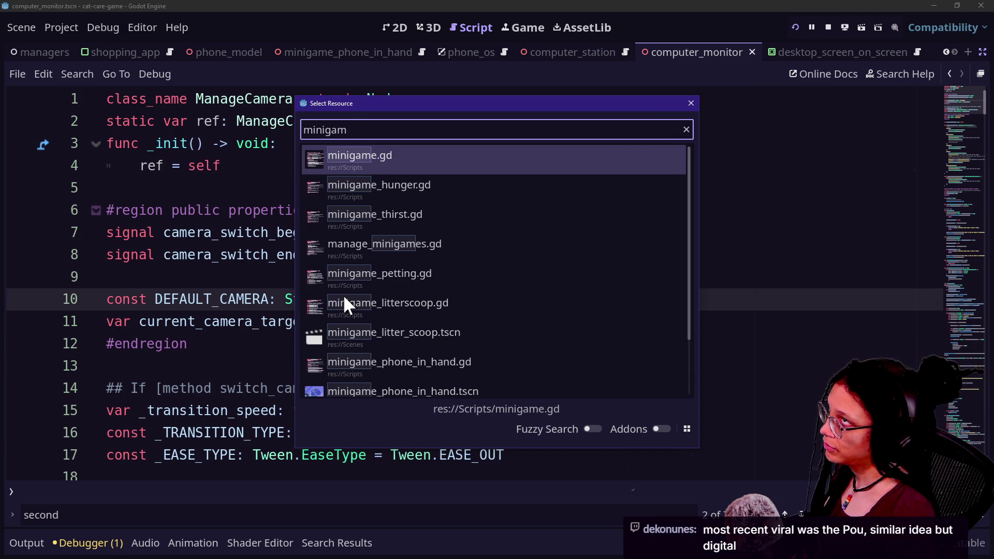
key(ctrl+BackSpace)
text(m)
key(Caps_Lock)
text(NF)
key(BackSpace)
key(BackSpace)
text(NA)
key(BackSpace)
key(BackSpace)
key(Caps_Lock)
text(an)
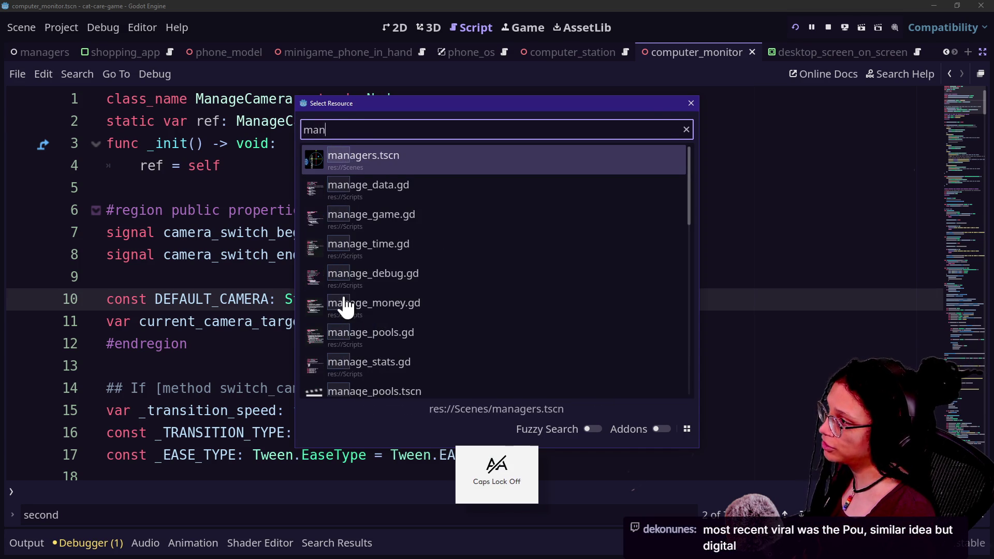
text(age progr)
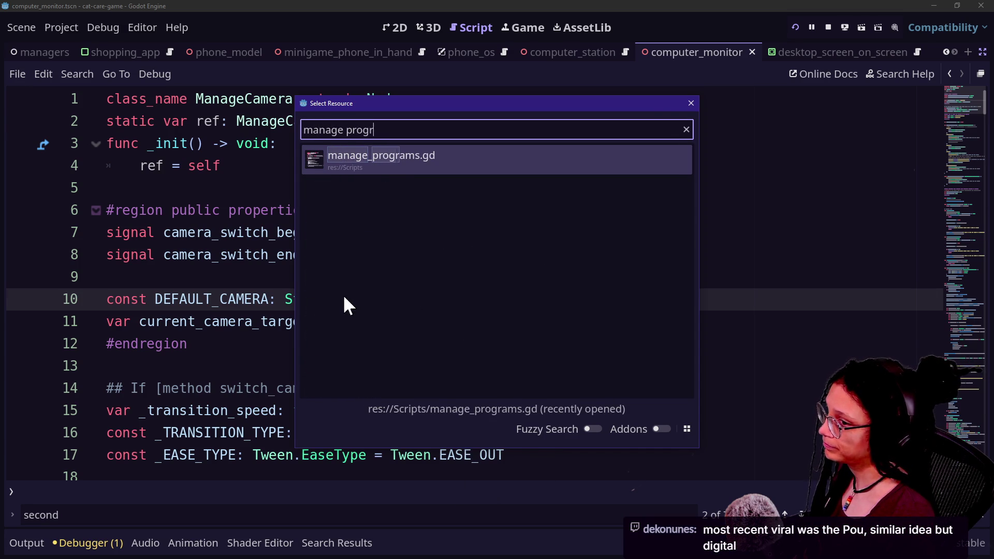
key(Return)
Locate the open_program function and select the lines around its header
scroll(473, 288, up, 5)
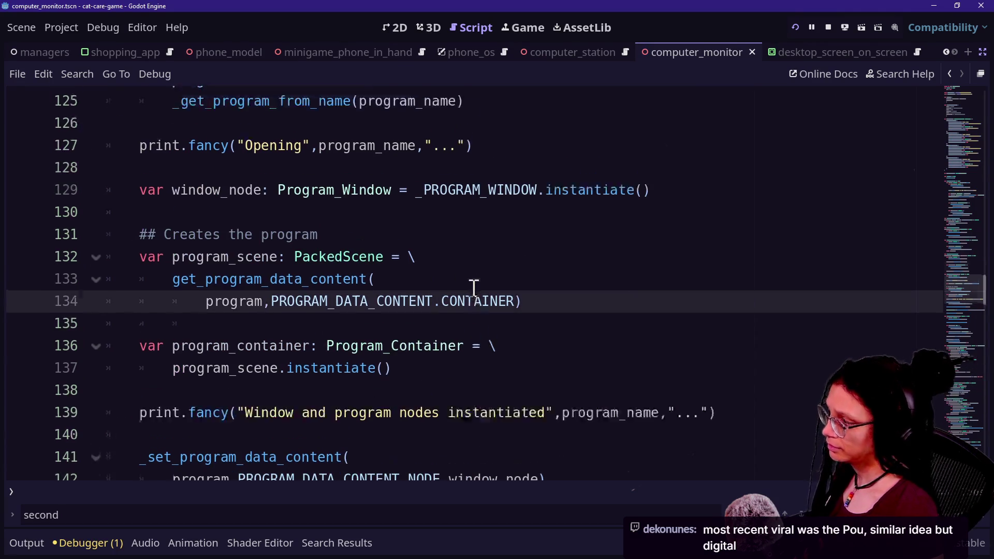
scroll(473, 289, up, 7)
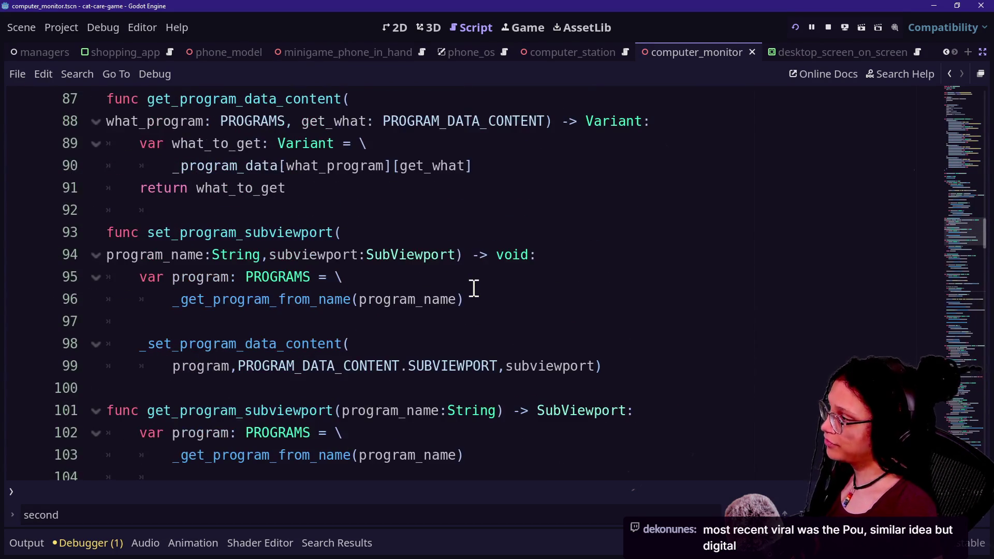
key(ctrl+o)
key(Escape)
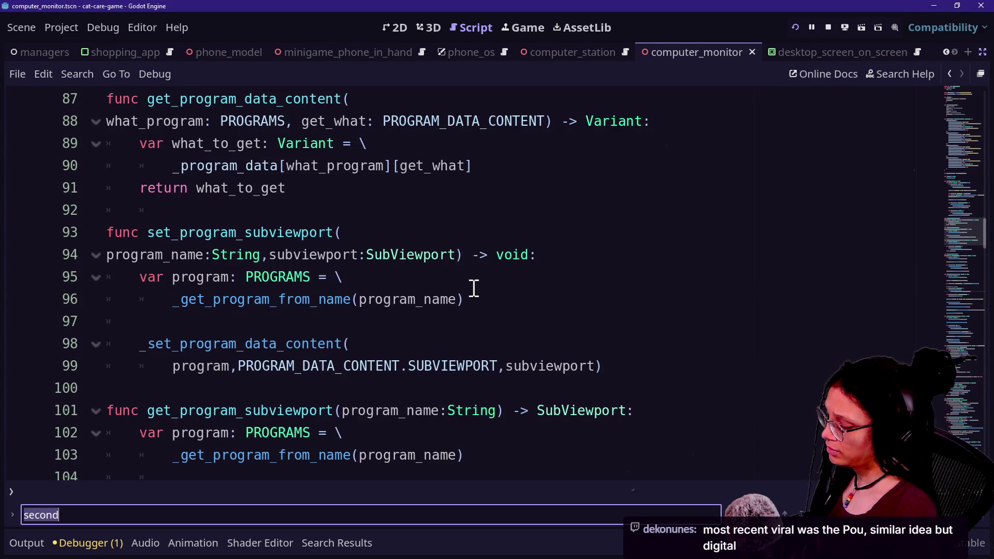
text(open_prog)
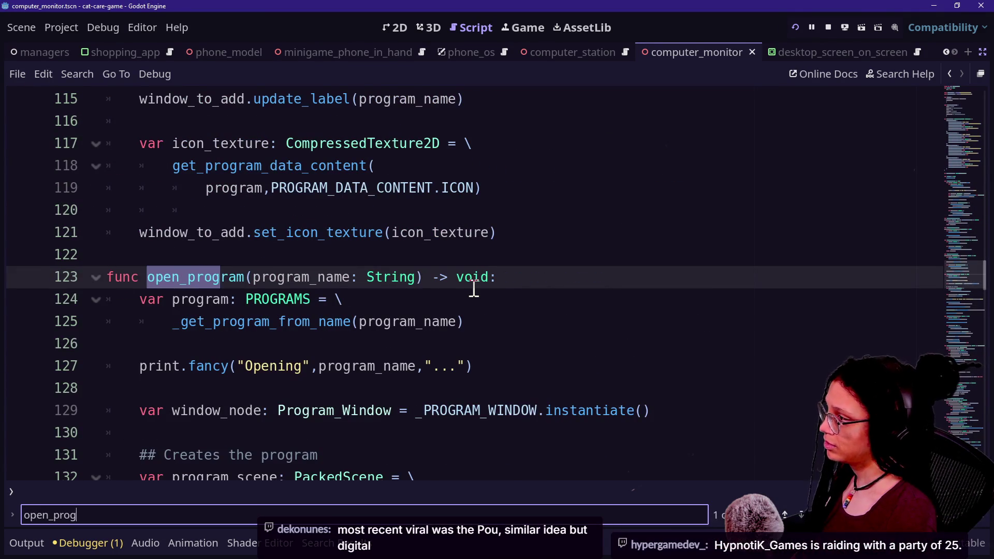
click(347, 264)
drag(329, 224, 539, 371)
Step through lines 116–125 of open_program, ending with the caret at the end of line 124
key(Down)
key(Down)
key(Up)
key(Up)
key(Up)
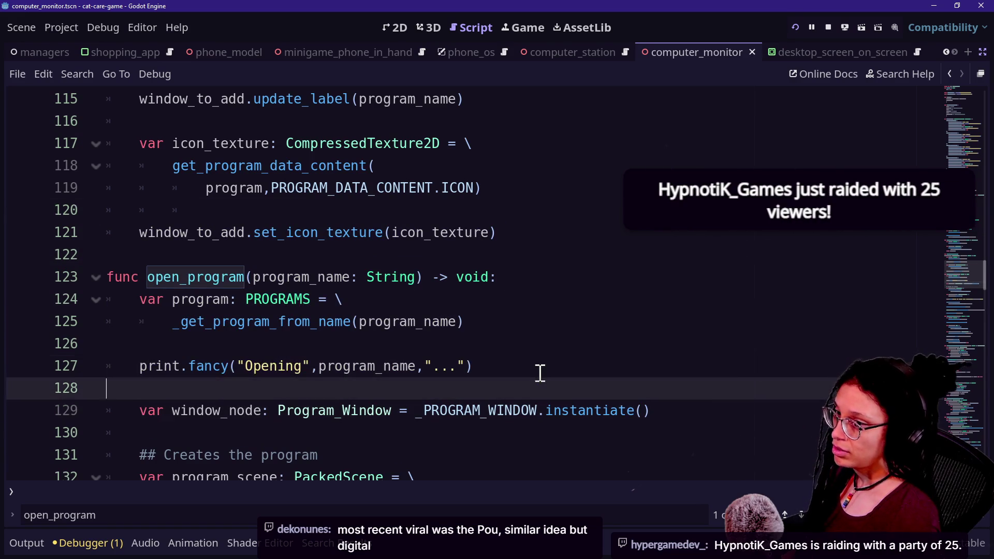
key(Up)
key(Up)
key(Up)
key(Down)
key(Up)
key(Up)
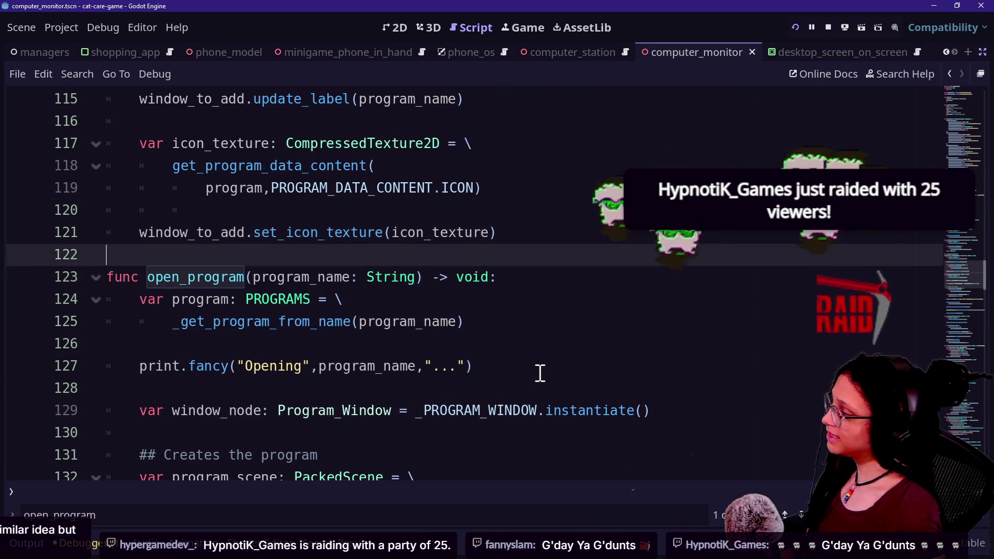
key(Down)
key(Up)
key(Up)
key(Up)
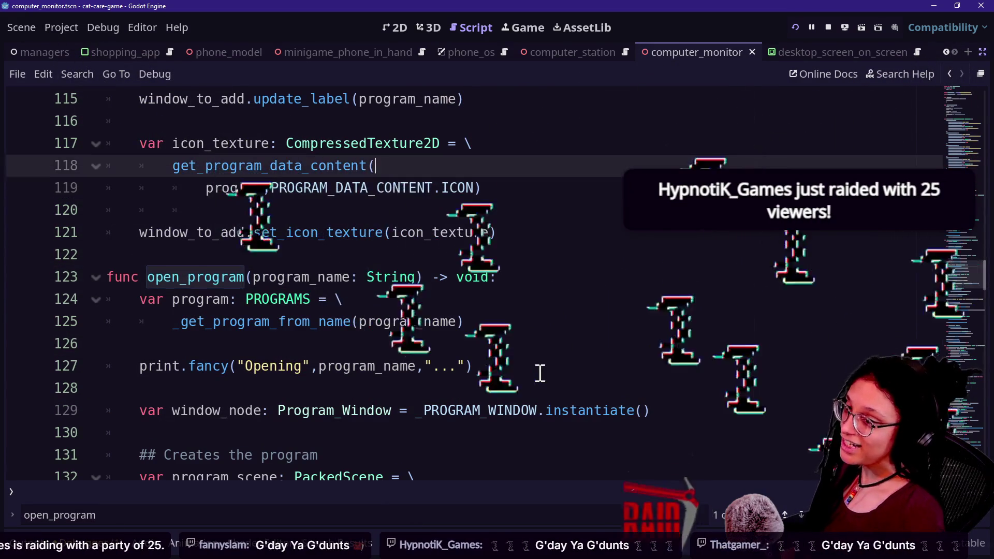
key(Up)
key(Down)
key(Down)
key(Up)
key(Down)
key(Down)
key(Down)
key(Down)
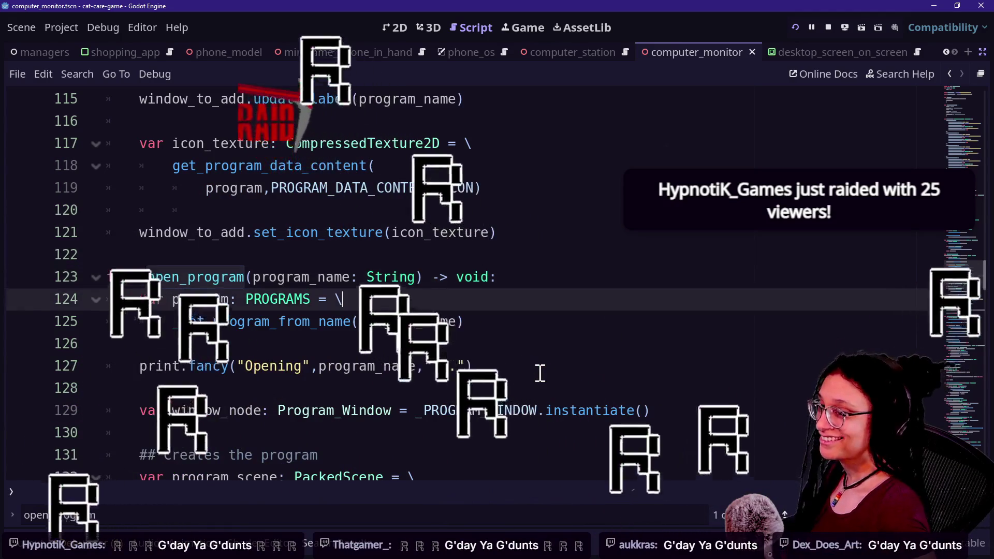
key(Down)
key(Up)
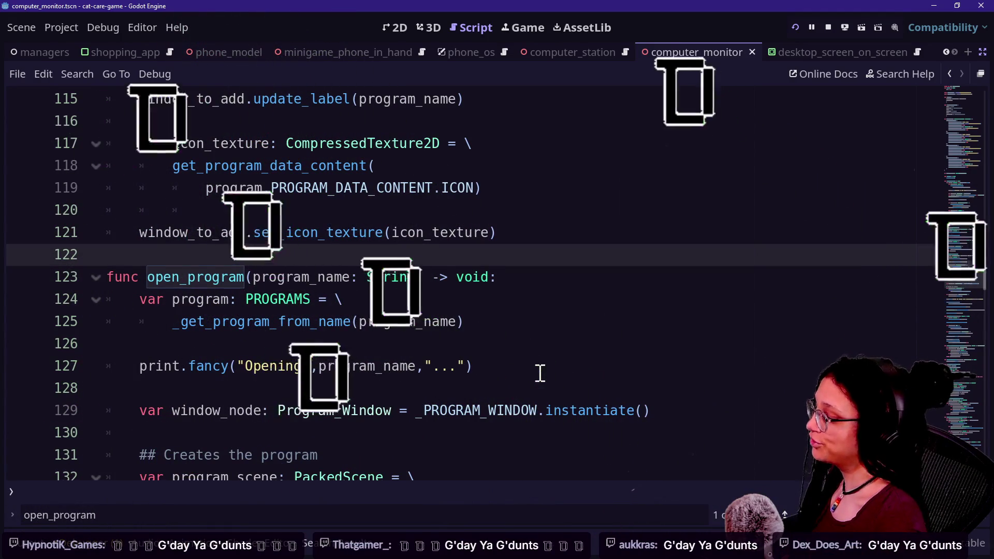
key(Down)
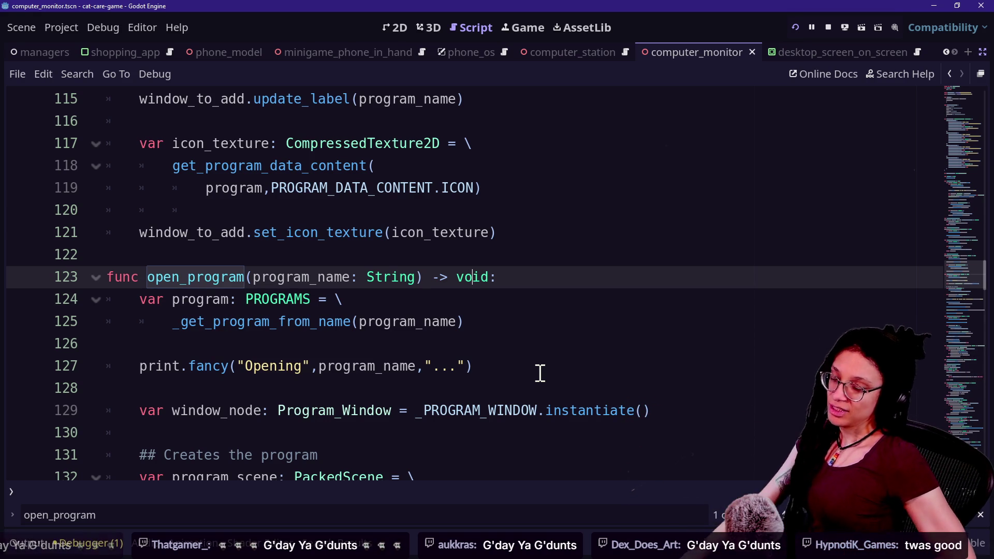
click(402, 298)
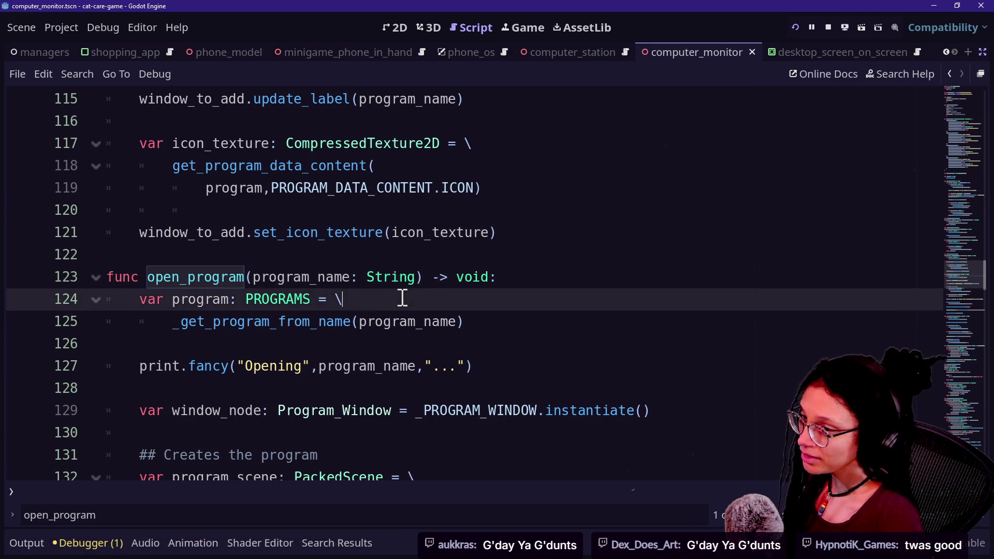
key(alt+Tab)
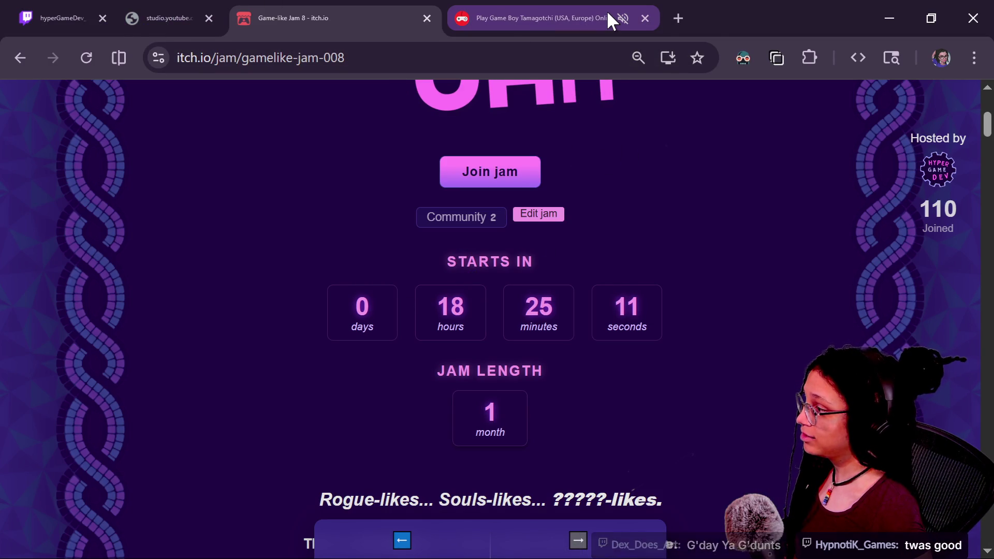
Replace the Tamagotchi tab's address with twitch.tv/hypnotik_games to load that channel
mouse_move(607, 11)
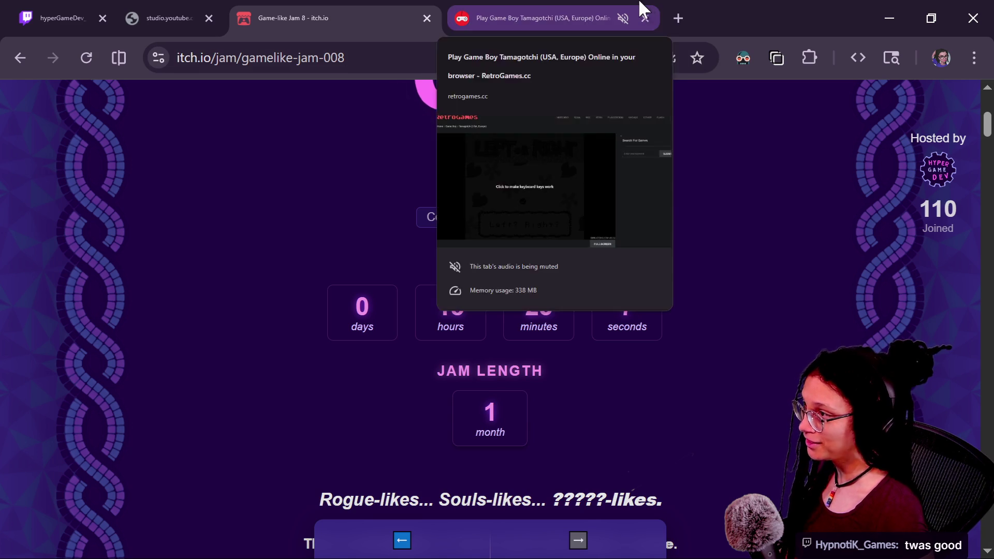
click(594, 6)
click(579, 54)
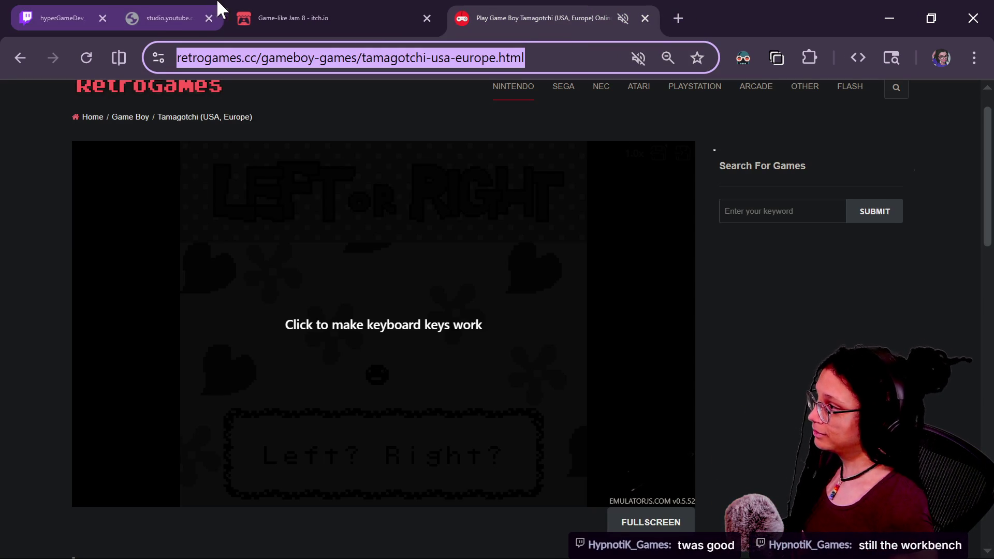
text(h)
key(BackSpace)
text(twitcht.tv/)
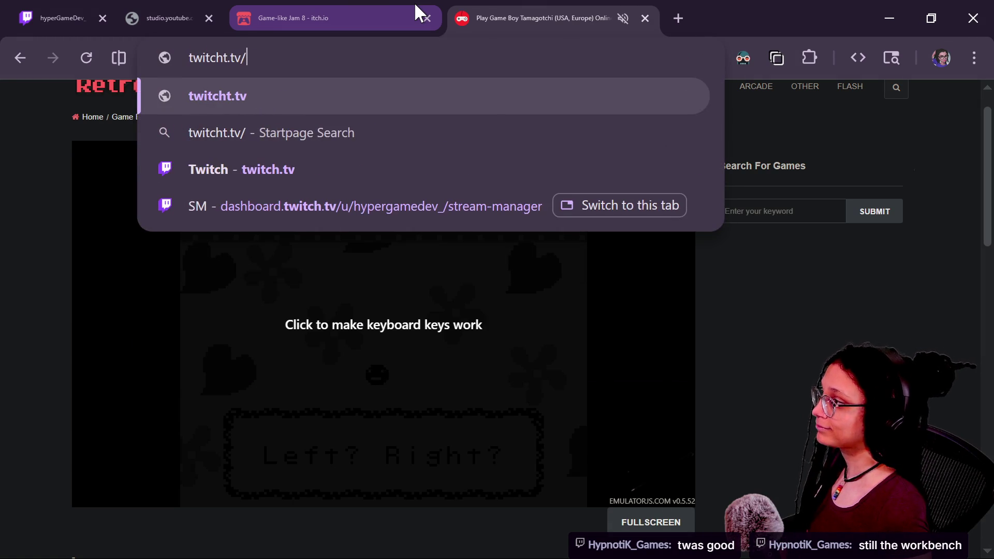
key(BackSpace)
key(BackSpace)
key(BackSpace)
key(BackSpace)
key(BackSpace)
text(.tv/)
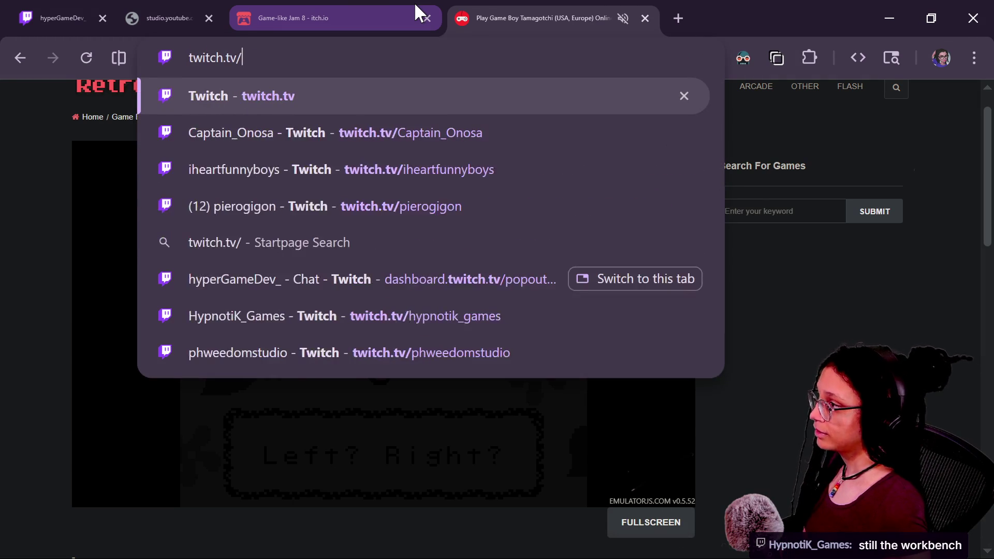
text(hypnot)
key(BackSpace)
text(y)
key(Return)
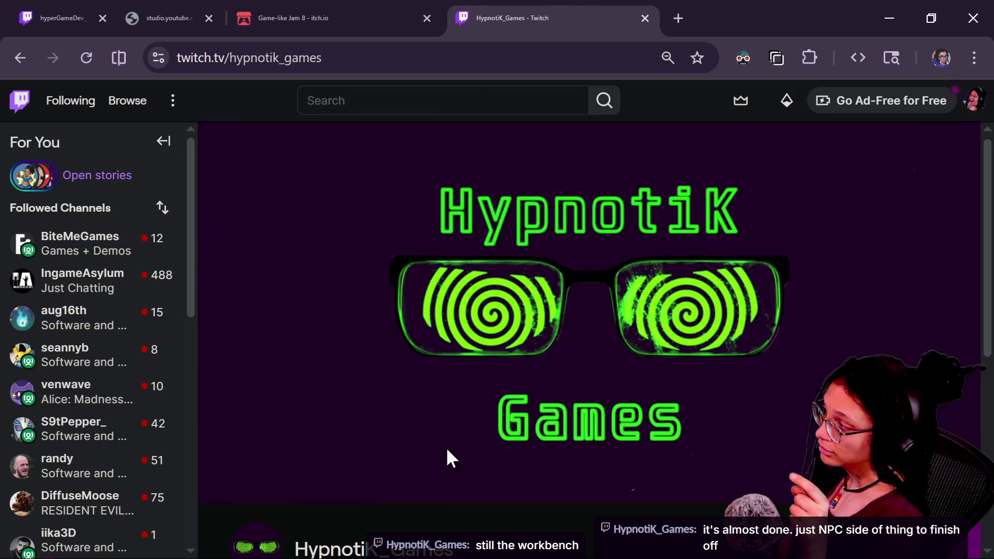
Scroll the HypnotiK_Games channel, show its About section, and open the Bobble Shop Simulator link in a new tab
scroll(448, 451, down, 5)
scroll(448, 451, down, 1)
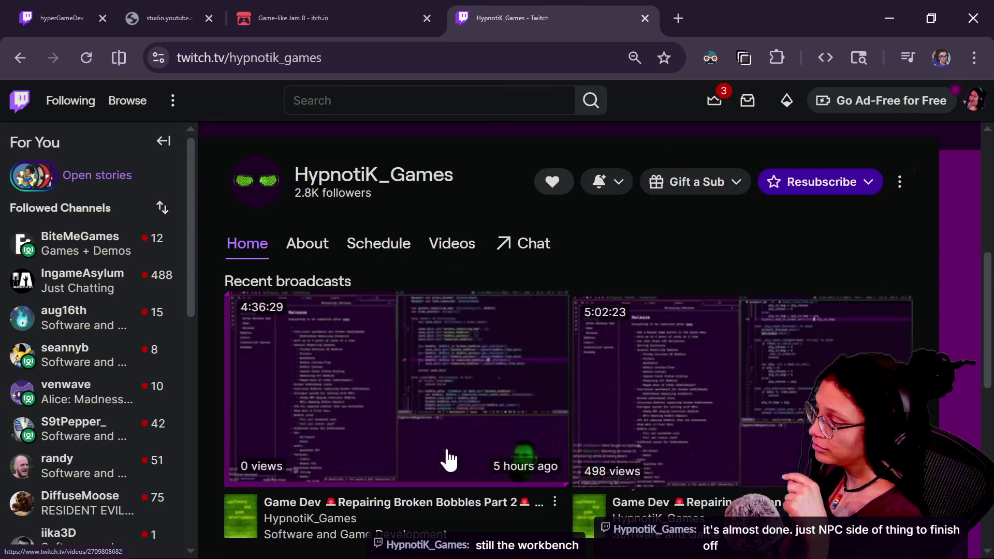
scroll(619, 338, up, 3)
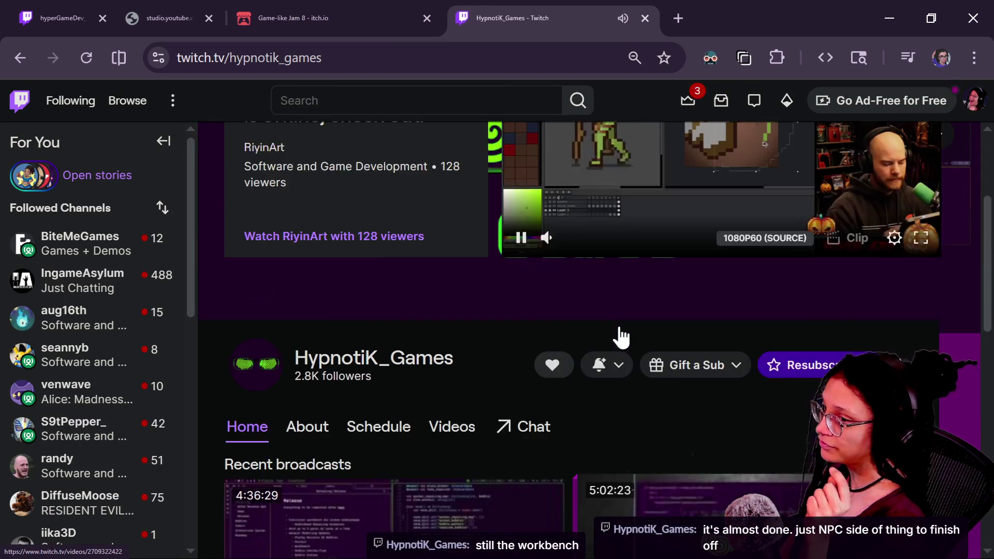
scroll(621, 336, down, 4)
scroll(618, 324, down, 2)
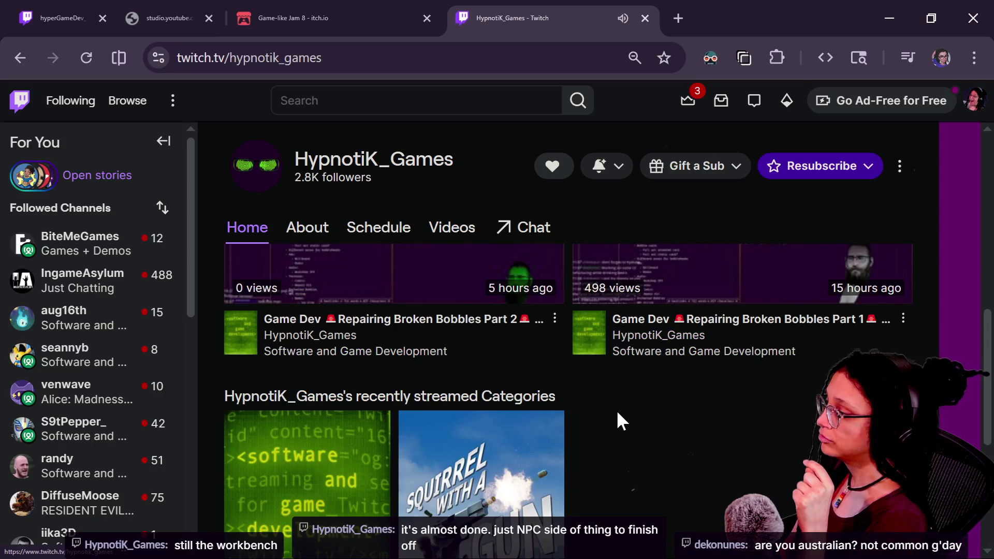
scroll(616, 409, up, 2)
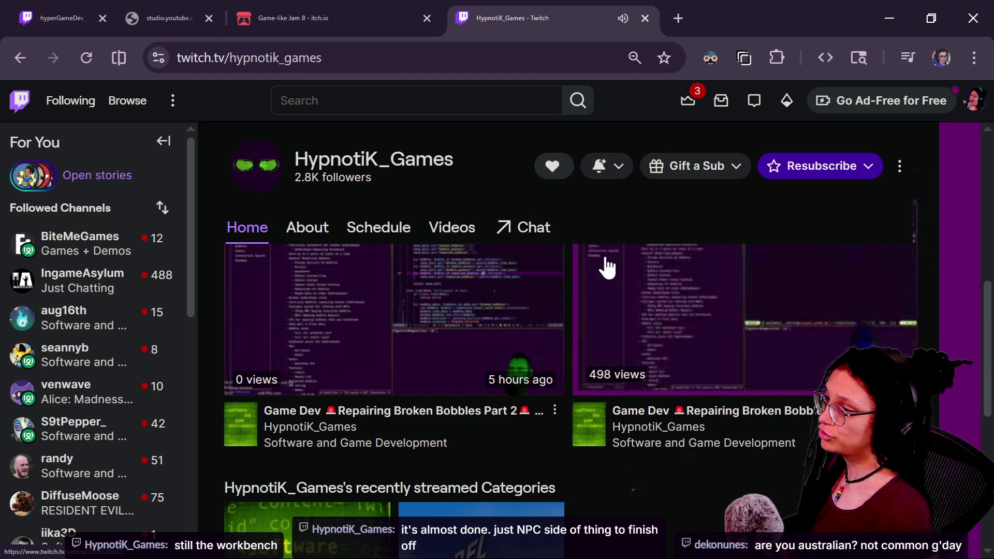
click(300, 236)
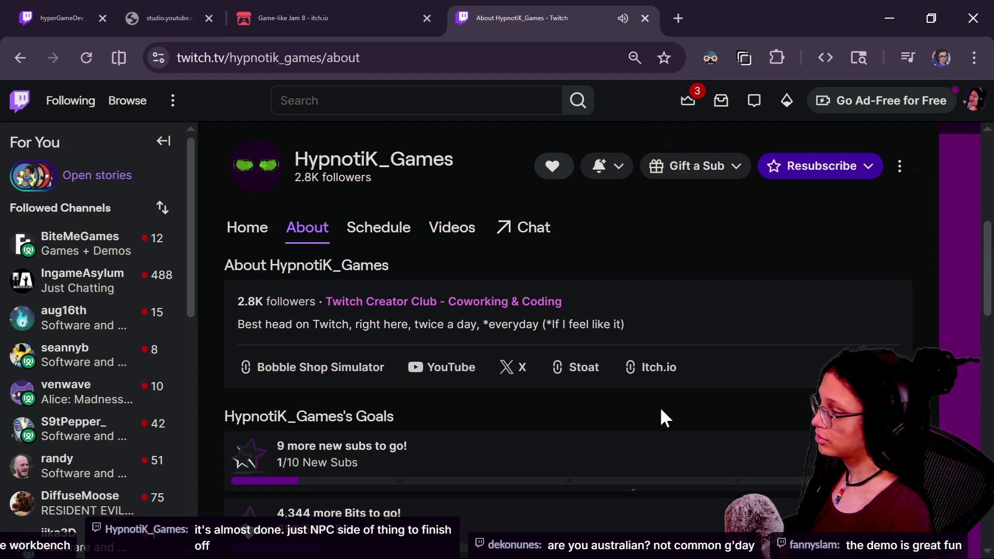
click(366, 369)
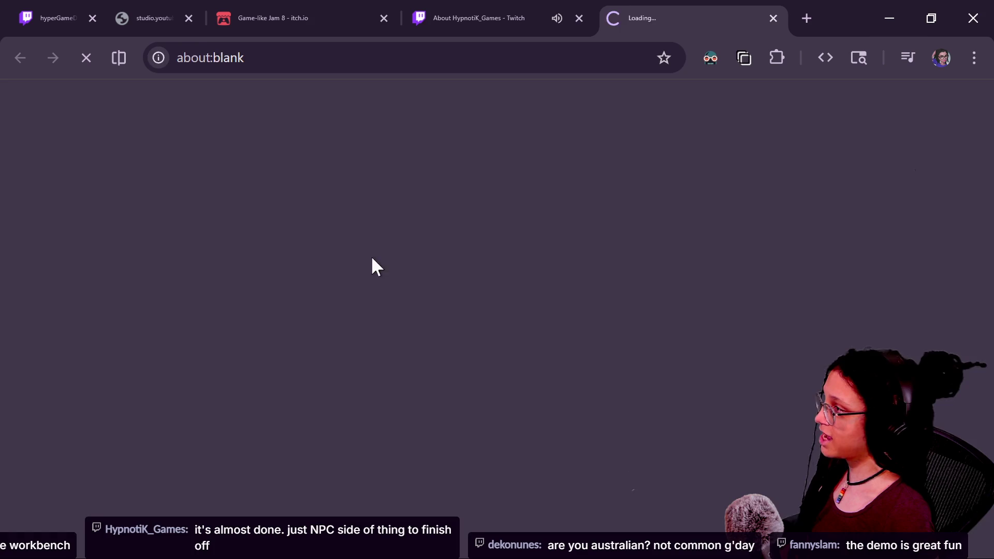
key(ctrl+l)
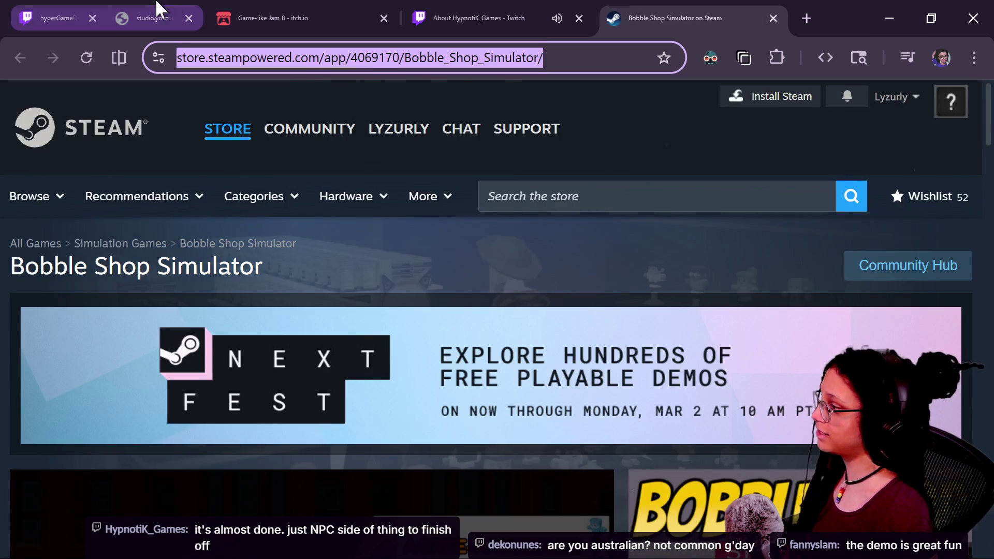
Post the Bobble Shop Simulator Steam store link in both the Twitch and YouTube chats
click(160, 8)
click(335, 468)
text(https://store.steampowered.com/app/4069170/Bobble_Shop_Simulator/)
key(Return)
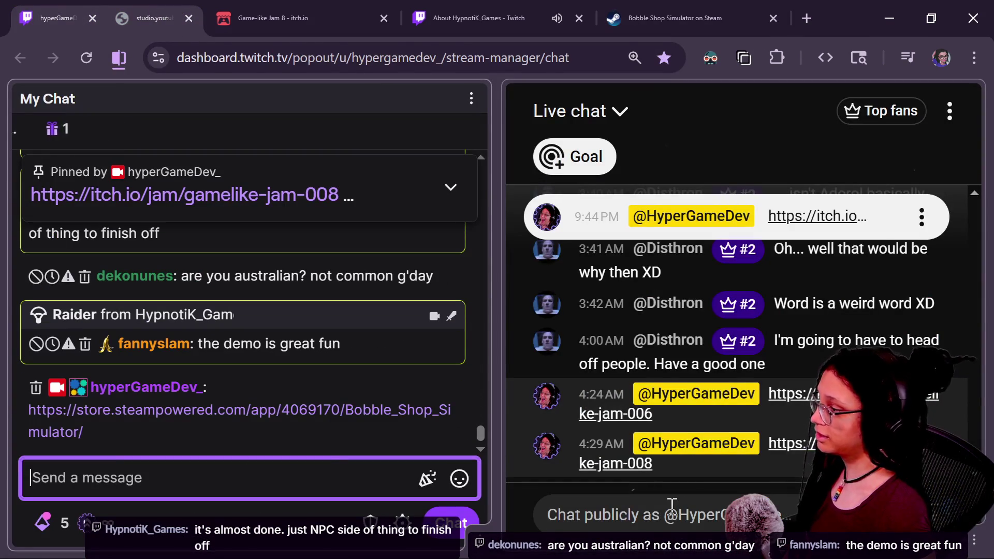
click(672, 504)
text(https://store.steampowered.com/app/4069170/Bobble_Shop_Simulator/)
key(Return)
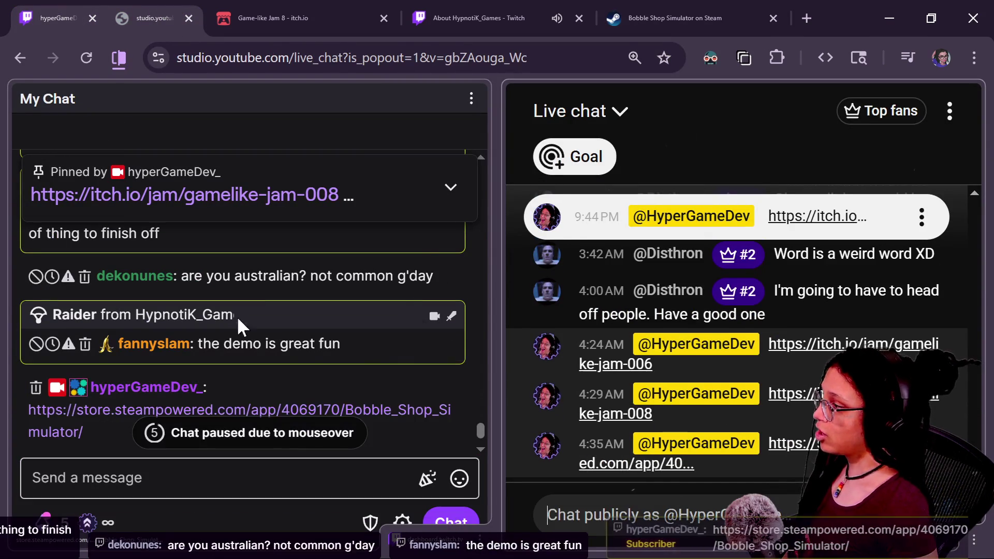
Add the Bobble Shop Simulator demo to the Steam library, skipping the install prompt
click(460, 15)
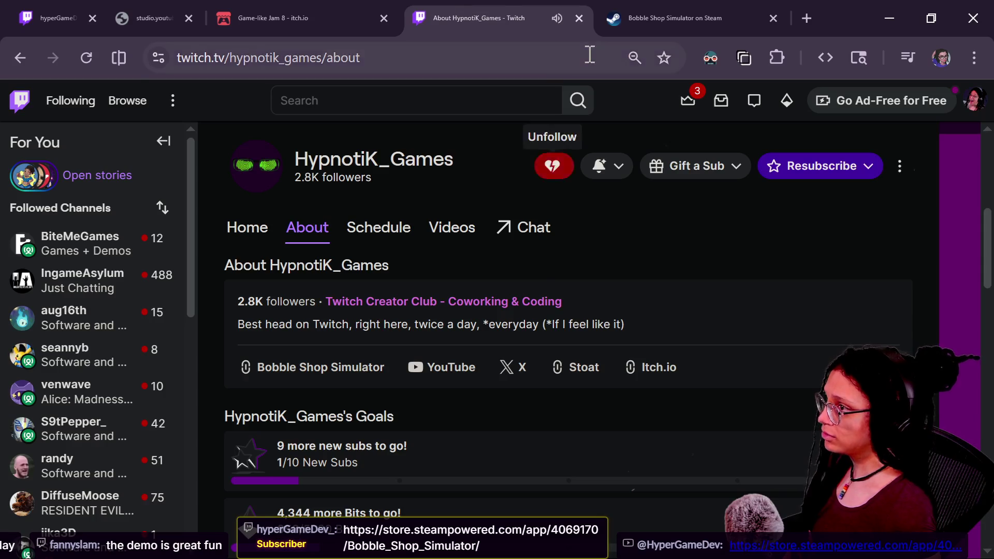
key(ctrl+Tab)
scroll(422, 392, down, 10)
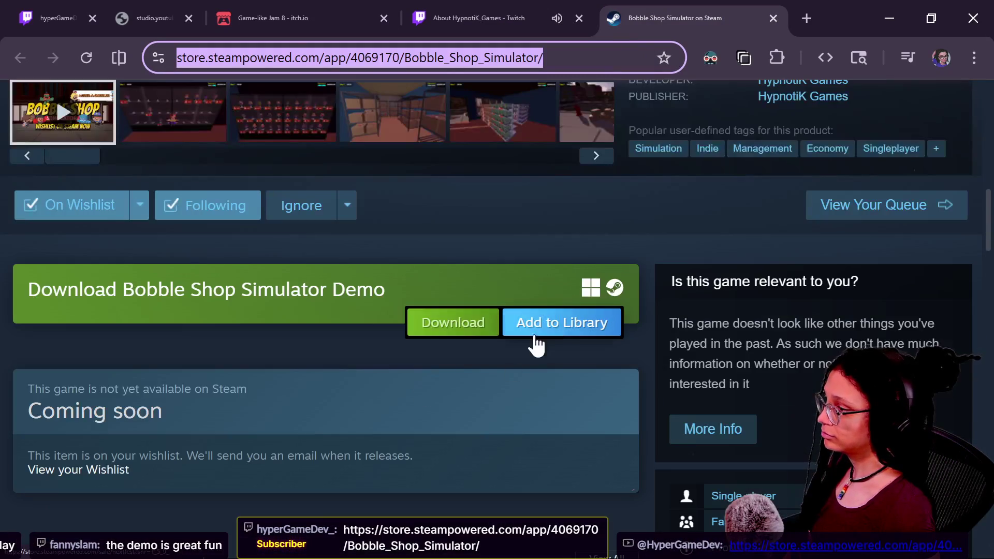
click(466, 323)
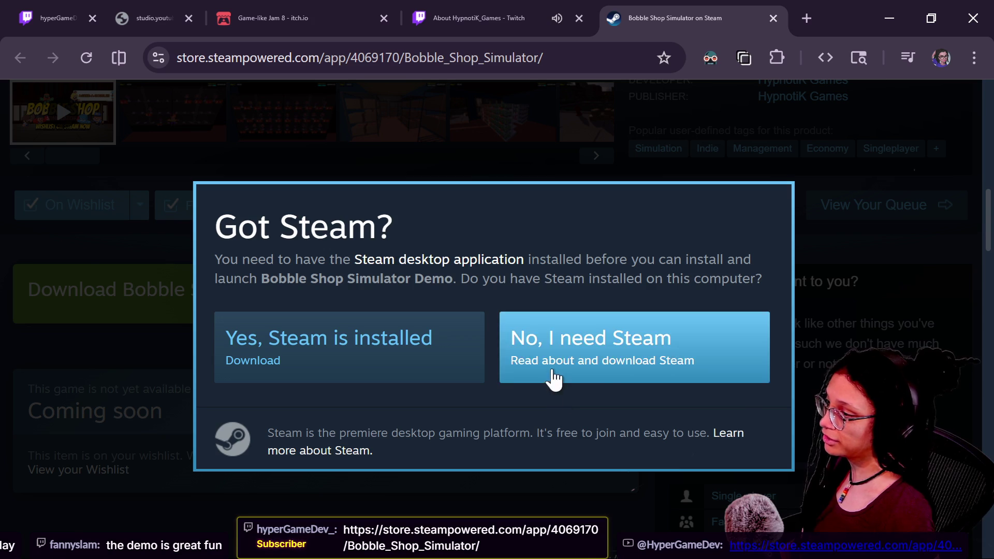
key(Escape)
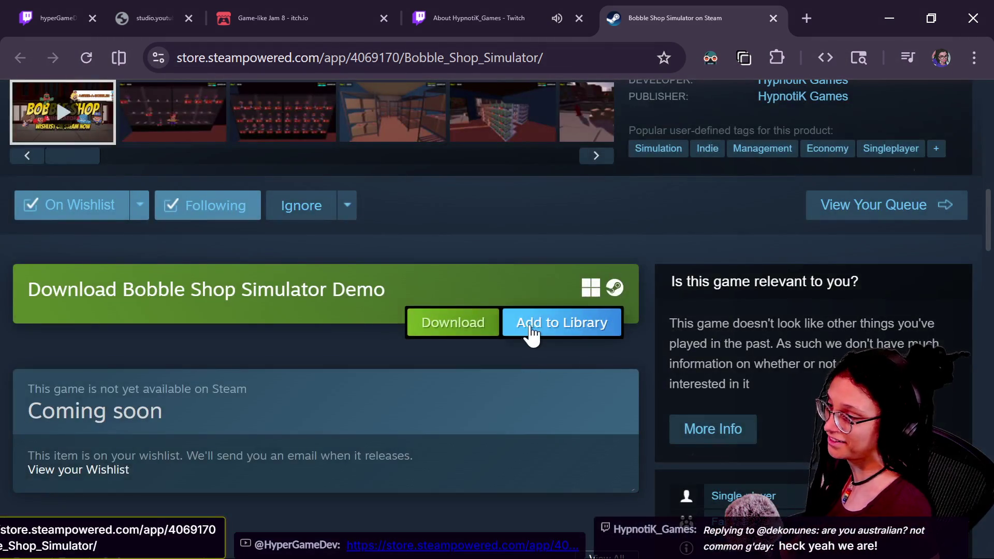
click(531, 334)
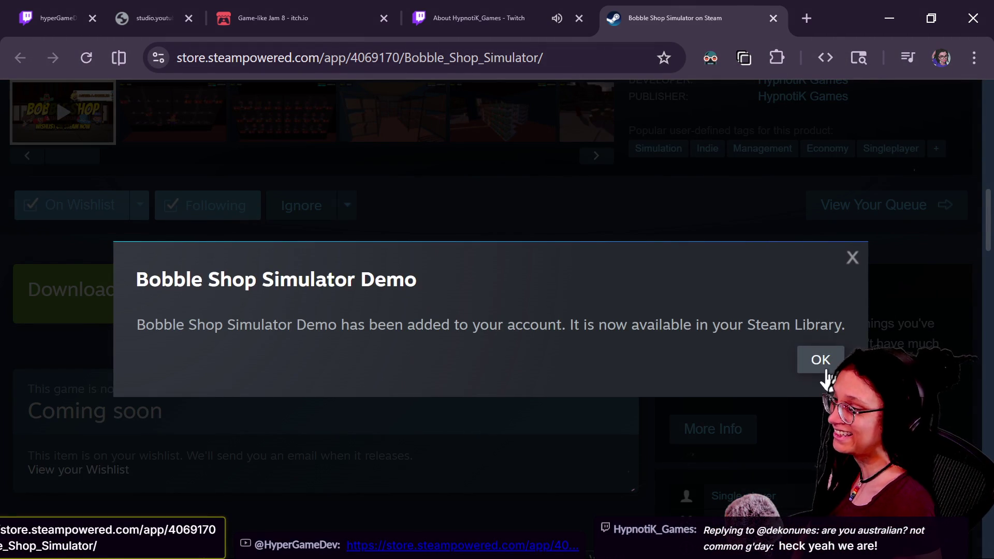
click(825, 369)
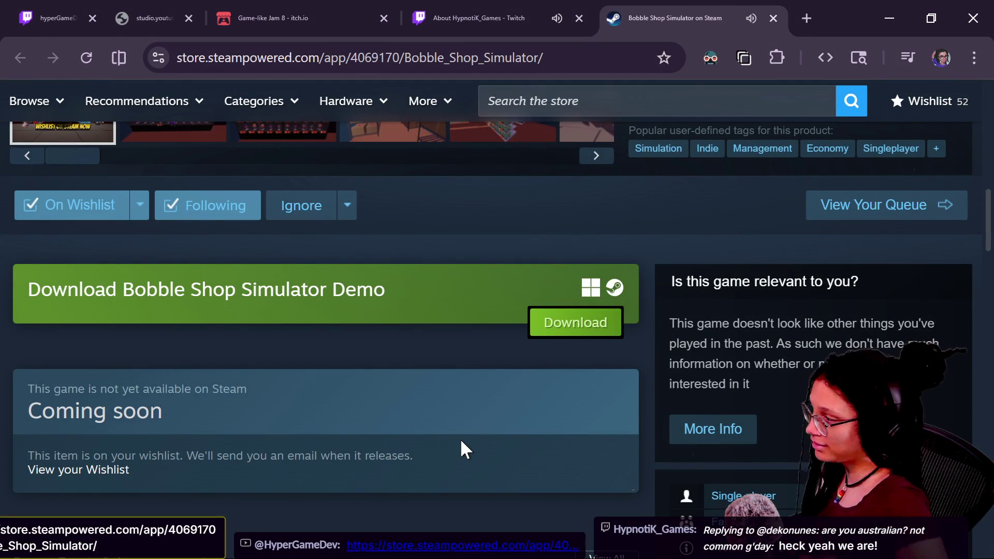
Scroll the Bobble Shop Simulator store page back up to its playing trailer
scroll(284, 422, down, 3)
scroll(285, 422, up, 3)
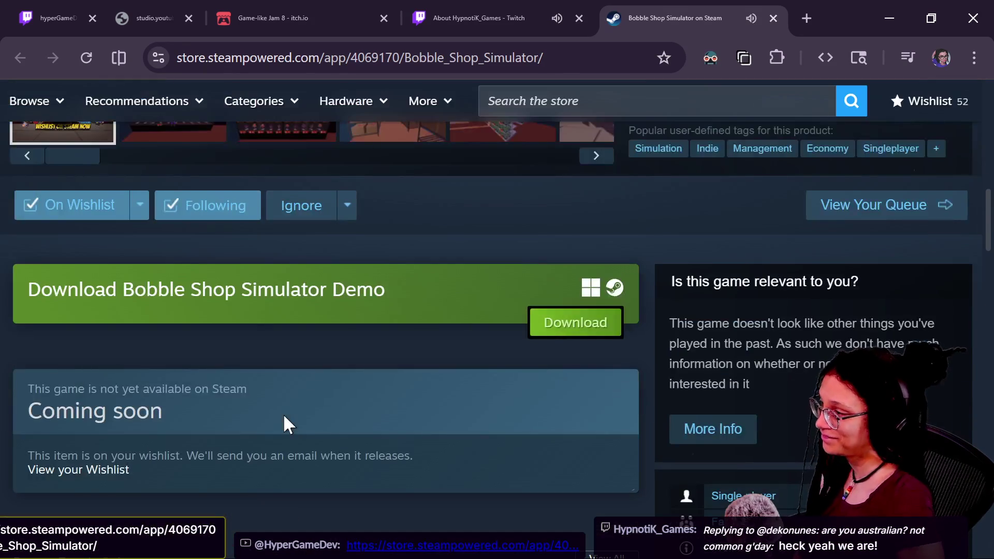
scroll(284, 414, up, 4)
scroll(252, 401, up, 1)
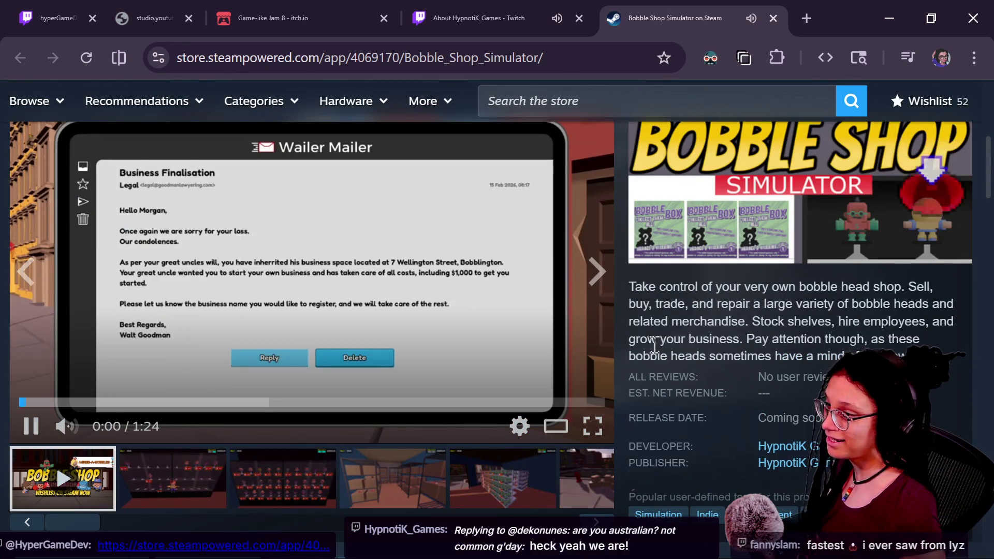
scroll(654, 345, down, 2)
scroll(655, 344, up, 3)
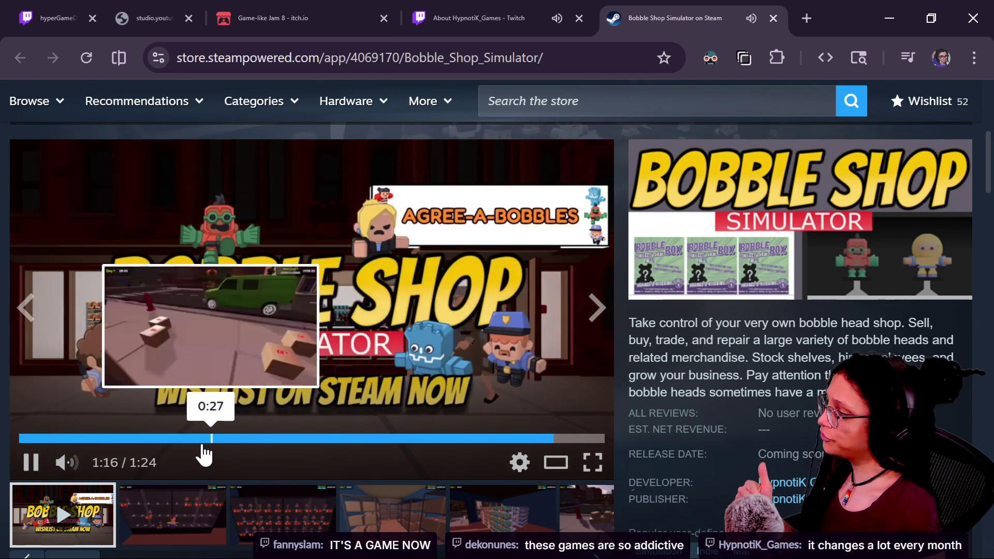
Jump the Bobble Shop Simulator trailer back to about 0:27 and return to the chats
click(212, 440)
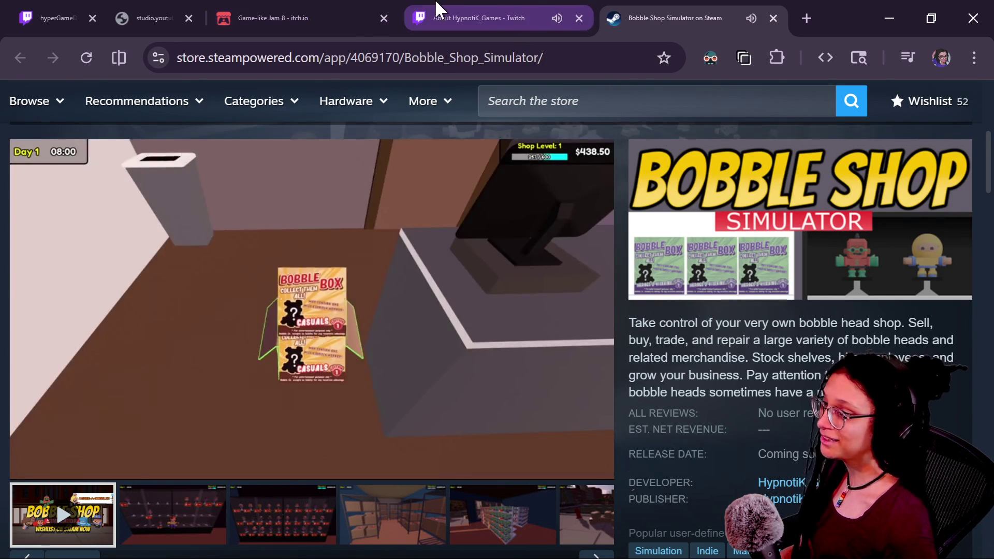
click(60, 15)
Send a /shoutout command for the raiding HypnotiK_Games channel in Twitch chat
click(258, 472)
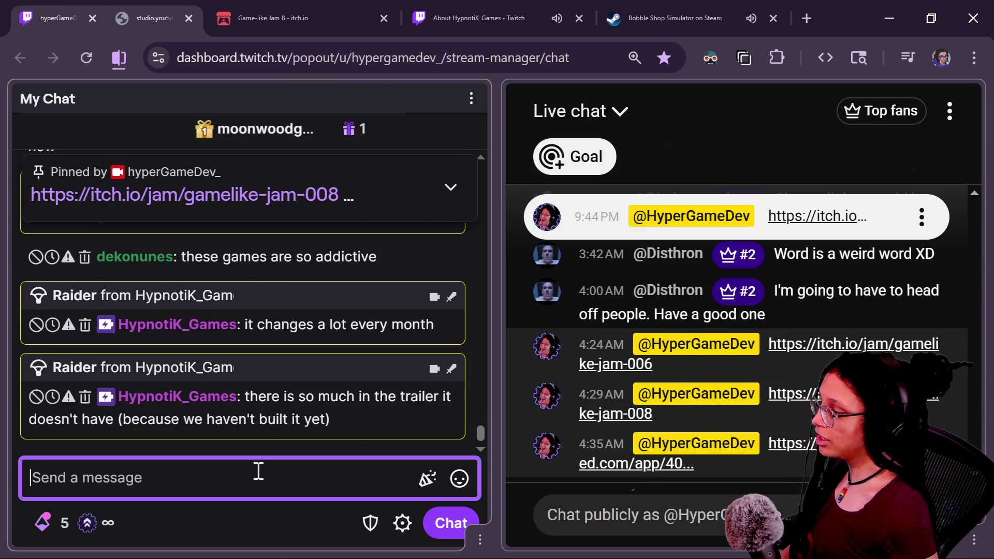
text(/shoutout h)
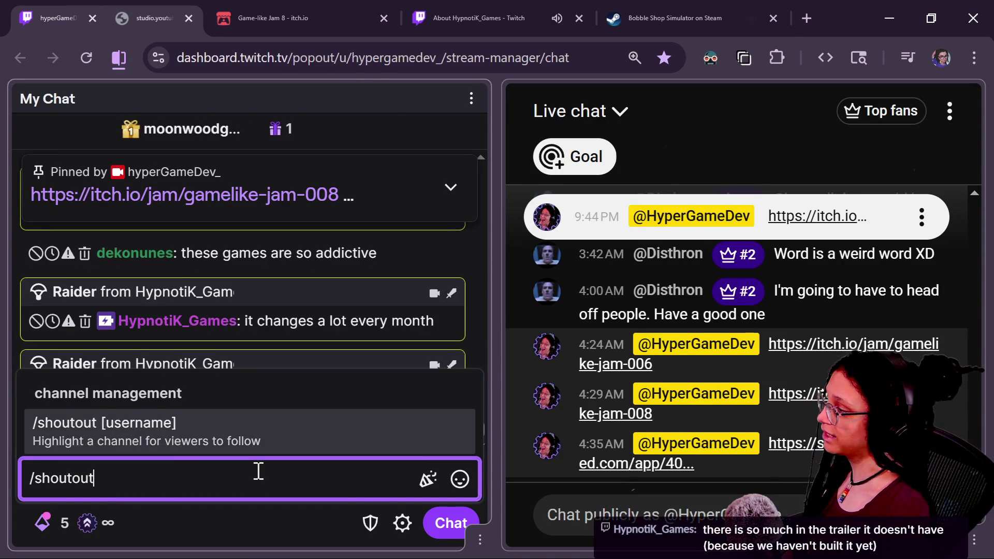
text(not)
key(BackSpace)
key(BackSpace)
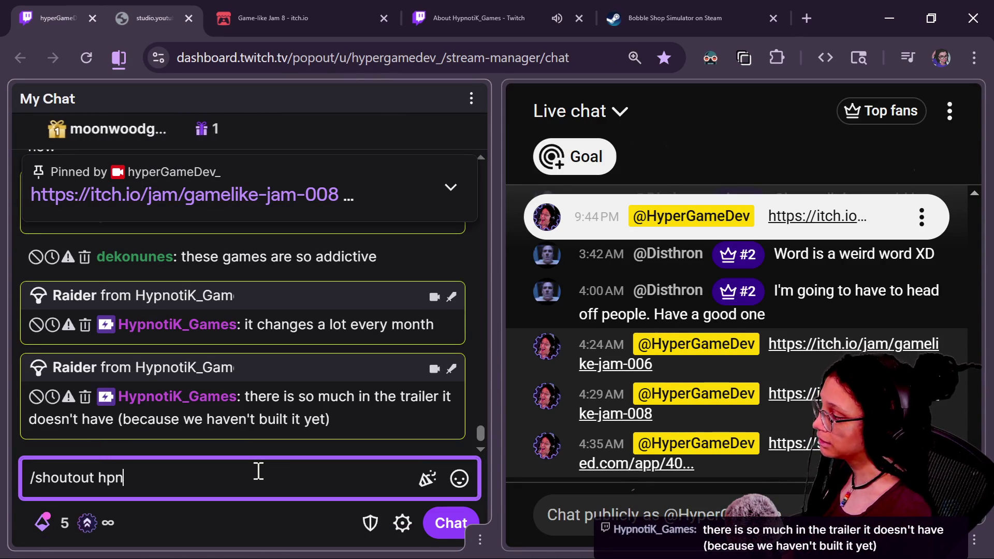
text(notik_games)
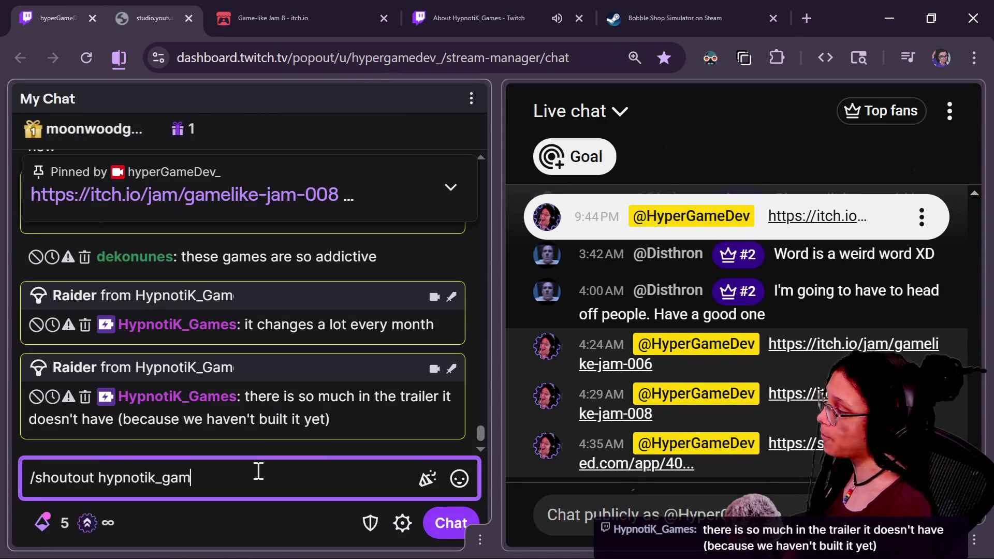
key(Return)
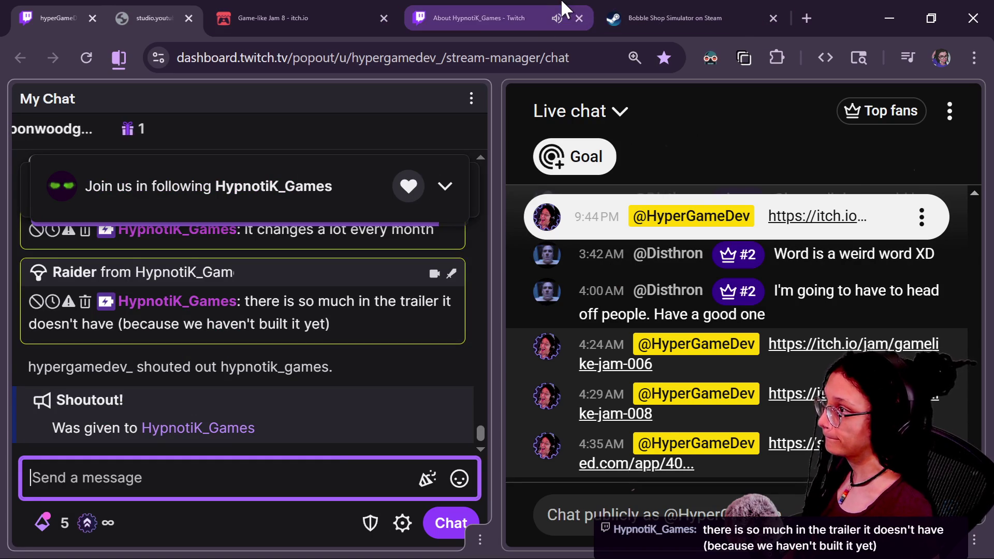
Copy the raider's YouTube channel link from their About page into the YouTube live chat
click(472, 23)
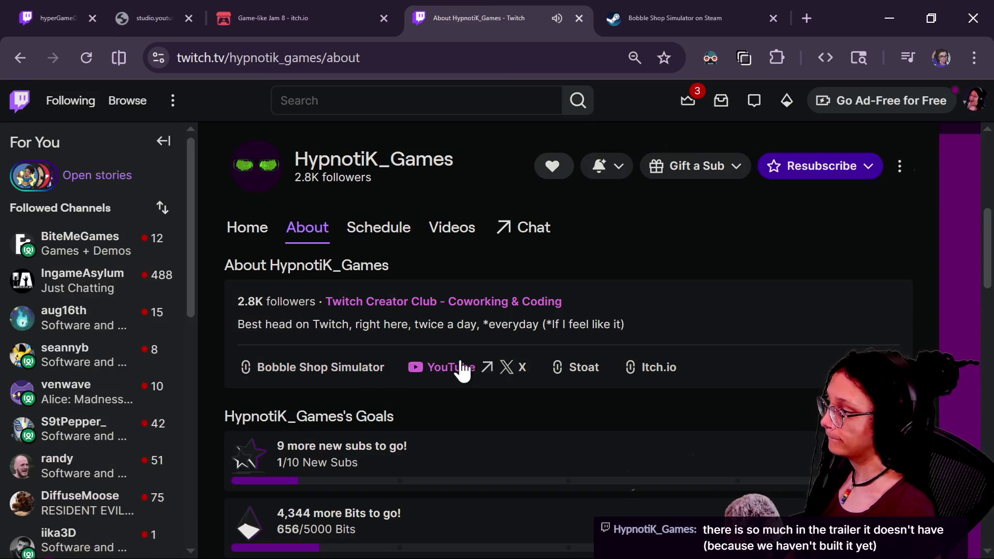
click(464, 368)
click(284, 58)
click(52, 18)
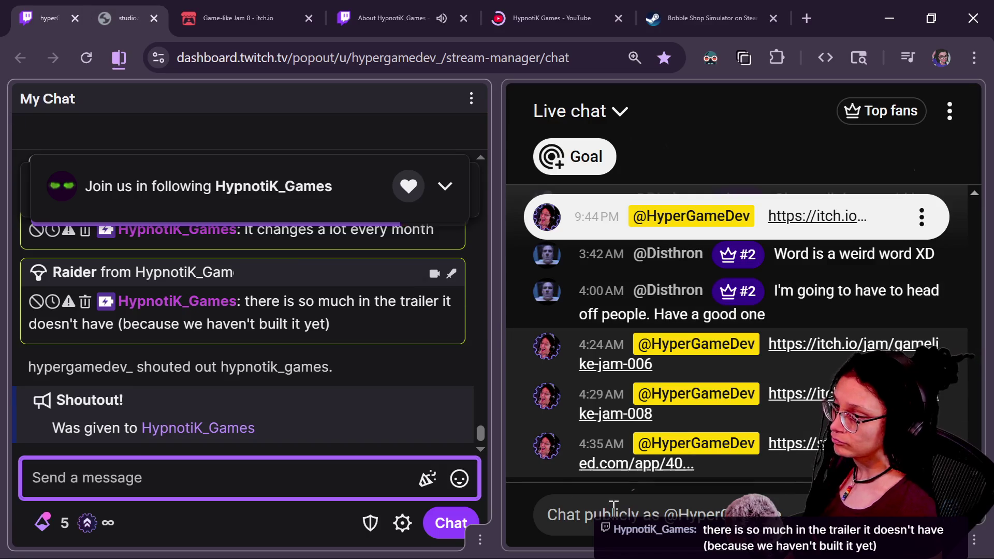
click(623, 541)
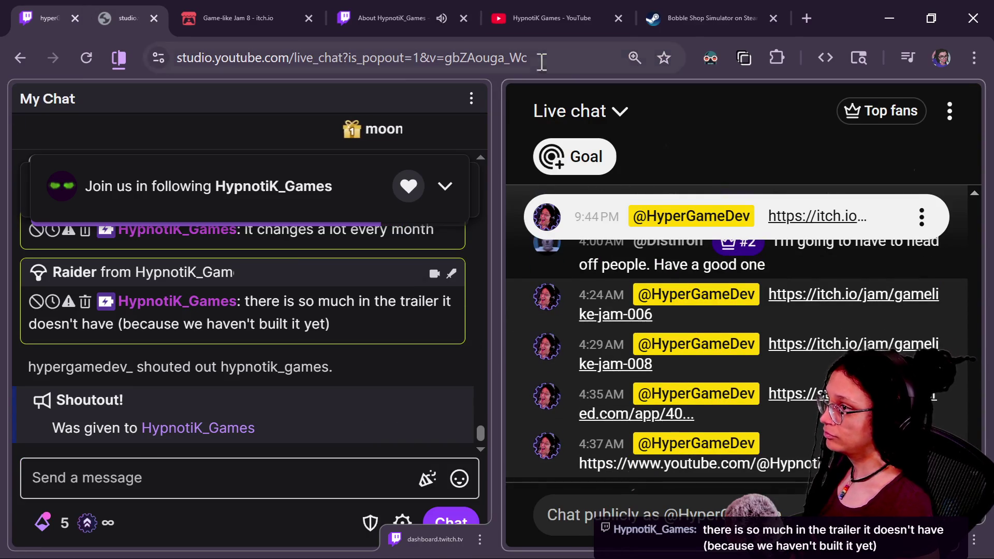
Close the Bobble Shop Simulator store tab and the raider's About tab
click(704, 19)
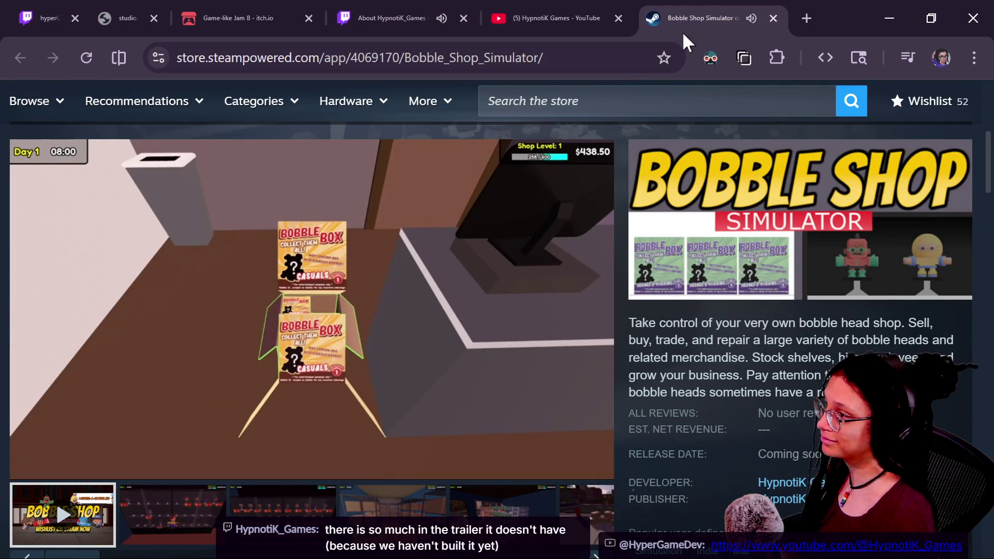
click(772, 20)
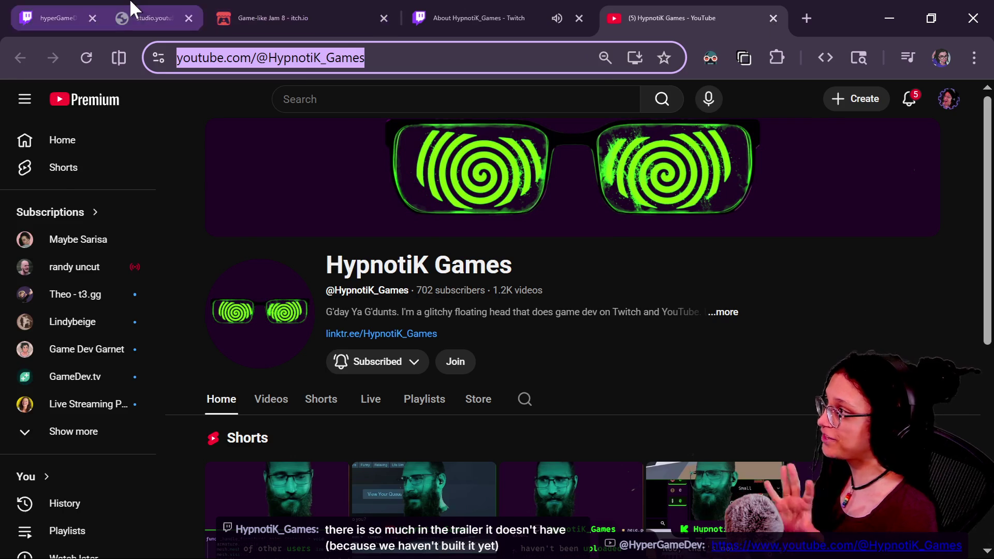
click(145, 16)
click(518, 16)
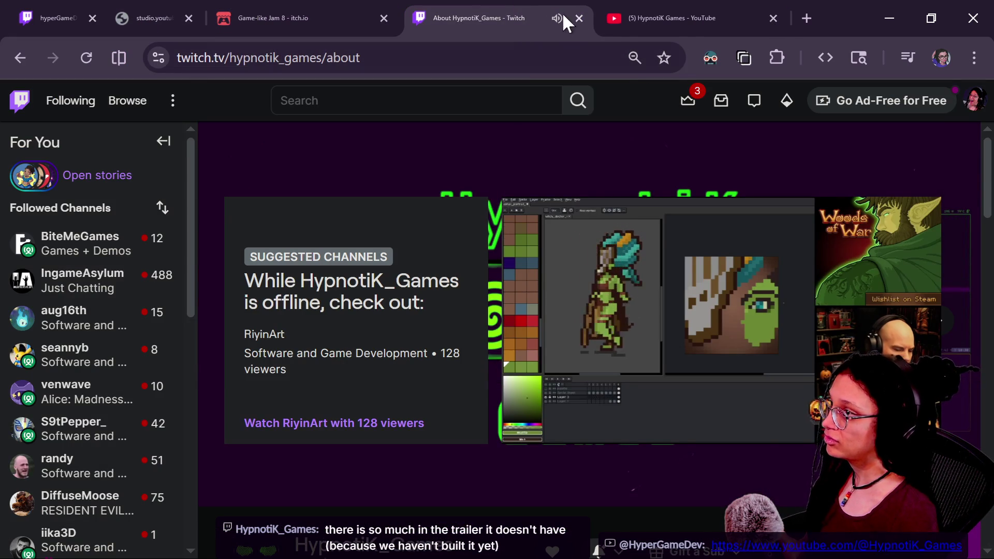
click(579, 20)
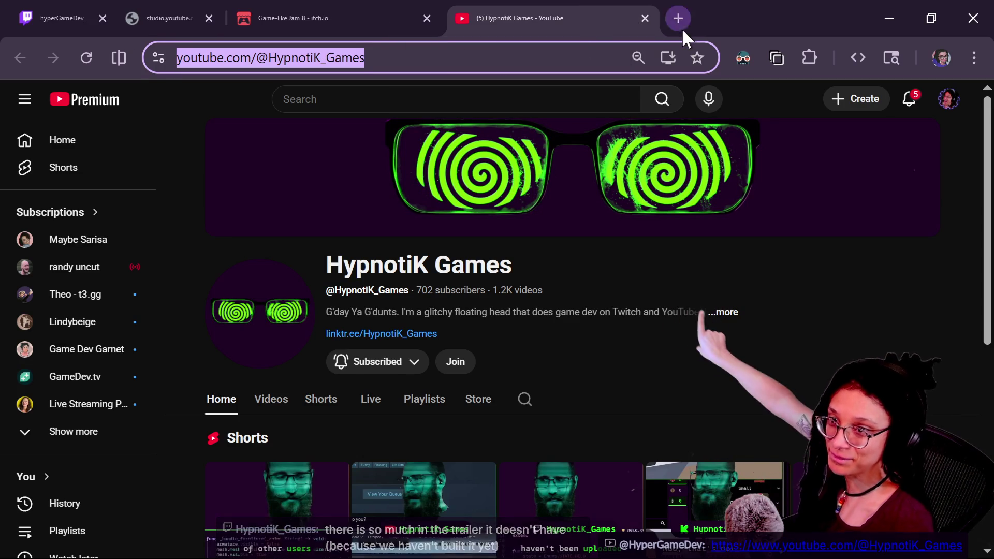
Check the Twitch and YouTube chats and the raider's YouTube page before going back to Godot
click(137, 4)
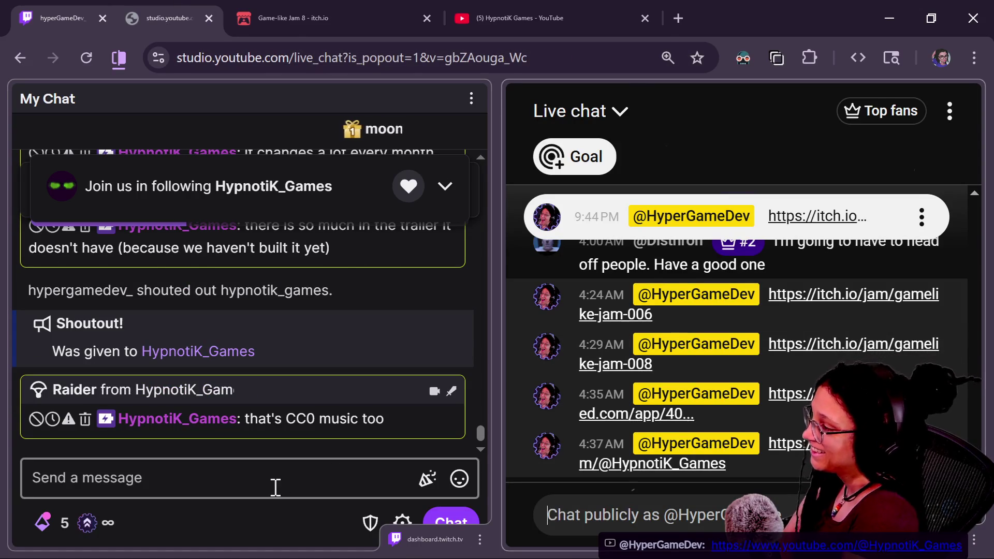
click(281, 479)
click(676, 513)
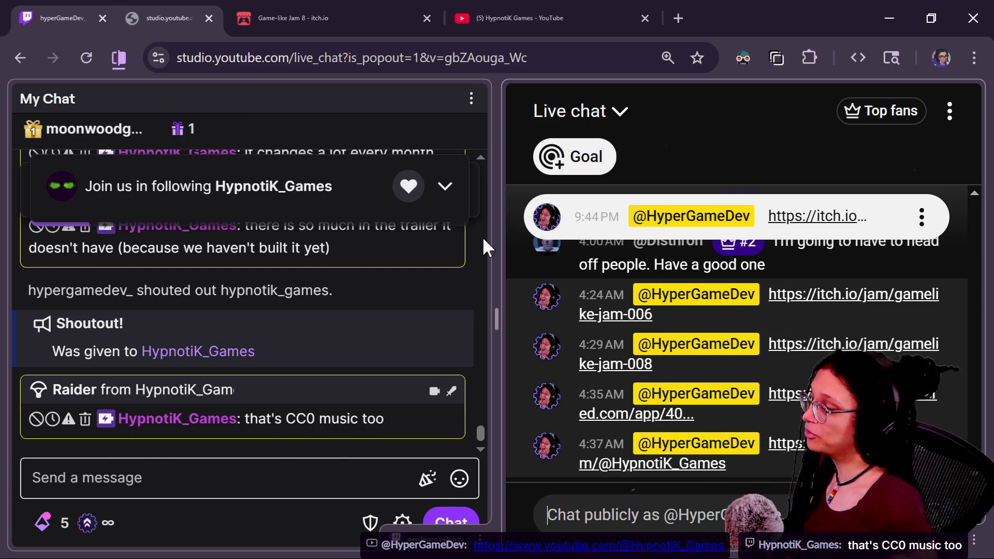
click(515, 4)
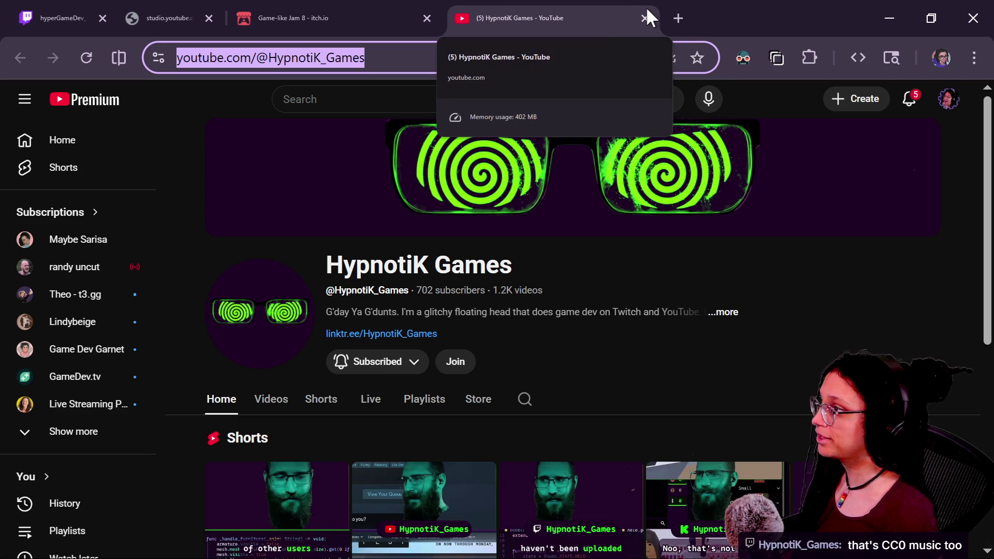
scroll(537, 275, down, 2)
scroll(537, 275, up, 2)
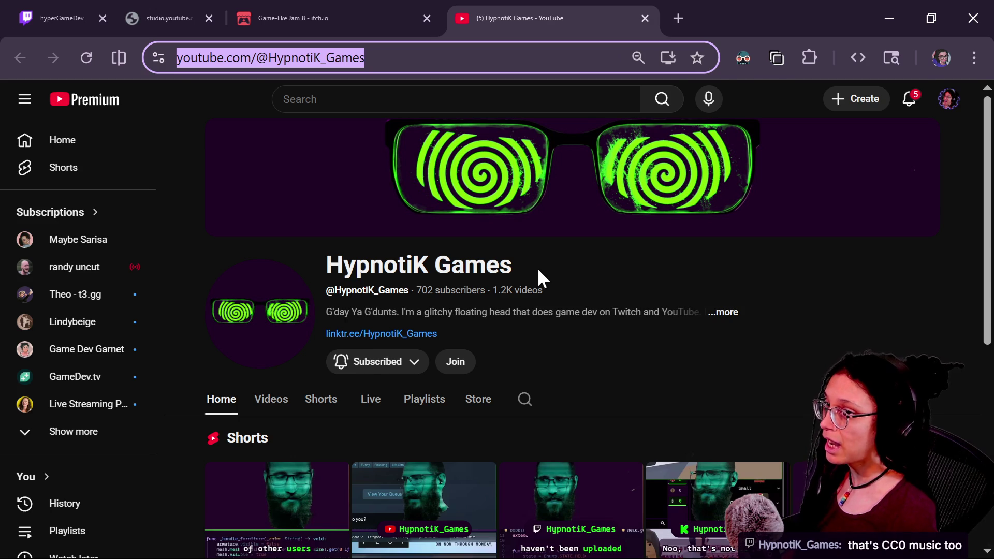
key(alt+Tab)
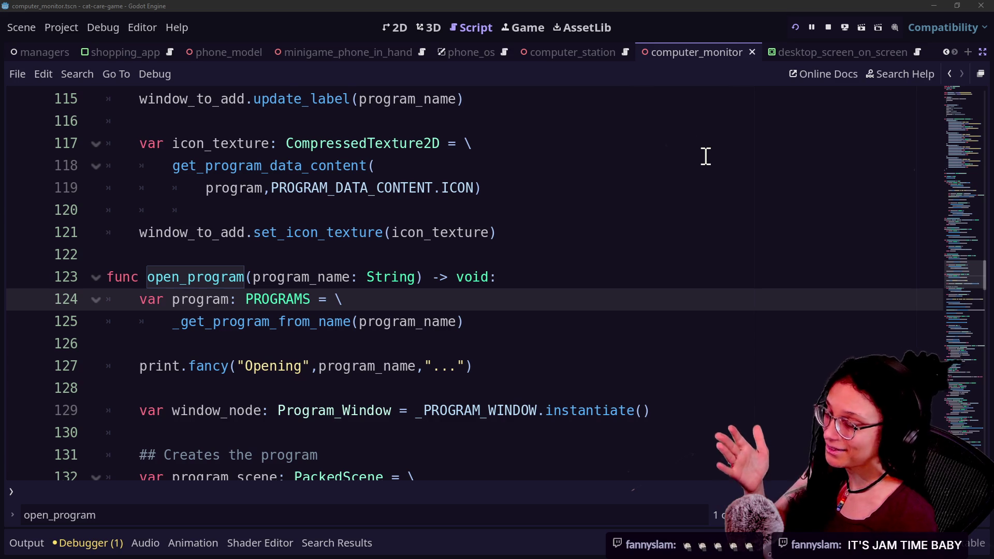
In the Game view, go from the computer to the room and toggle the money phone, then stop the game and restore the docks
click(428, 28)
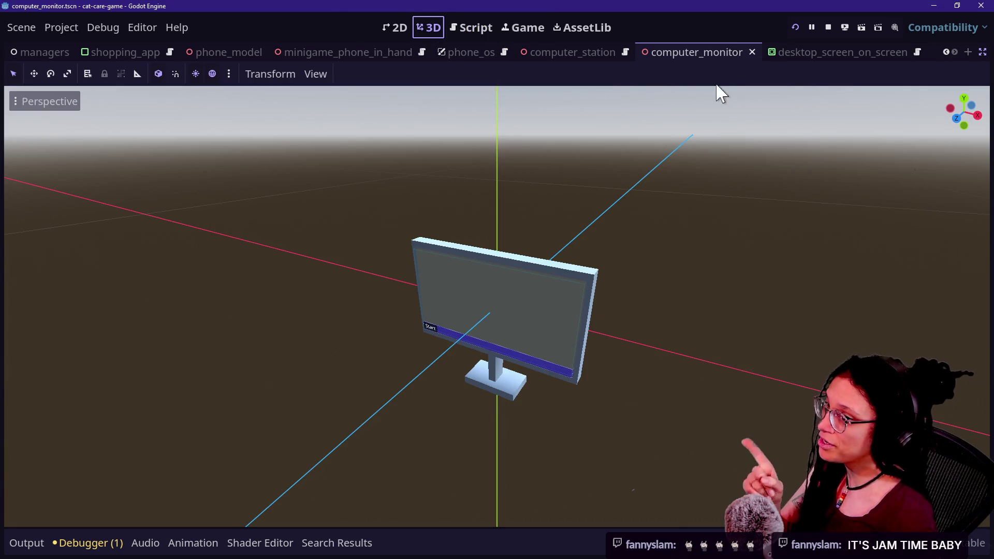
click(523, 27)
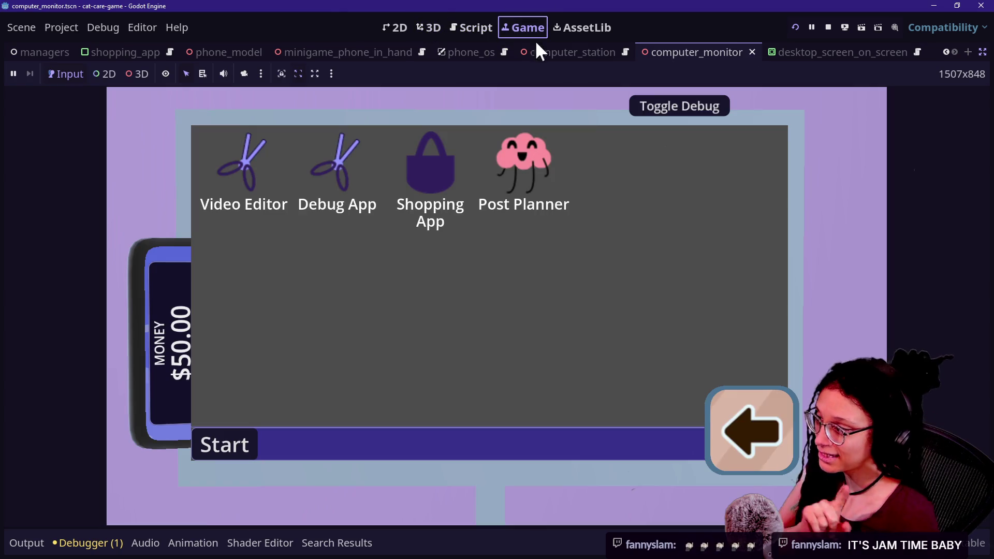
click(763, 414)
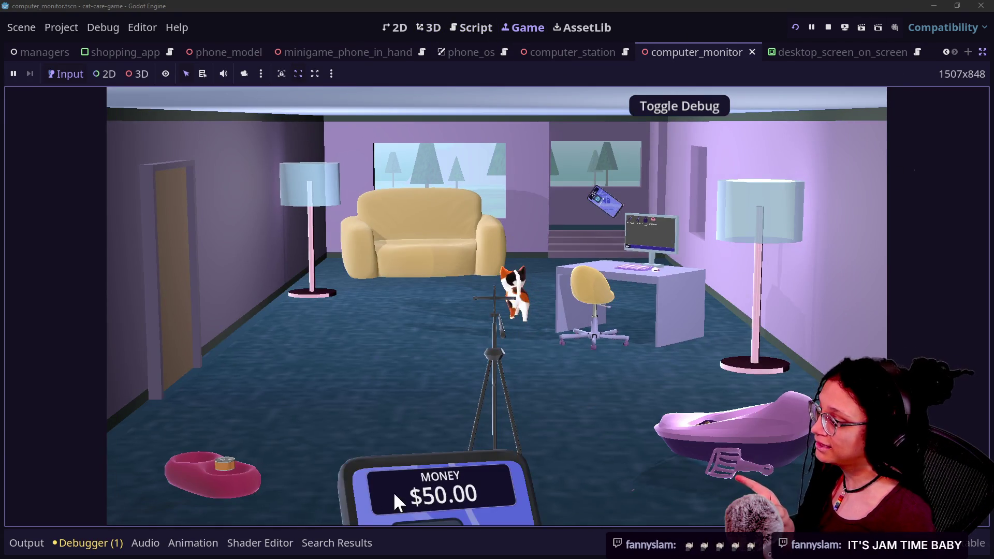
click(393, 492)
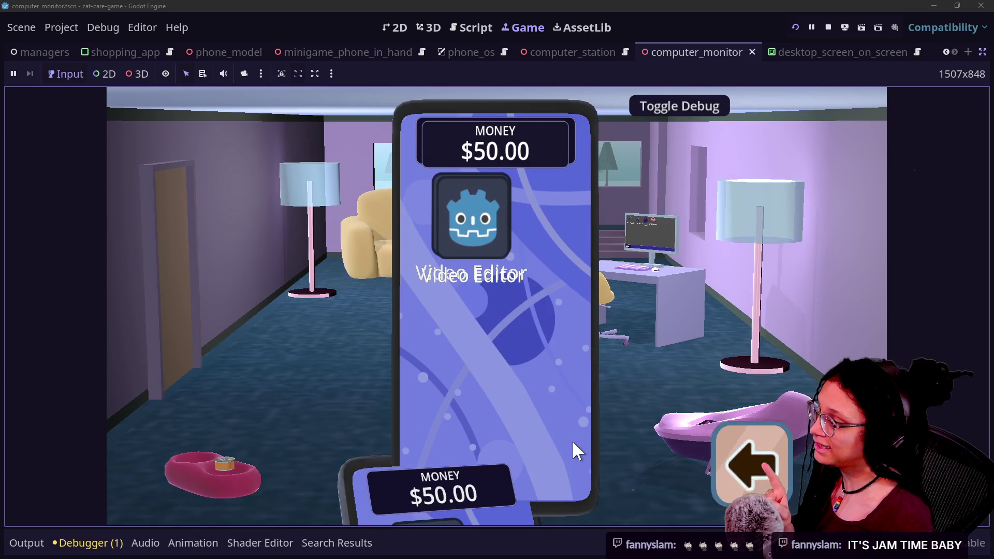
click(743, 474)
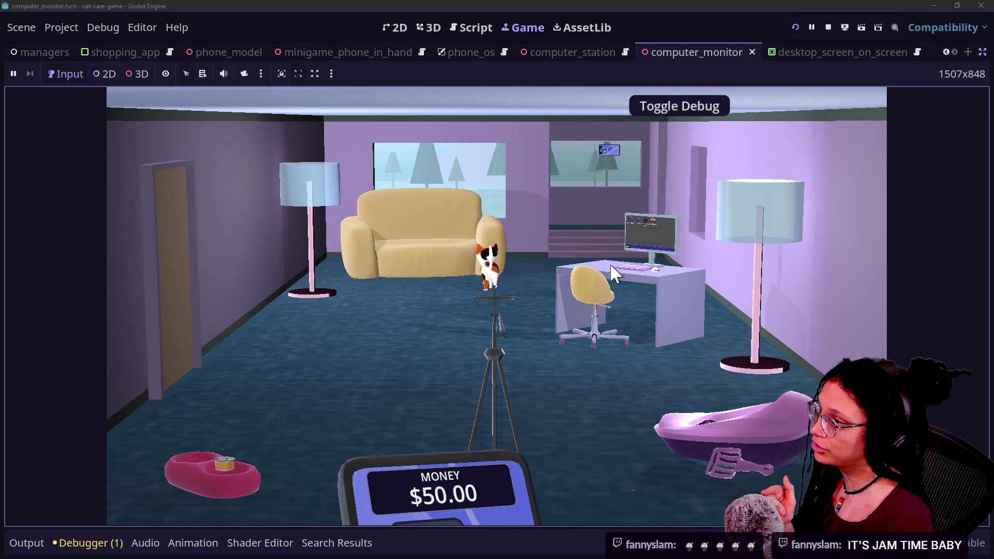
click(829, 25)
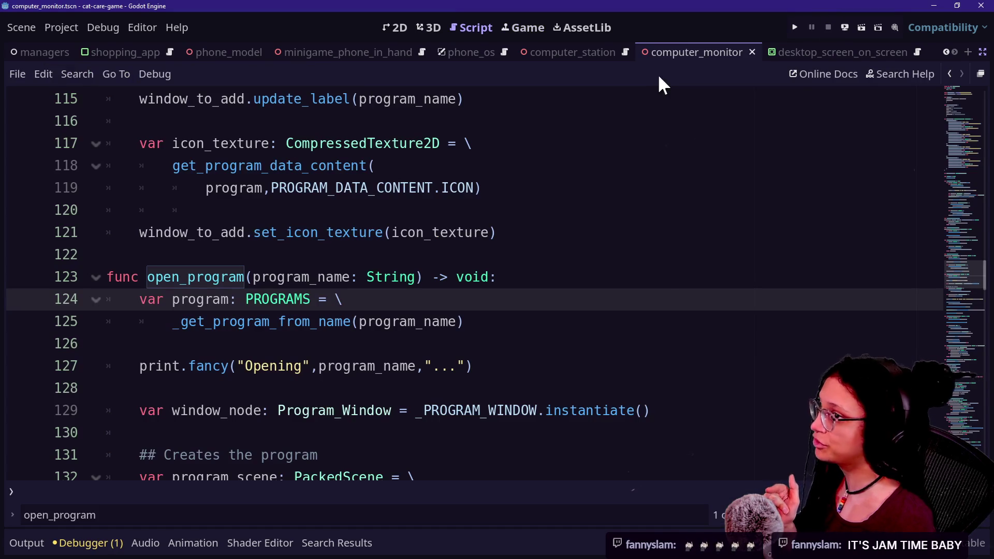
click(984, 53)
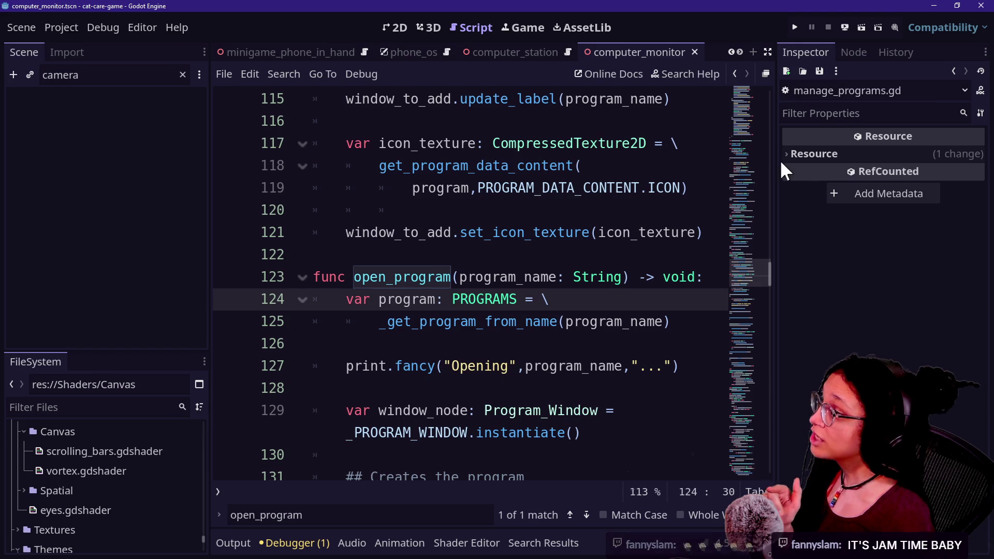
Delete the phone_in_hand node from the computer_station scene, then save and run it
click(182, 74)
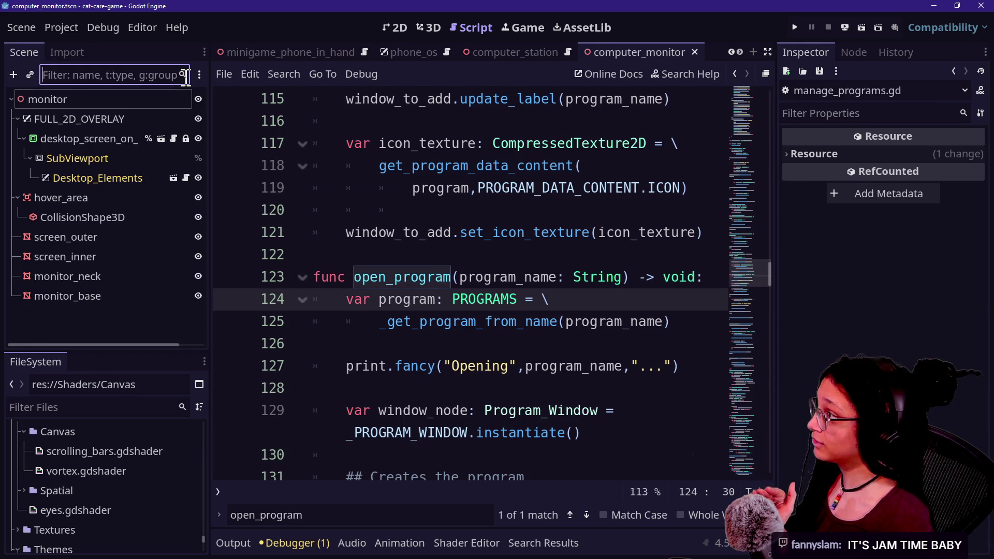
click(504, 50)
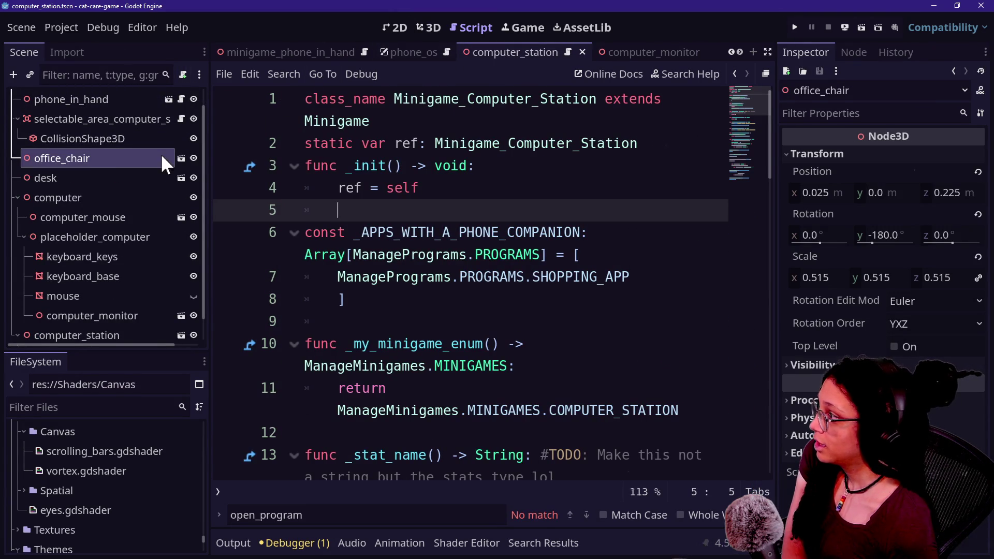
drag(124, 169, 118, 112)
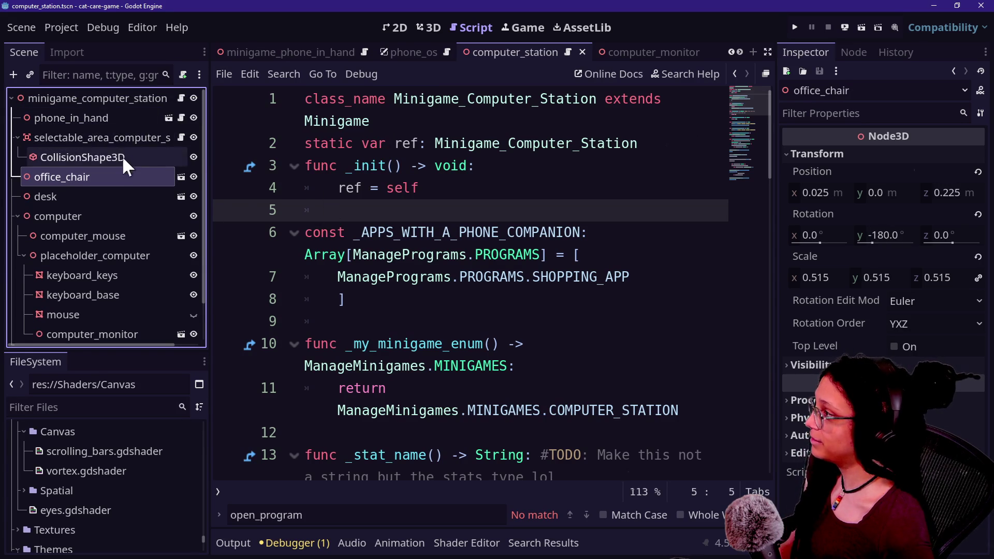
key(Delete)
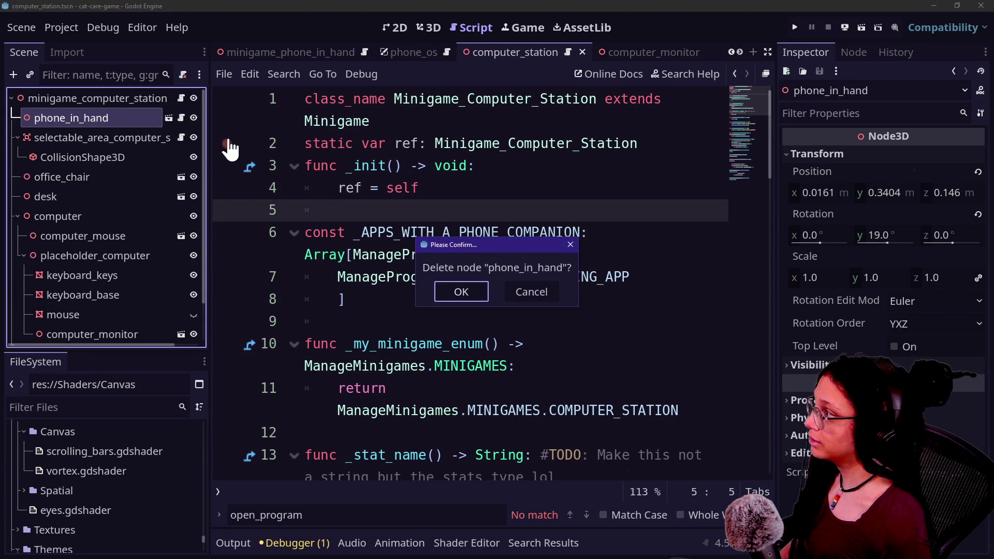
key(Return)
click(795, 27)
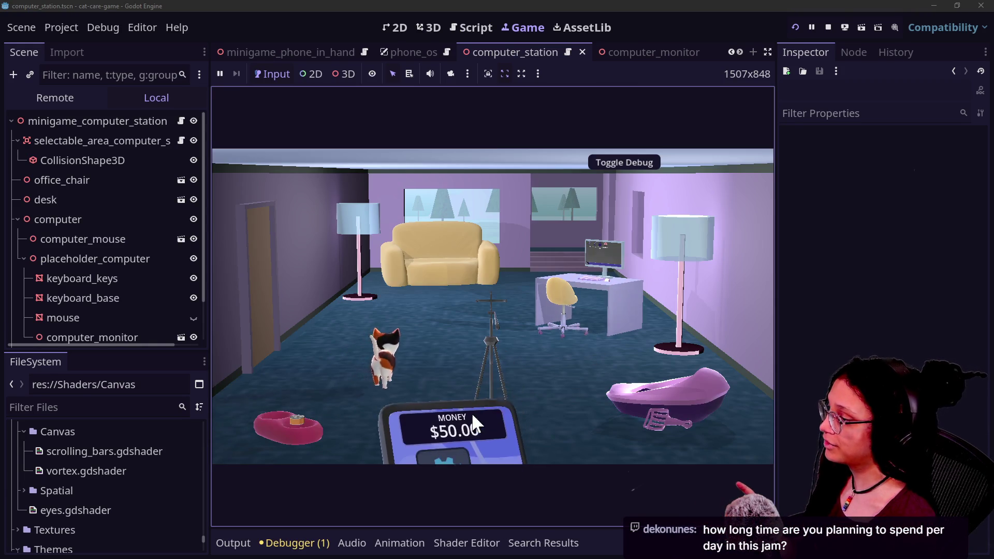
Raise and lower the in-game phone several times, dragging its Video Editor app
click(472, 415)
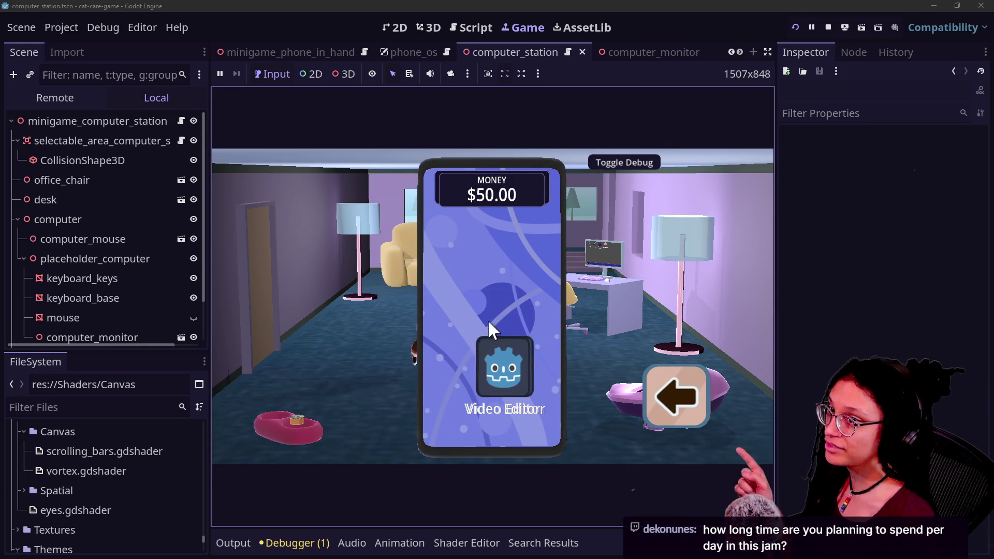
mouse_move(533, 393)
mouse_down()
mouse_move(592, 406)
mouse_move(544, 337)
mouse_move(484, 303)
mouse_up()
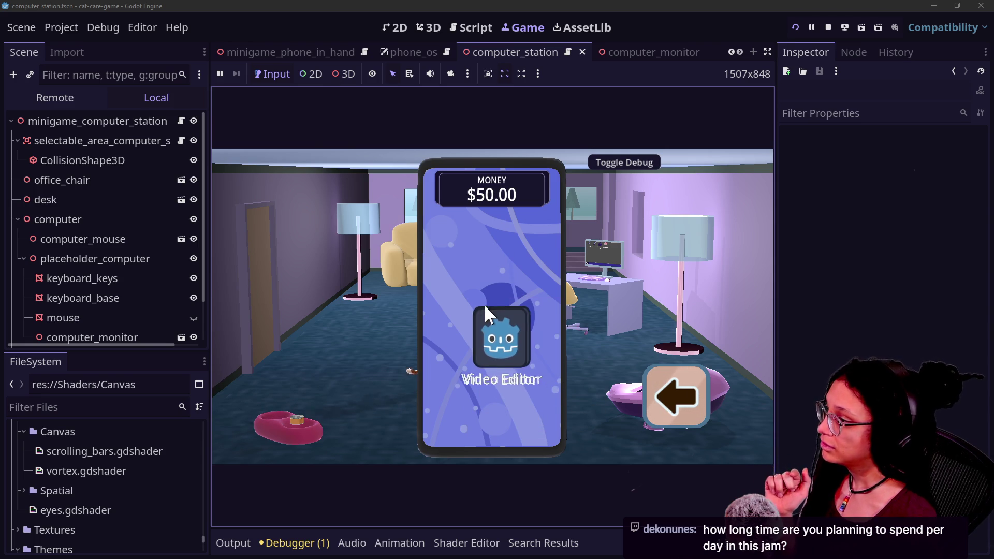
click(687, 416)
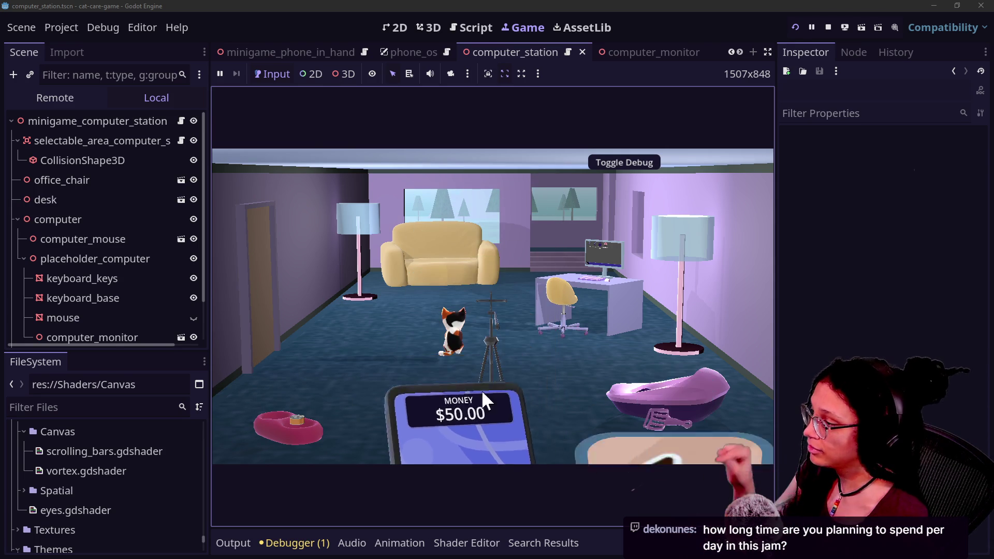
click(433, 422)
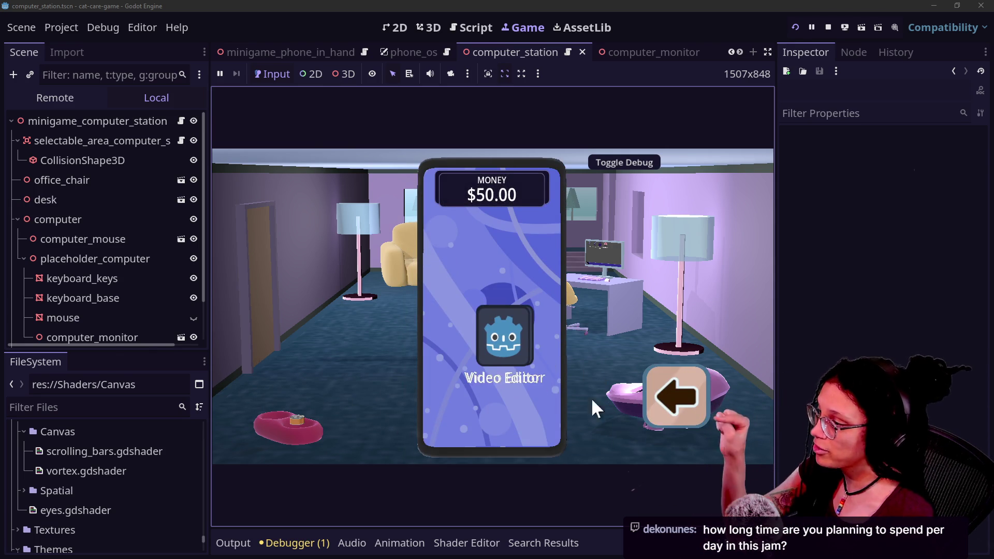
click(676, 418)
click(460, 437)
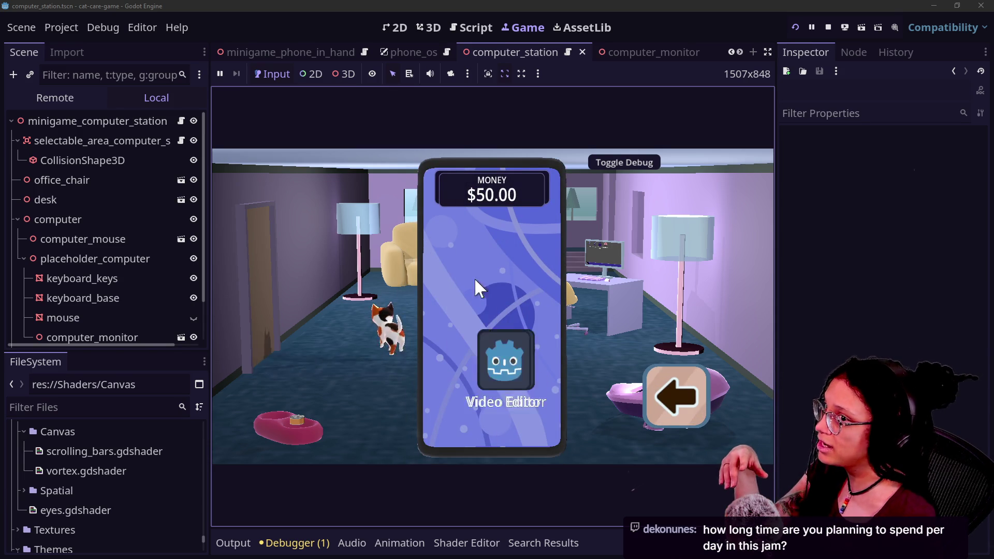
click(673, 417)
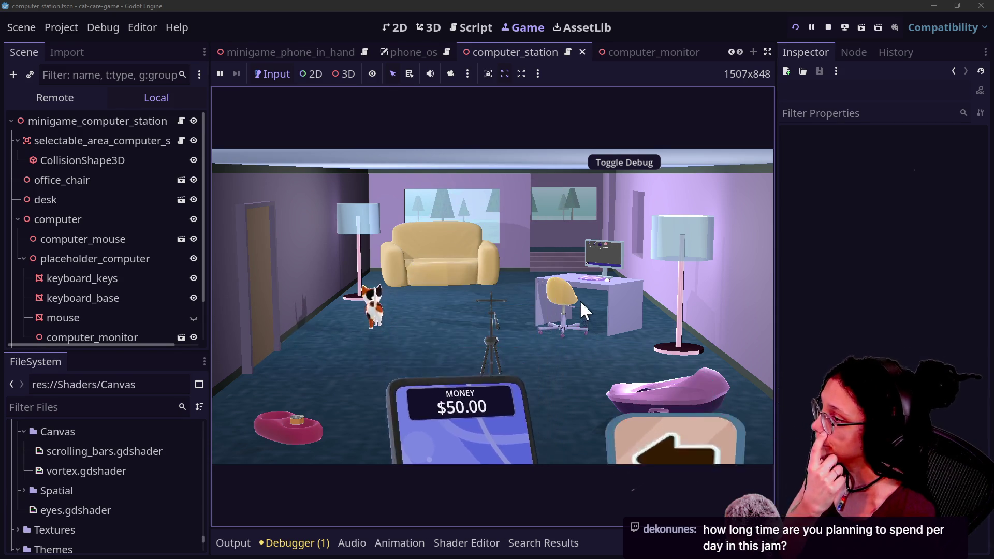
On the computer desktop, launch Post Planner with Catstagram, then go back to the room
click(580, 300)
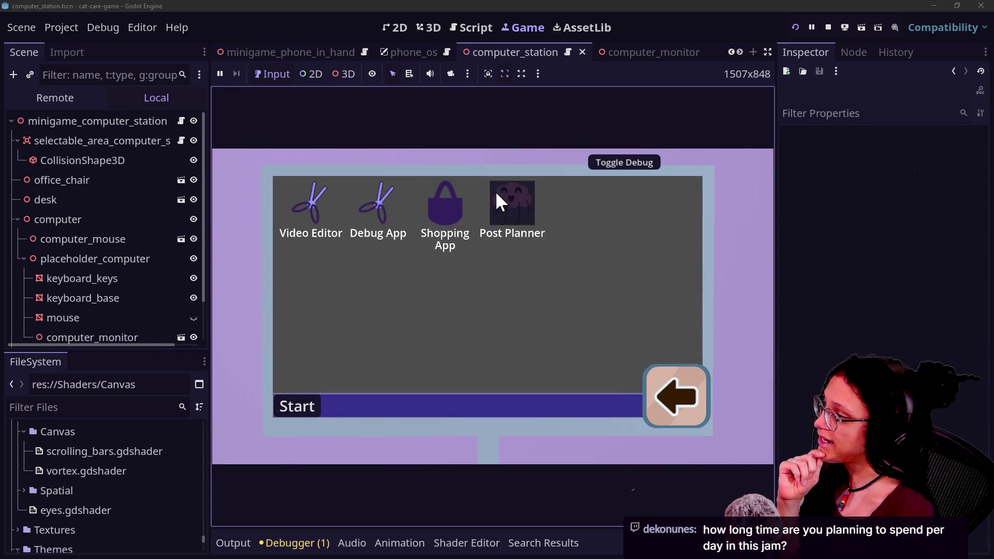
click(495, 193)
click(508, 290)
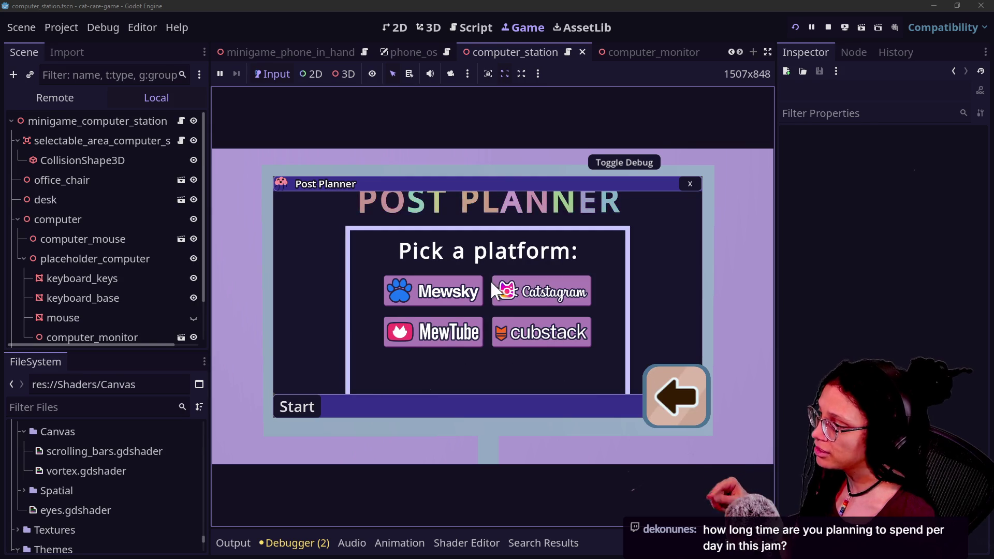
click(534, 288)
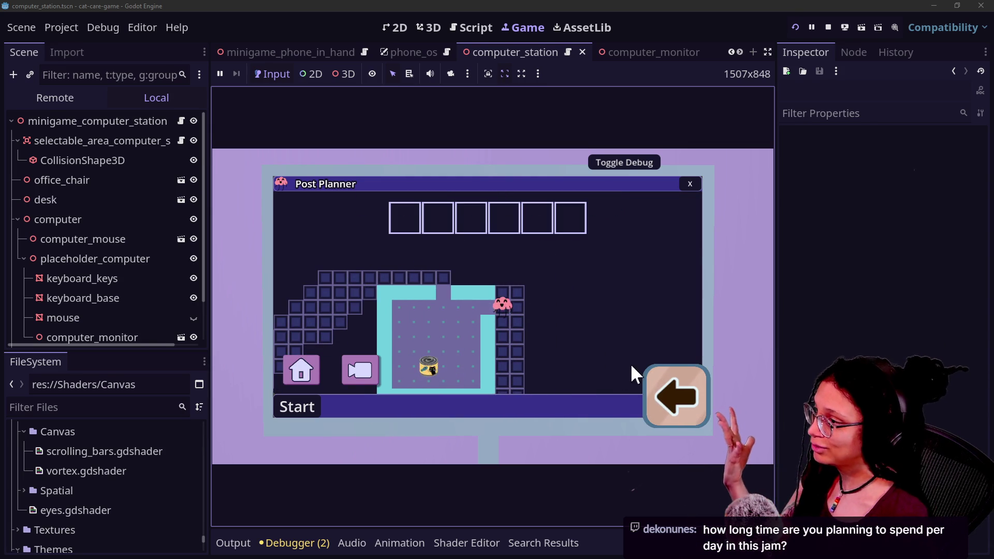
click(687, 418)
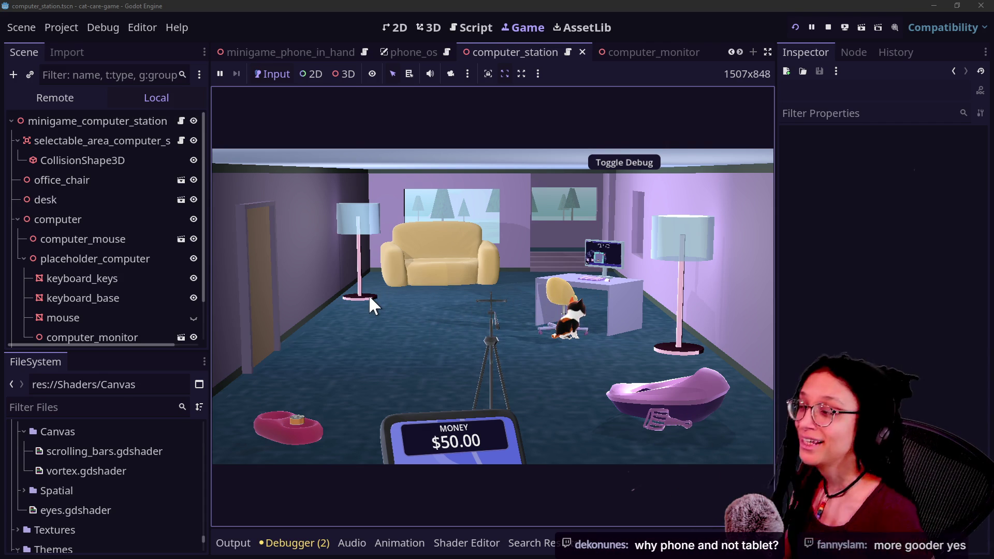
View the tripod phone and the couch close-ups, returning to the room after each
click(533, 331)
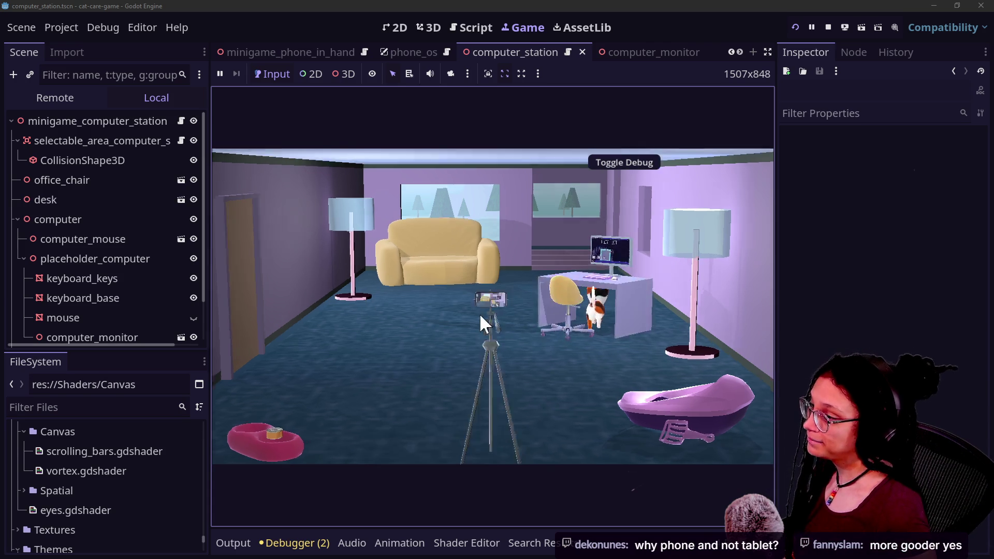
click(454, 350)
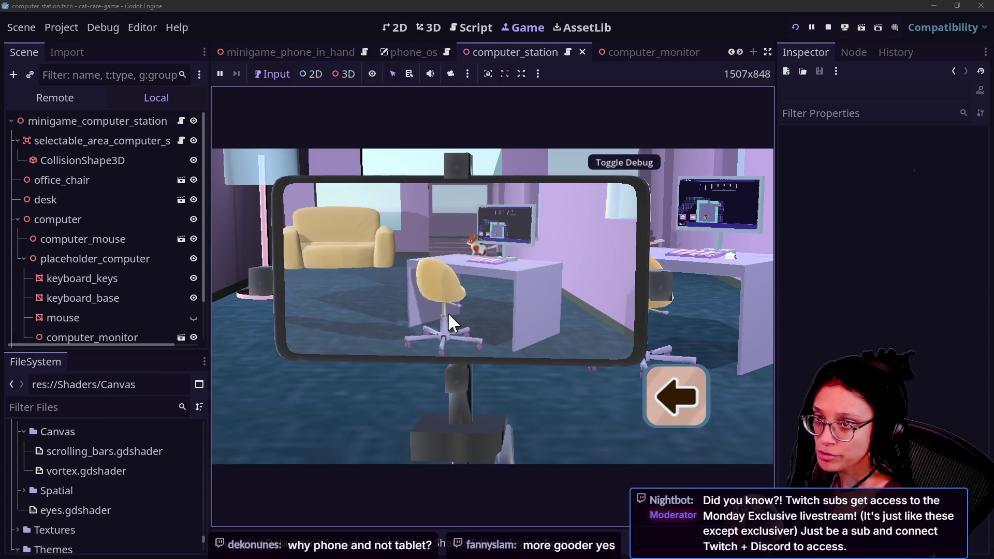
click(677, 398)
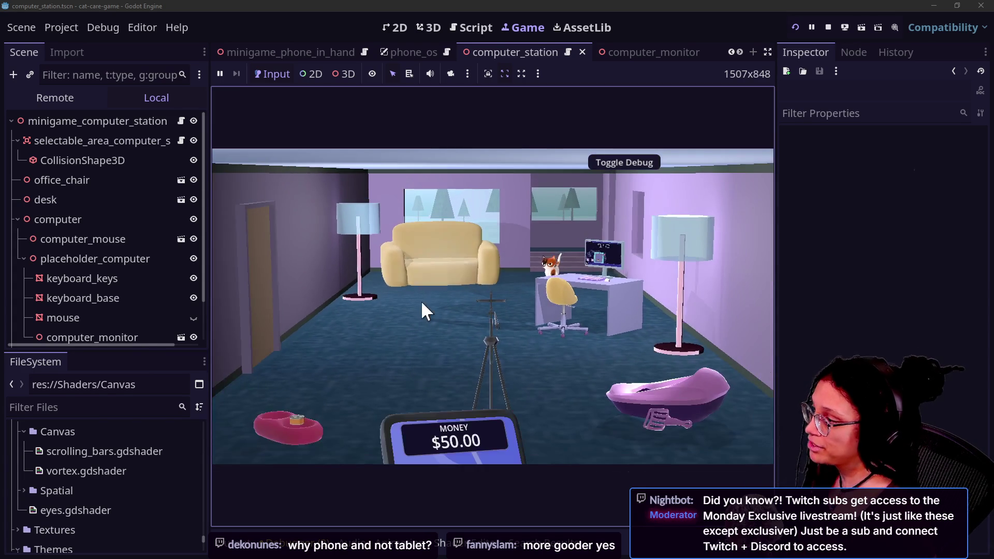
click(520, 287)
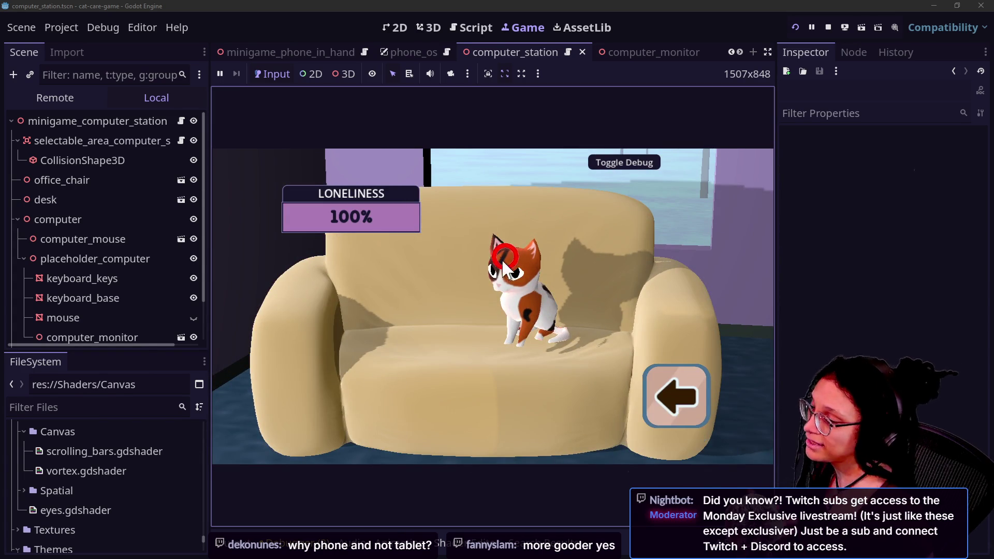
click(661, 396)
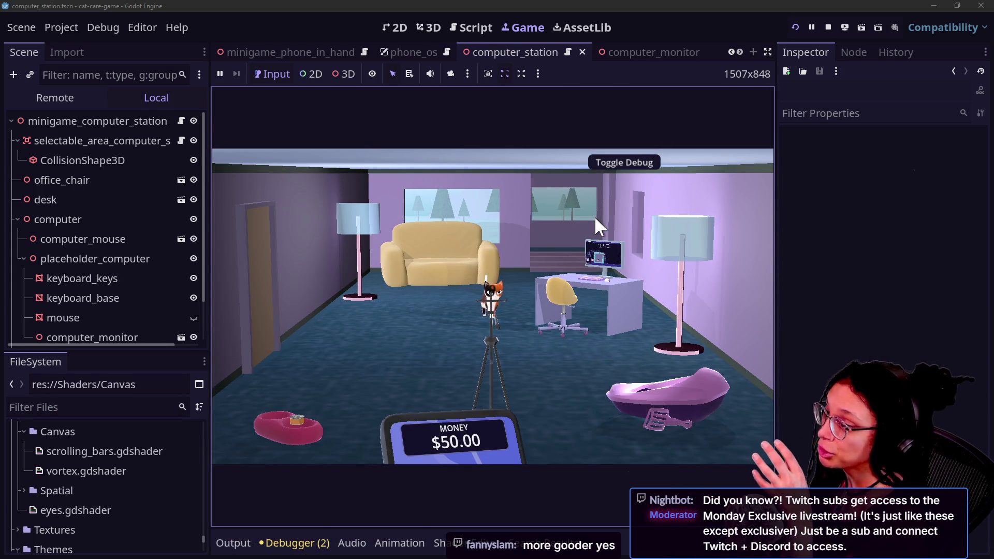
At the computer, close Post Planner and open the Shopping App before going back to the room
click(597, 267)
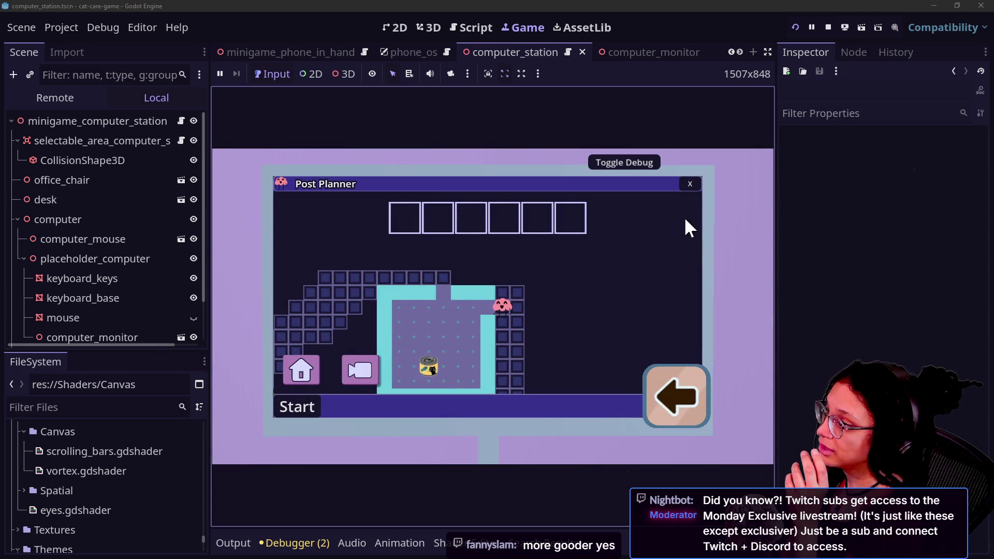
click(691, 185)
click(443, 242)
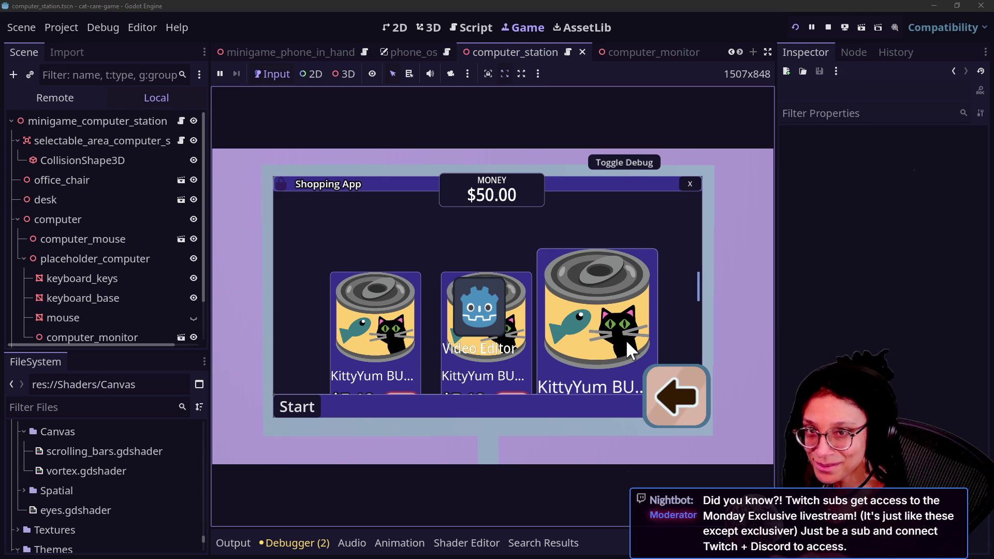
click(659, 395)
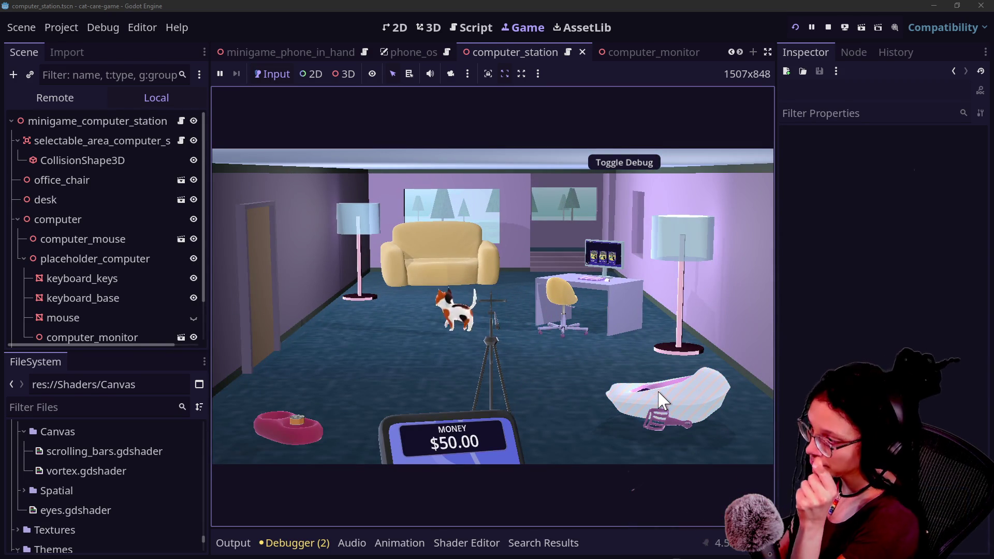
View the litter box and food bowl close-ups, then head to the computer showing the Shopping App
click(661, 400)
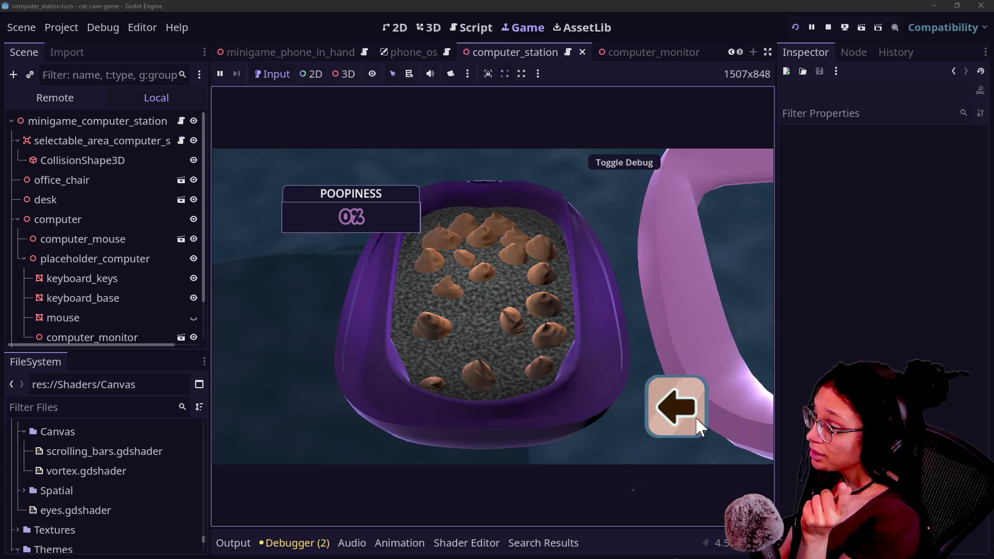
click(668, 404)
click(288, 420)
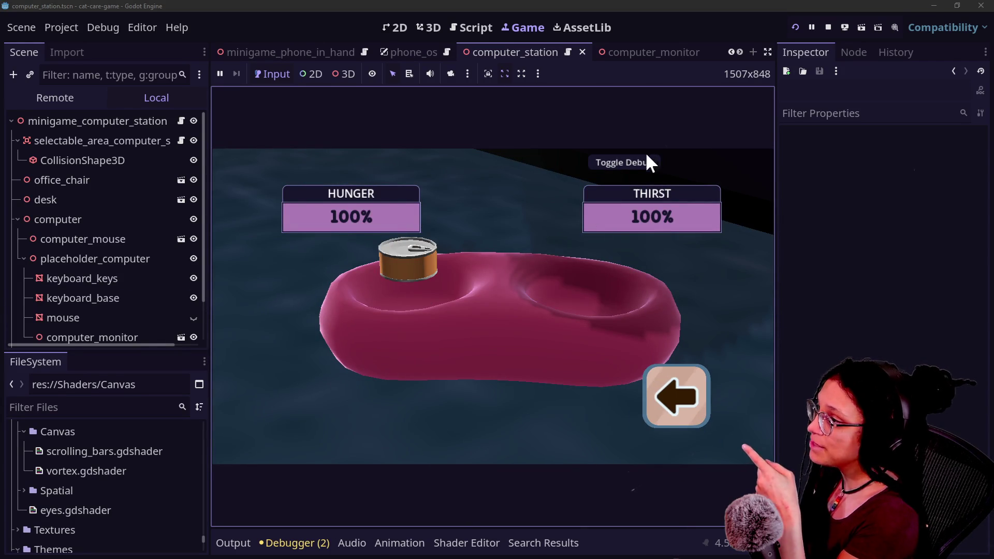
click(683, 417)
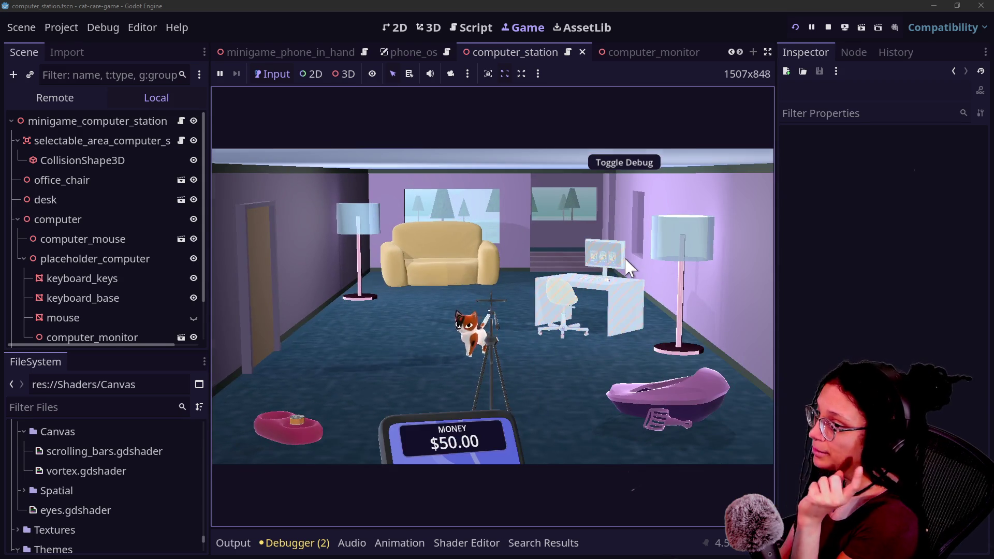
click(628, 266)
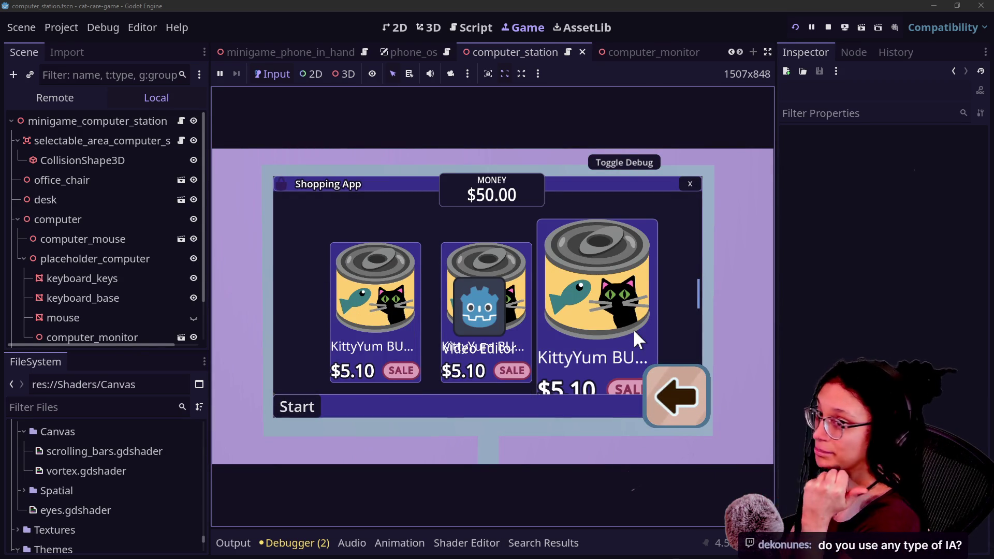
Try the desktop start menu, close the Shopping App, and close the start menu again
click(276, 403)
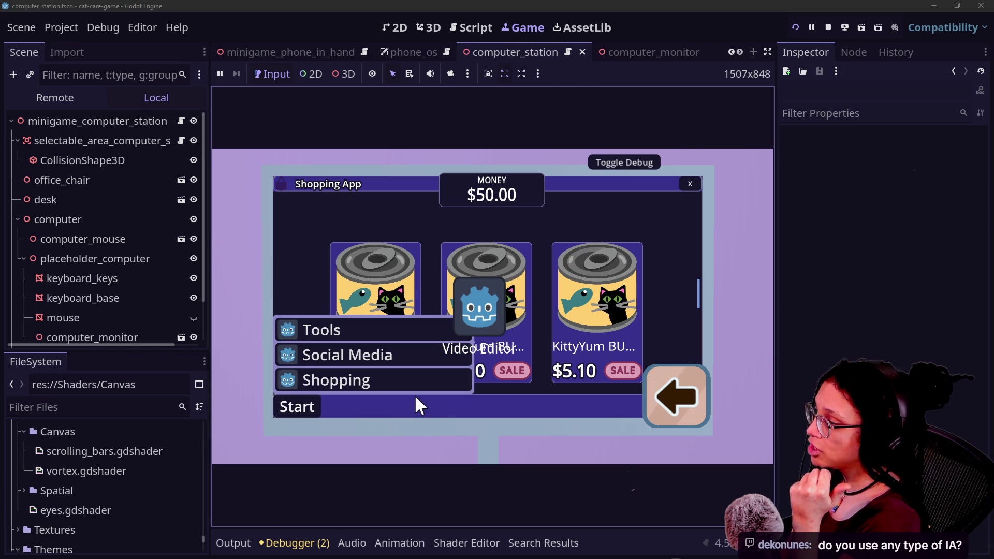
click(703, 390)
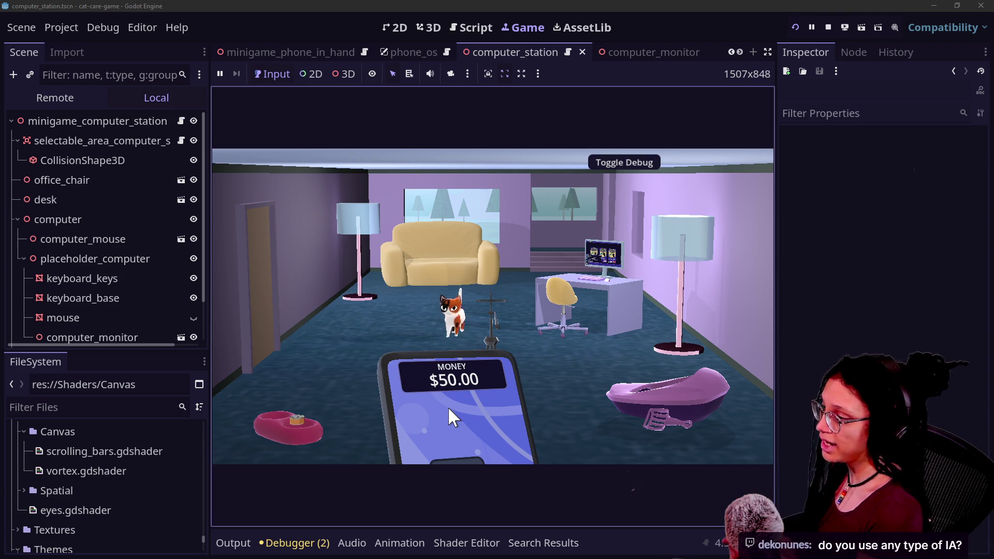
click(614, 290)
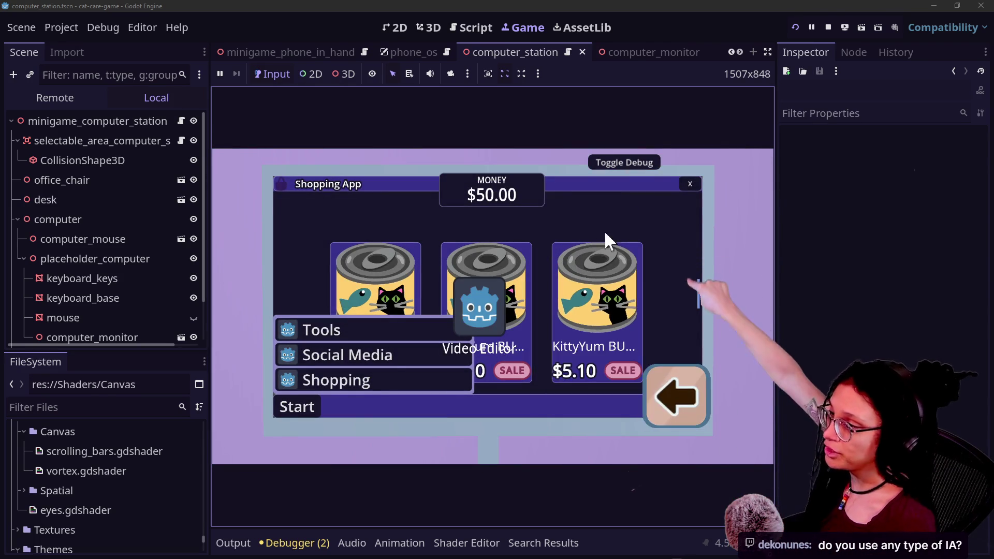
click(682, 182)
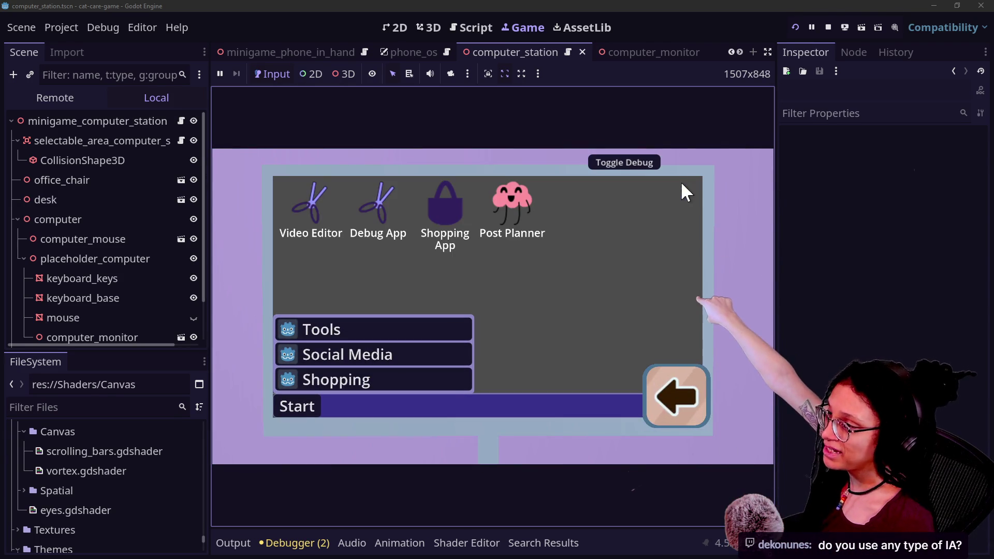
click(310, 409)
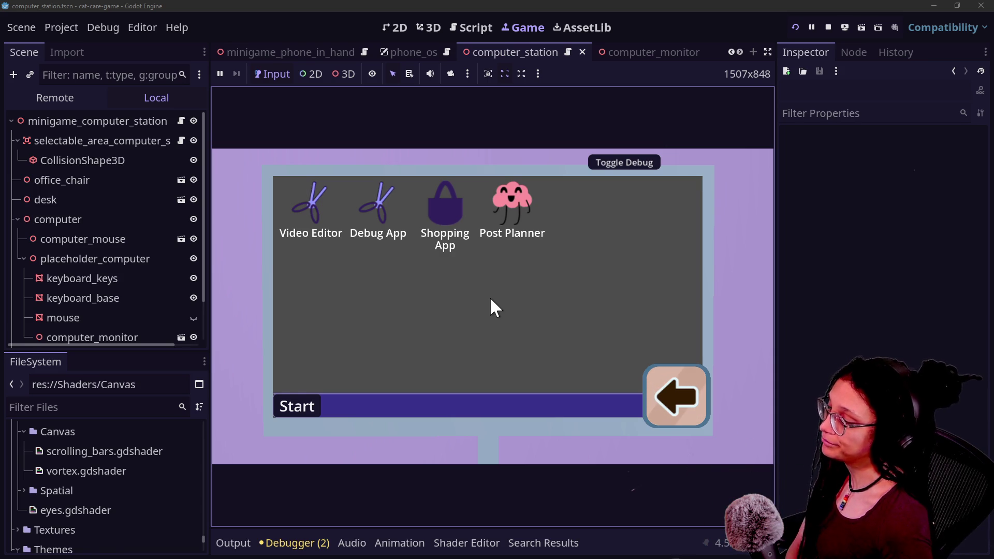
Reopen the Shopping App, drag the Video Editor icon over it, and return to the room
click(445, 209)
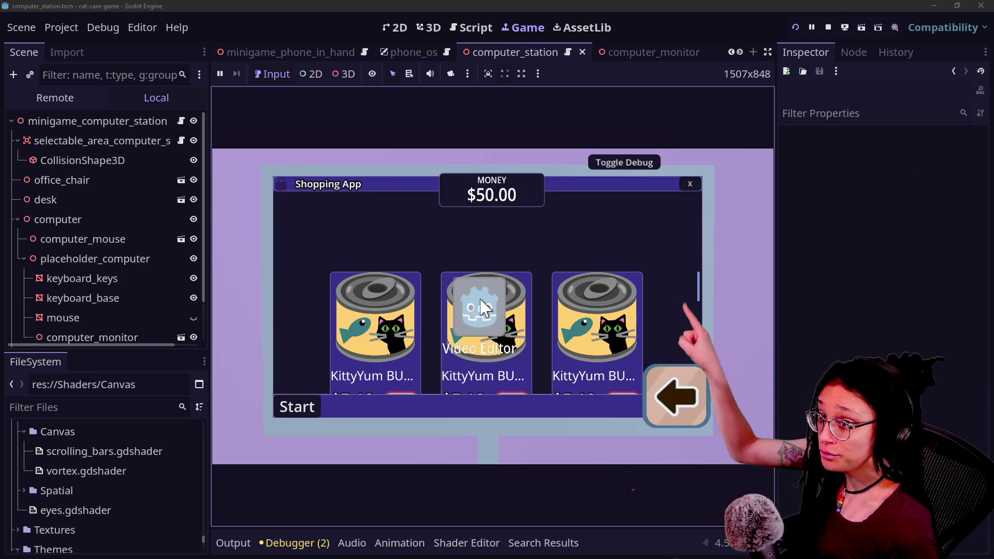
mouse_move(480, 293)
mouse_down()
mouse_move(500, 217)
mouse_move(465, 254)
mouse_move(473, 265)
mouse_up()
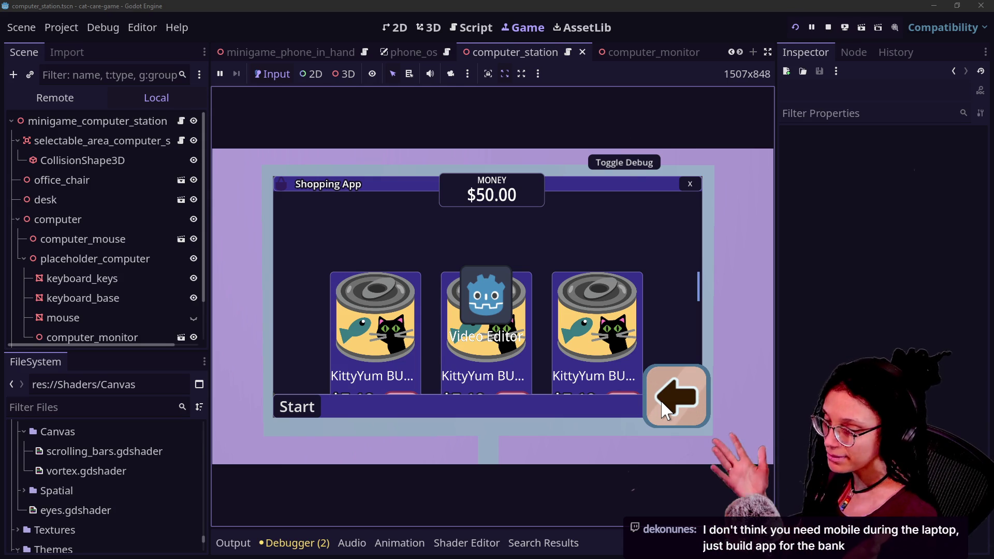
click(665, 409)
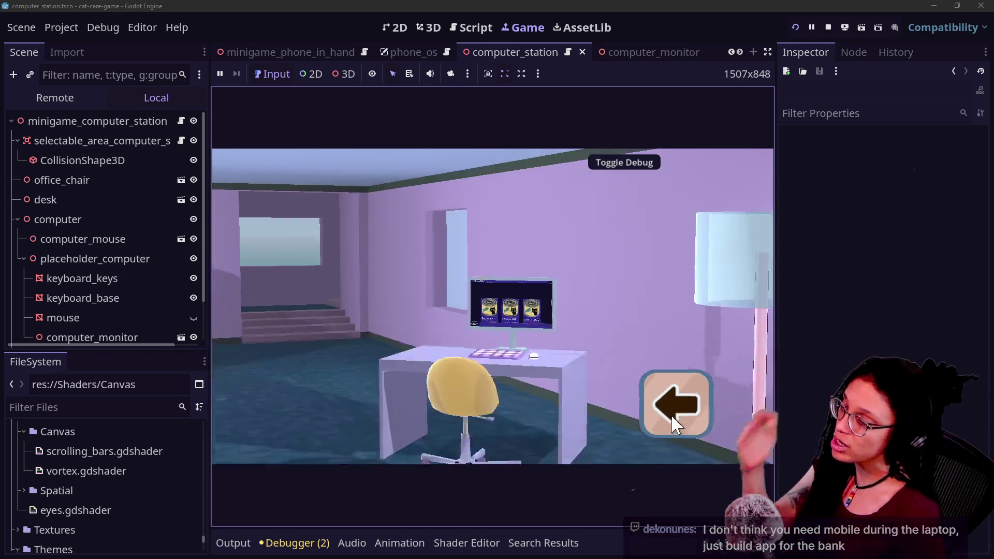
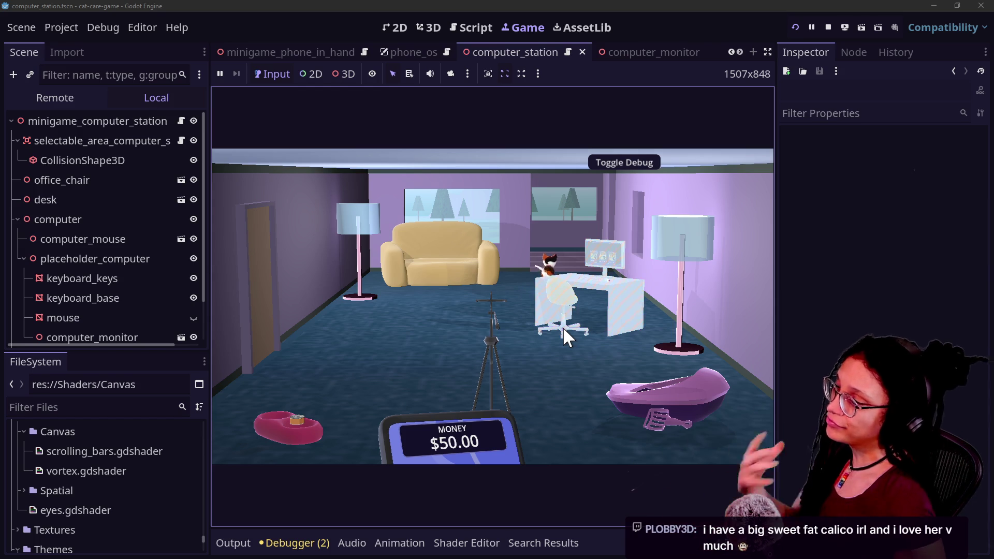
Zoom in on the computer desk, close the Shopping App and move the Post Planner icon
click(564, 329)
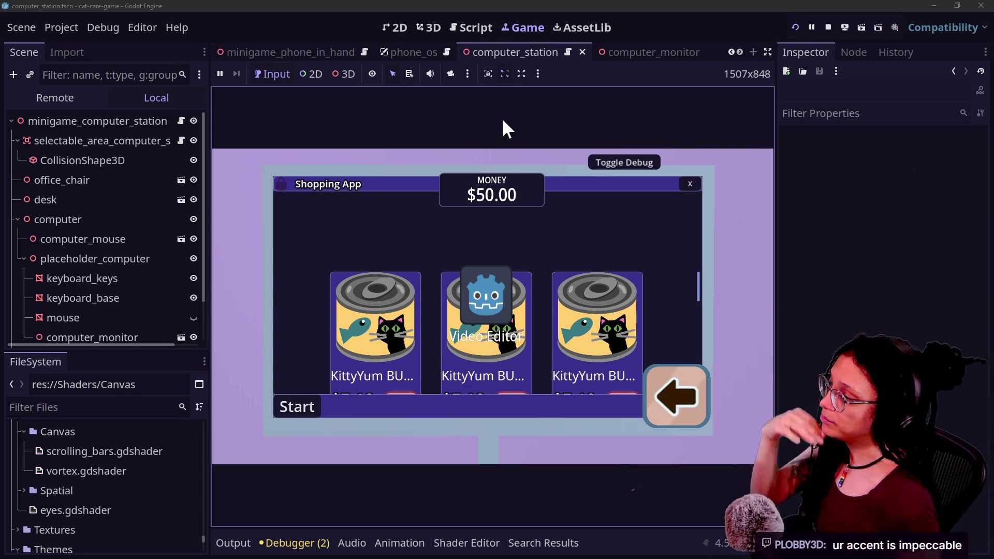
click(690, 185)
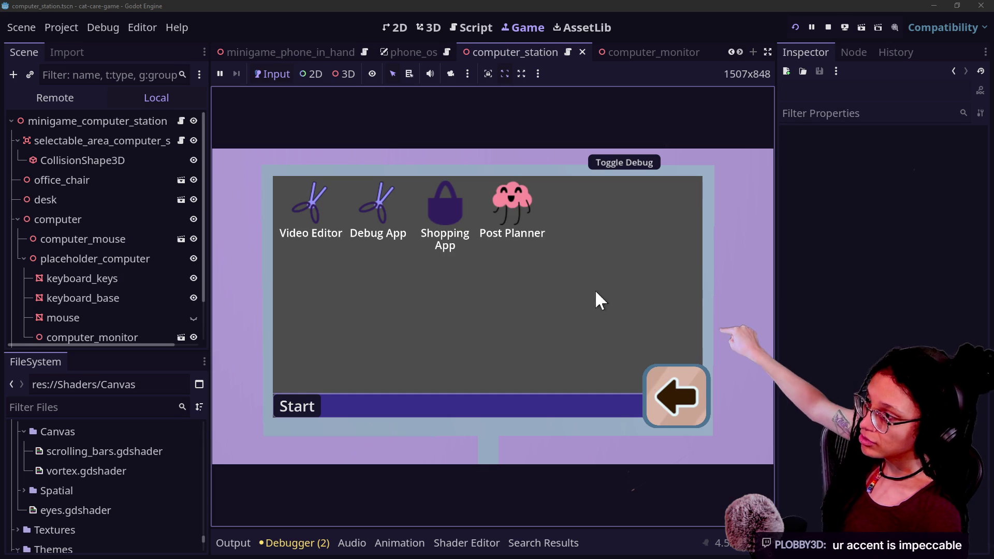
mouse_move(520, 215)
mouse_down()
mouse_move(538, 243)
mouse_move(553, 242)
mouse_up()
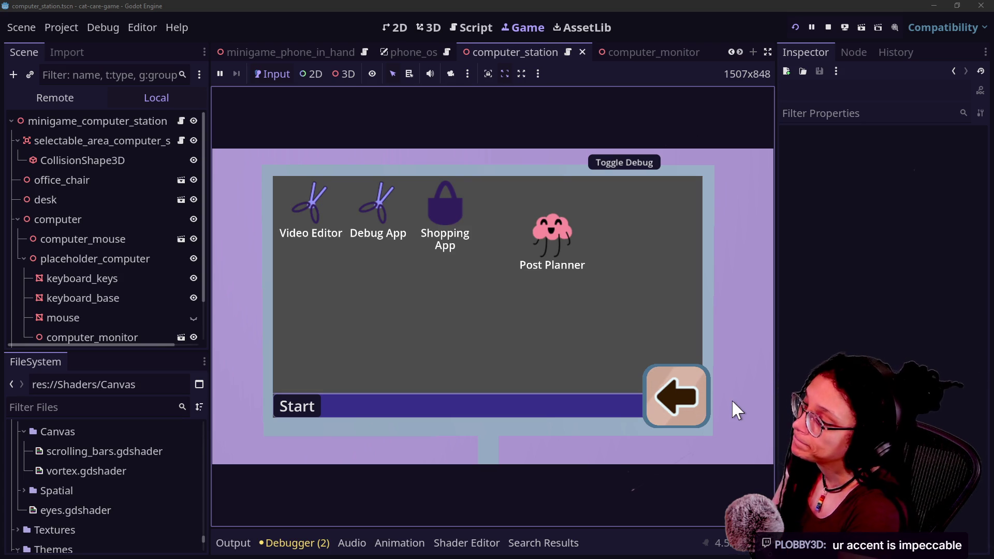
Leave the computer close-up, raise and put away the phone, then zoom in on the food bowl
click(671, 411)
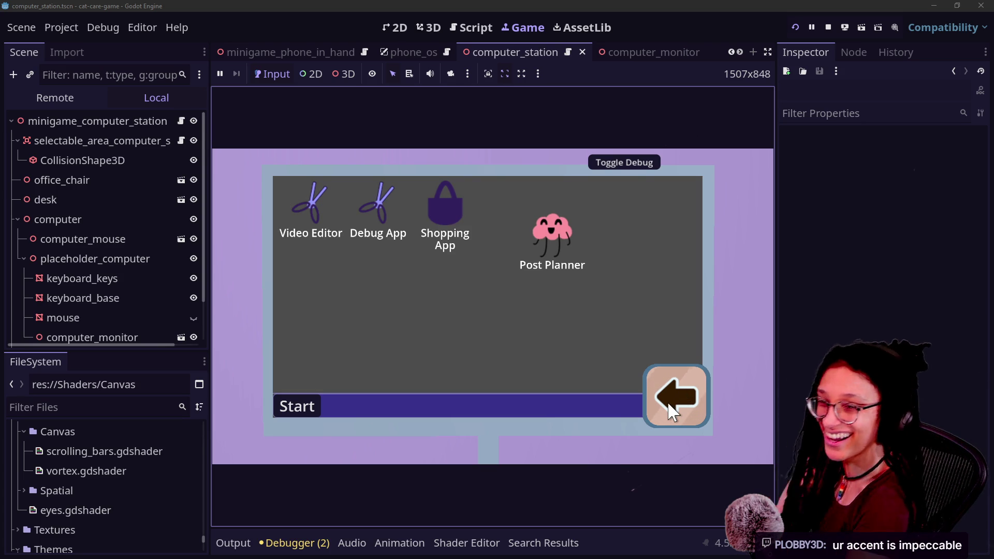
click(671, 412)
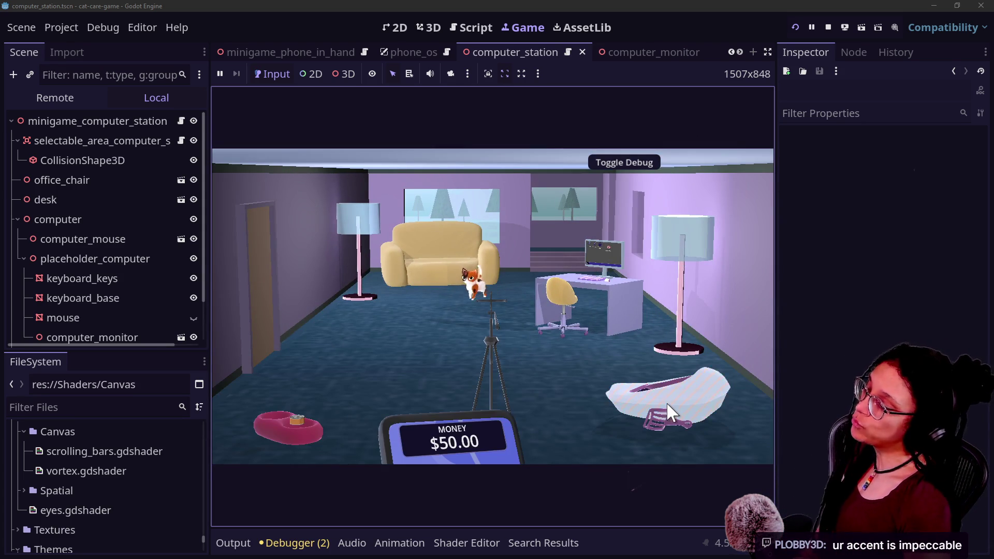
click(473, 464)
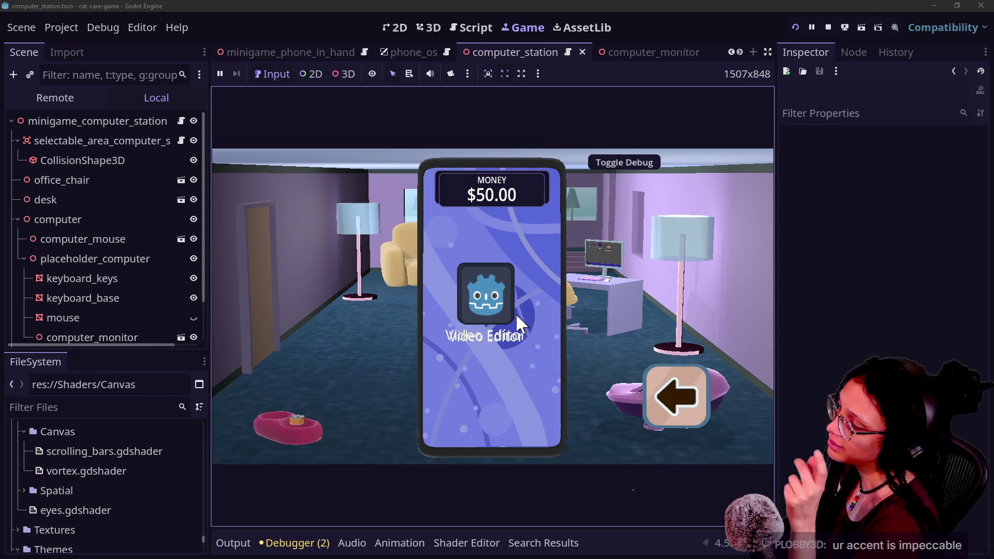
click(705, 397)
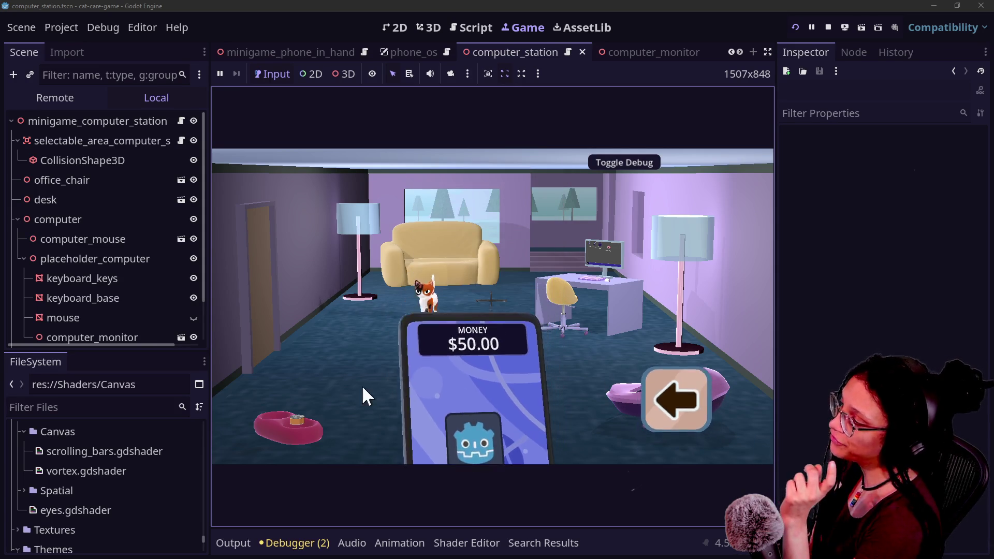
click(282, 415)
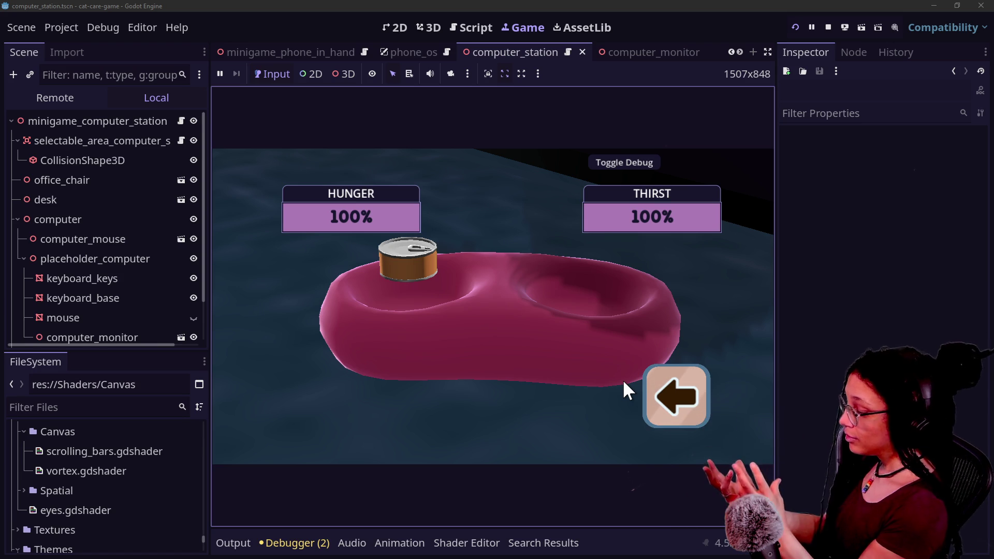
Return to the room, zoom into the monitor and back, then visit the pink food bowl
click(678, 413)
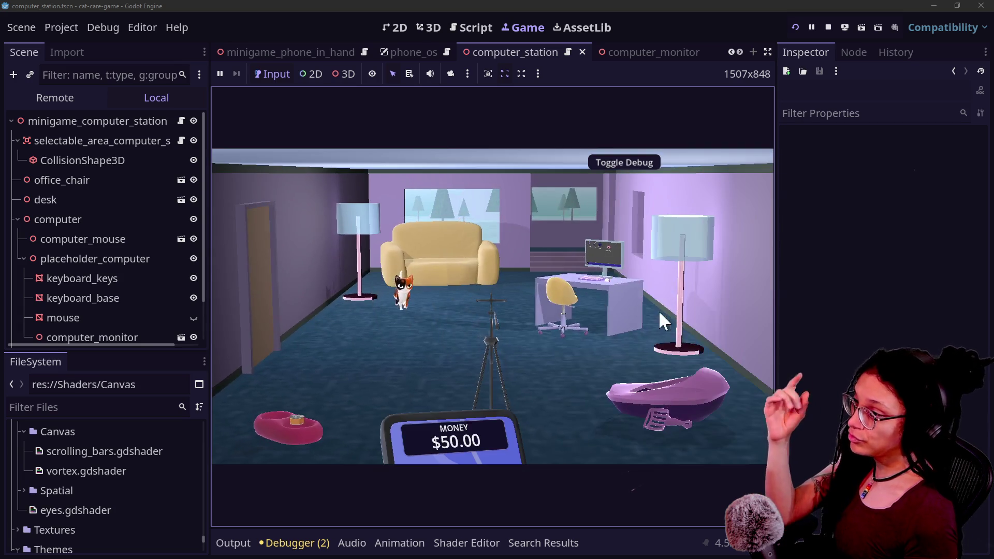
click(662, 320)
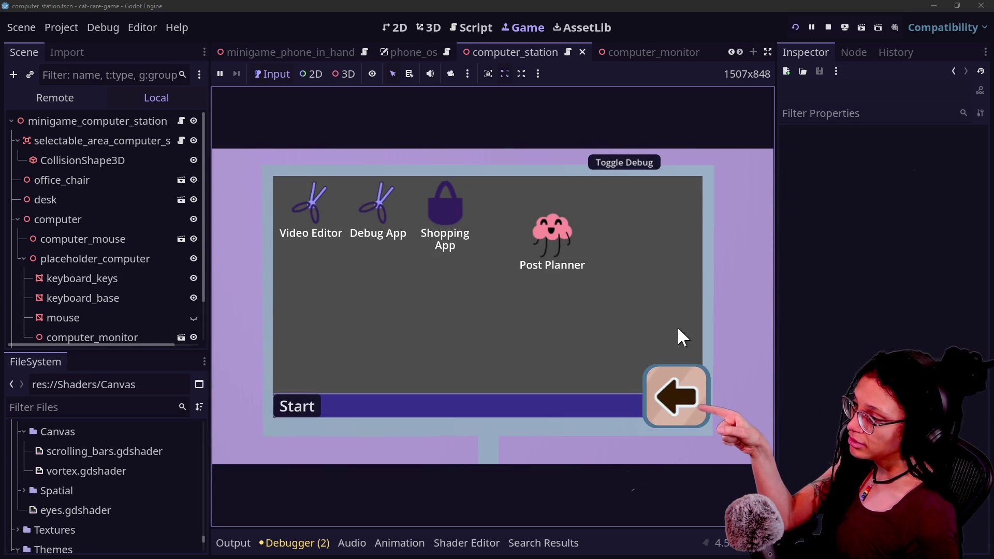
click(668, 396)
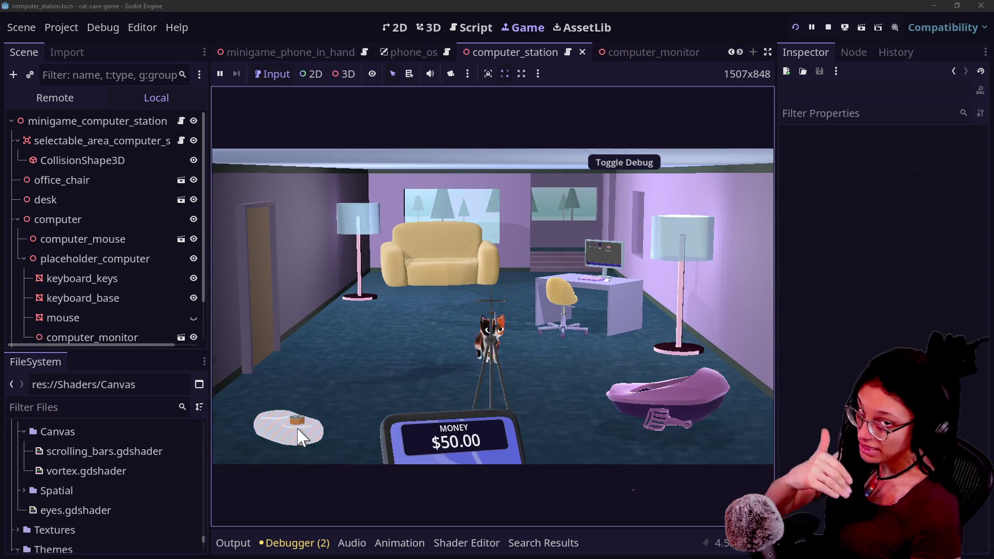
click(300, 428)
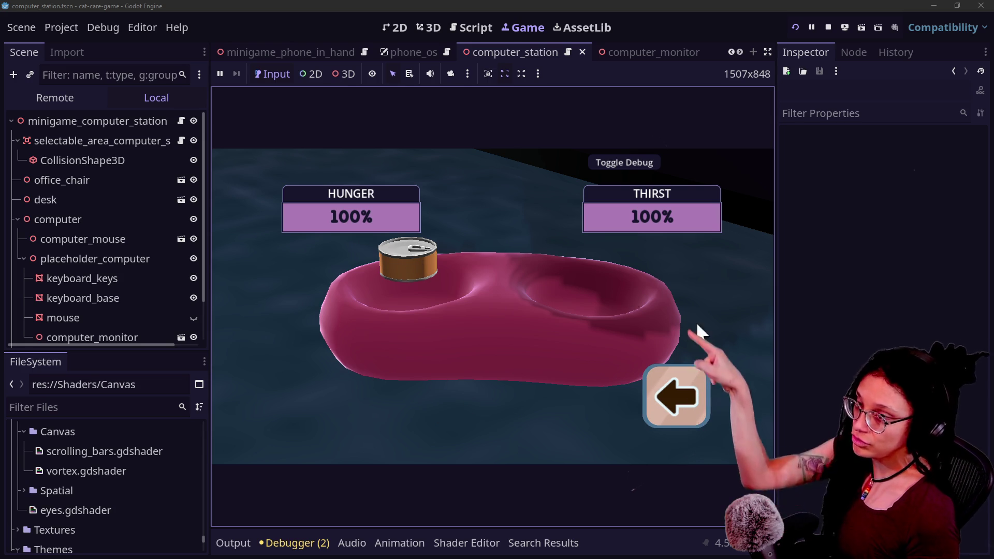
click(695, 386)
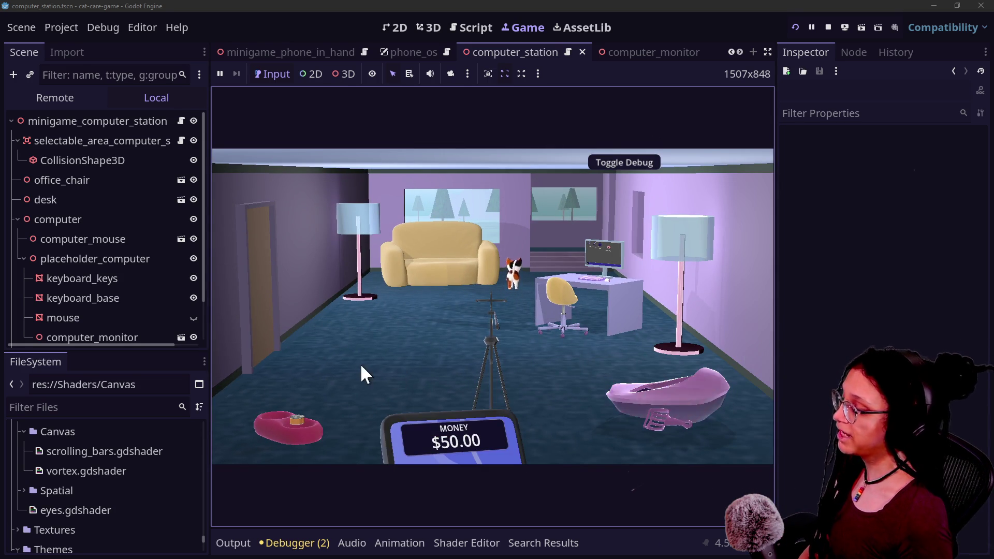
Raise and lower the phone, then zoom into the computer and open its Shopping App
click(434, 418)
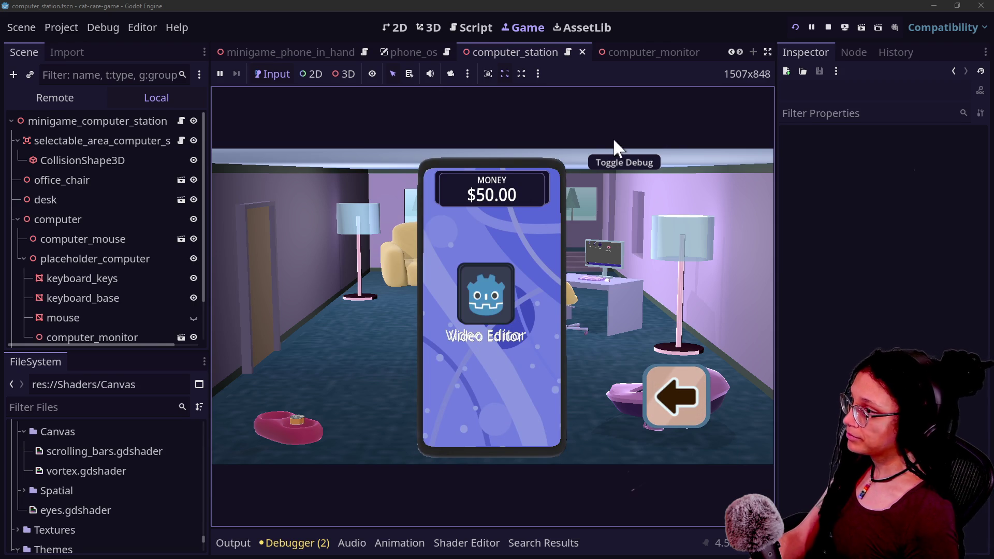
click(682, 412)
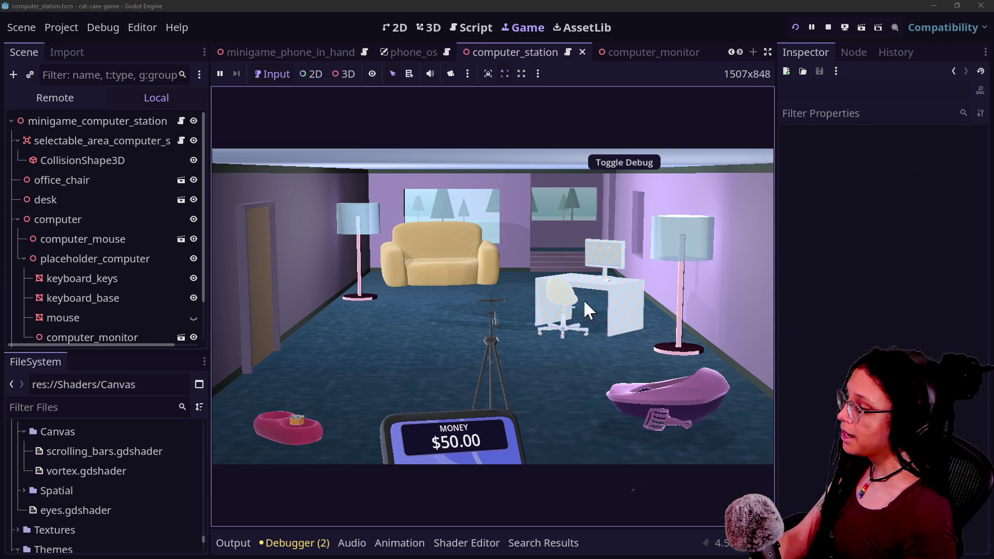
click(609, 303)
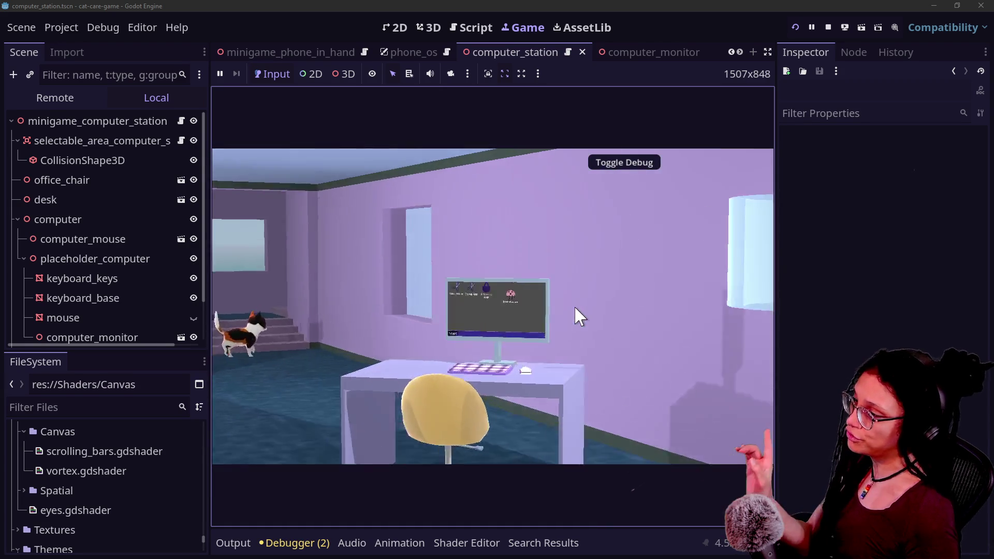
click(456, 215)
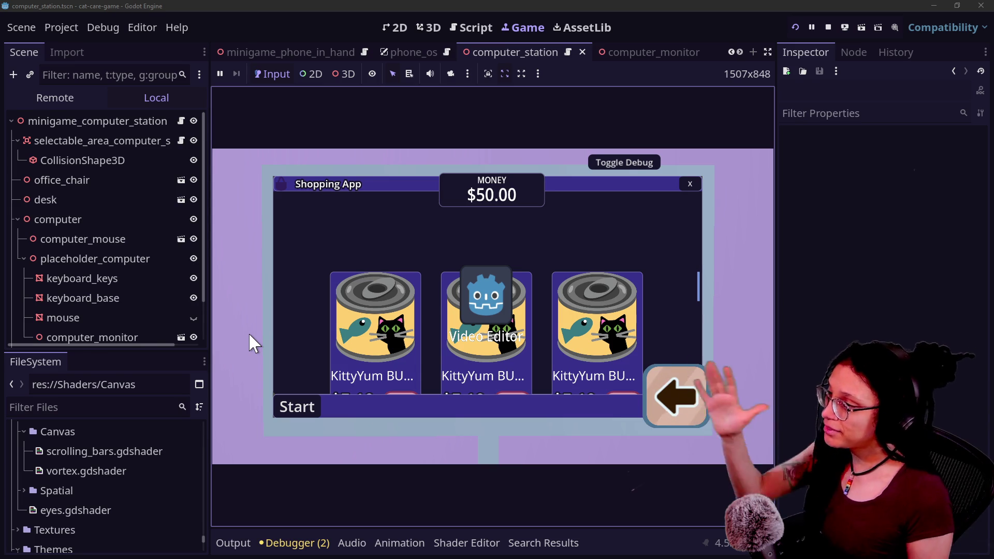
Move the Video Editor icon, close the Shopping App, and switch to the computer_station script
mouse_move(494, 267)
mouse_down()
mouse_move(409, 213)
mouse_move(500, 228)
mouse_move(501, 265)
mouse_move(469, 243)
mouse_up()
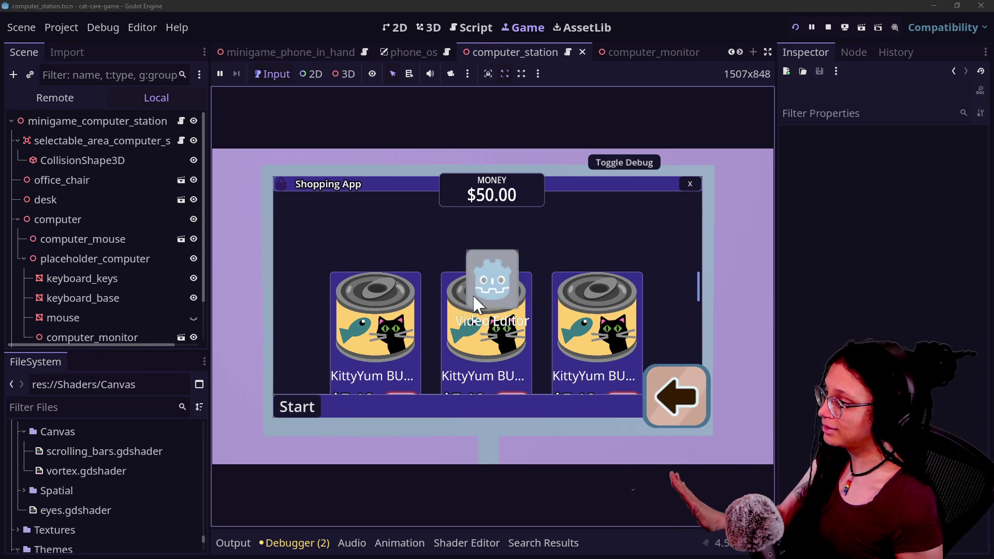
click(691, 184)
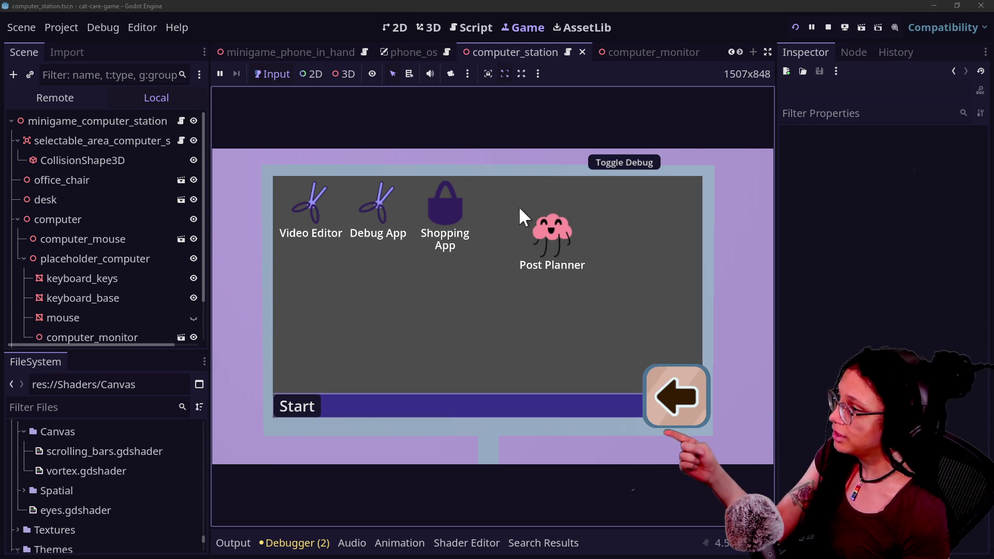
click(459, 27)
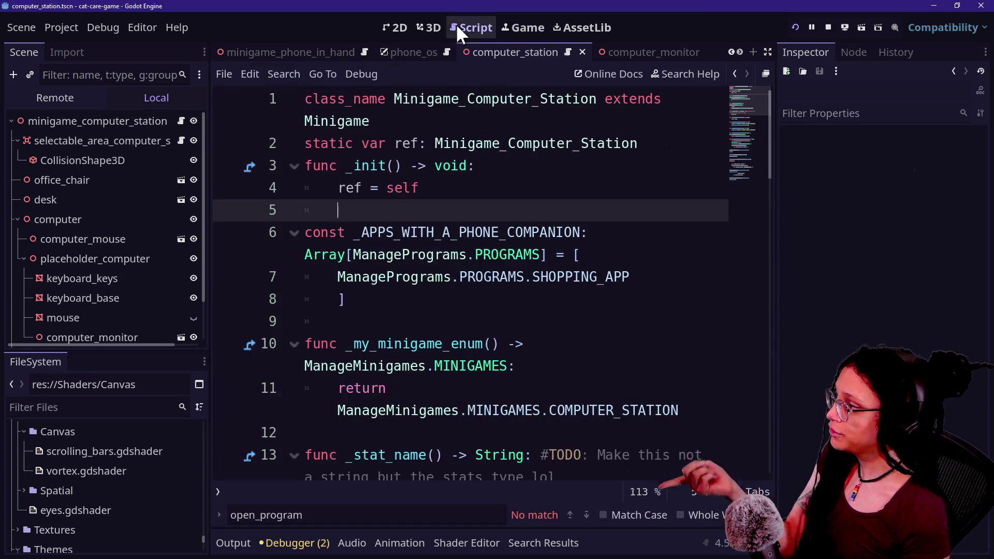
Scroll through computer_station's code in distraction-free mode and start a Quick Open search
click(443, 316)
scroll(443, 314, down, 1)
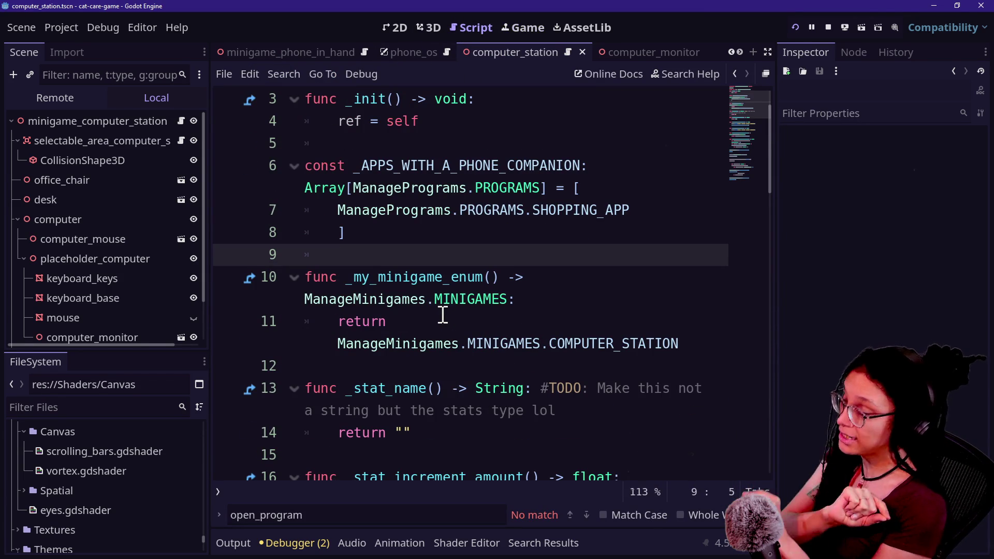
scroll(443, 315, down, 5)
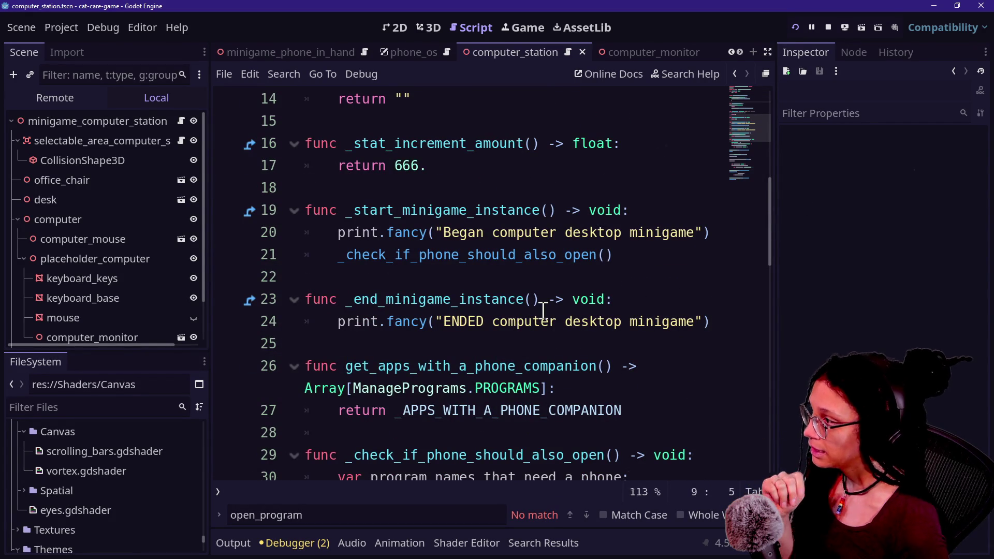
key(ctrl+shift+F11)
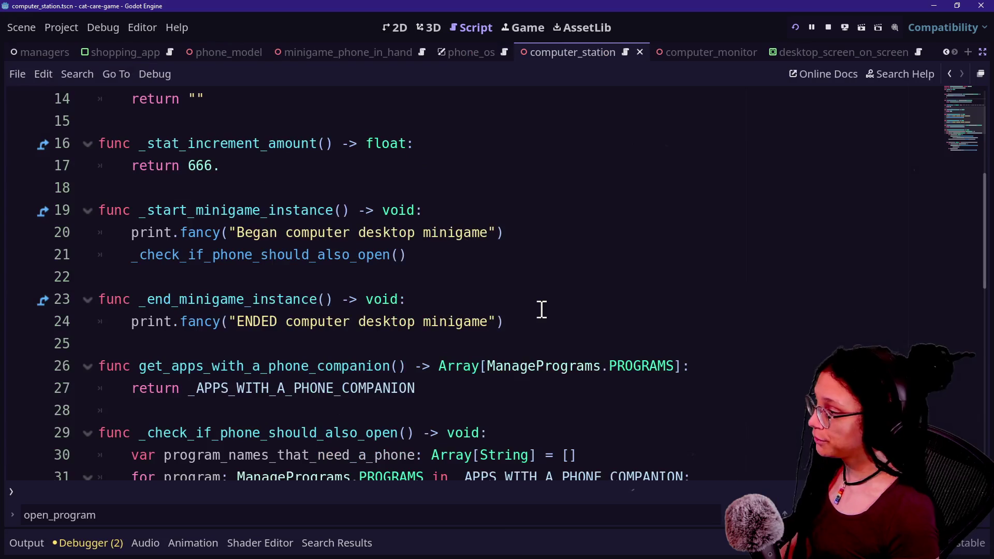
scroll(452, 317, down, 1)
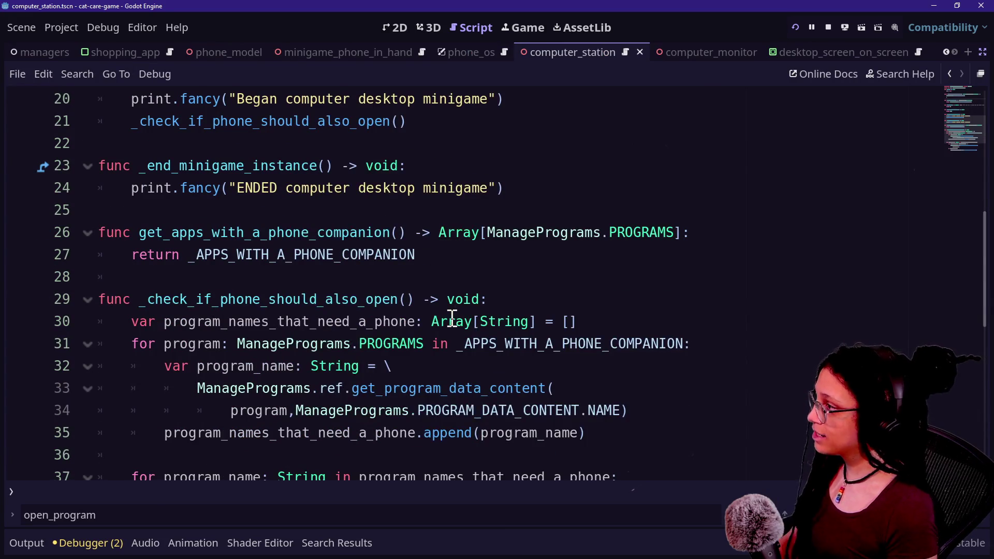
key(alt+shift+o)
Open manage_programs.gd and jump from line 144 to the _check_if_should_open_companion_phone definition
text(manage_progr)
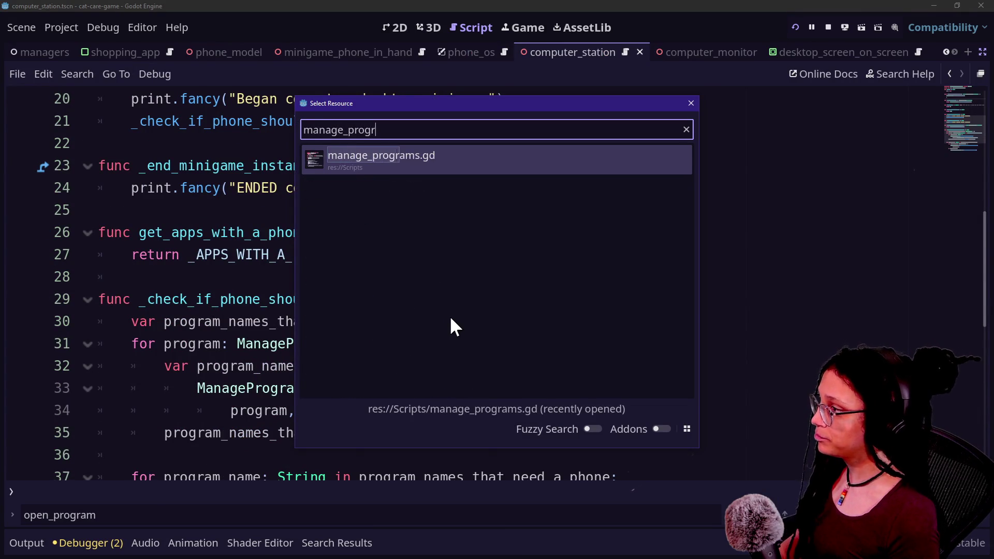
key(Return)
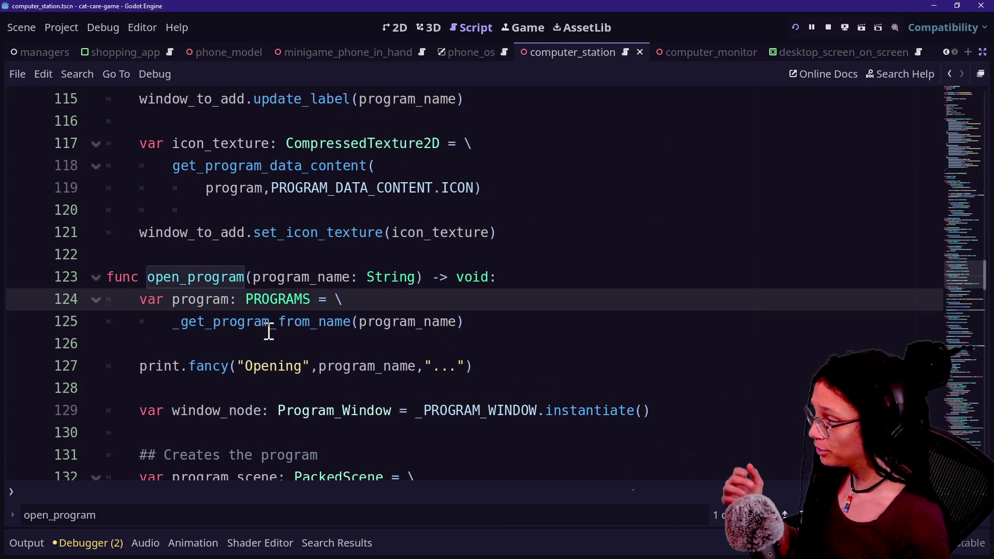
scroll(214, 325, down, 7)
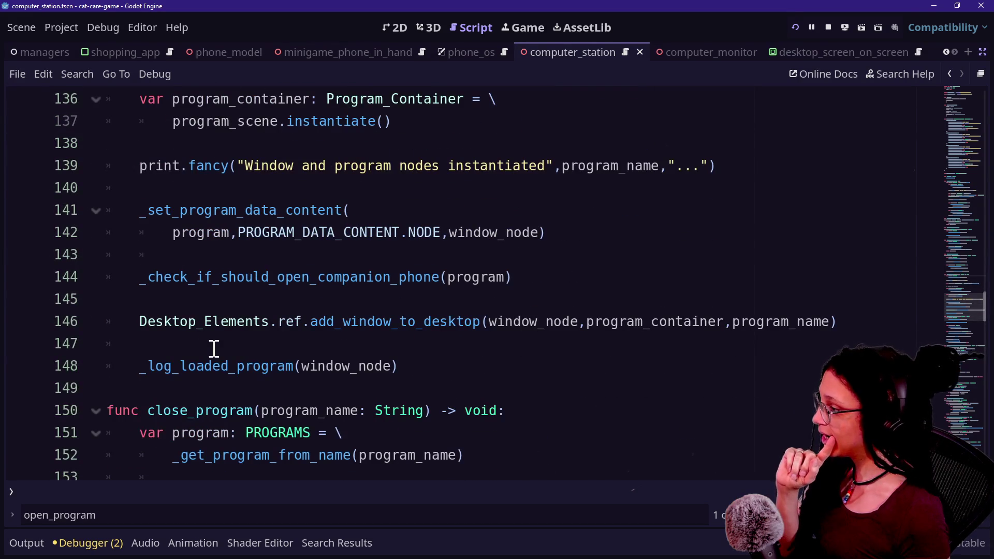
click(231, 277)
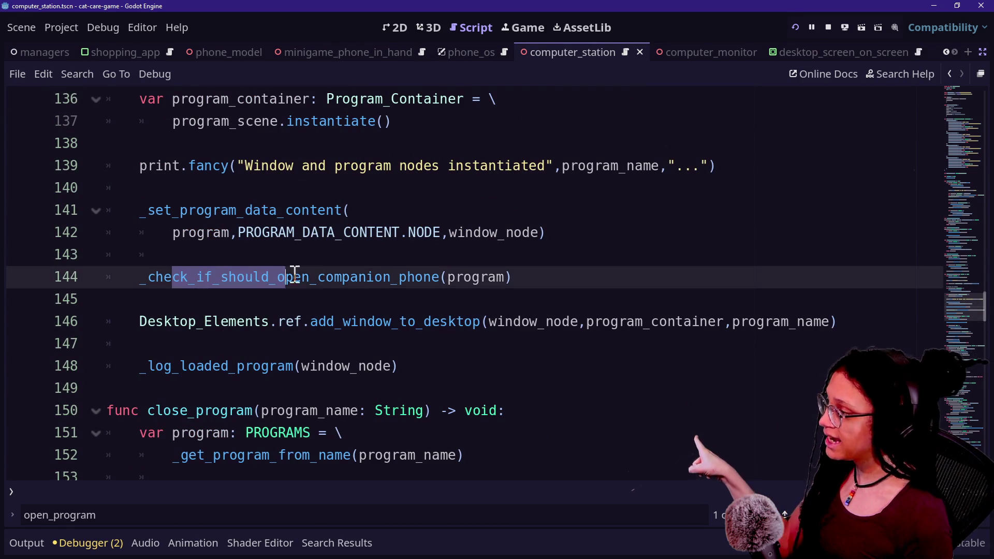
ctrl+scroll(363, 274, up, 2)
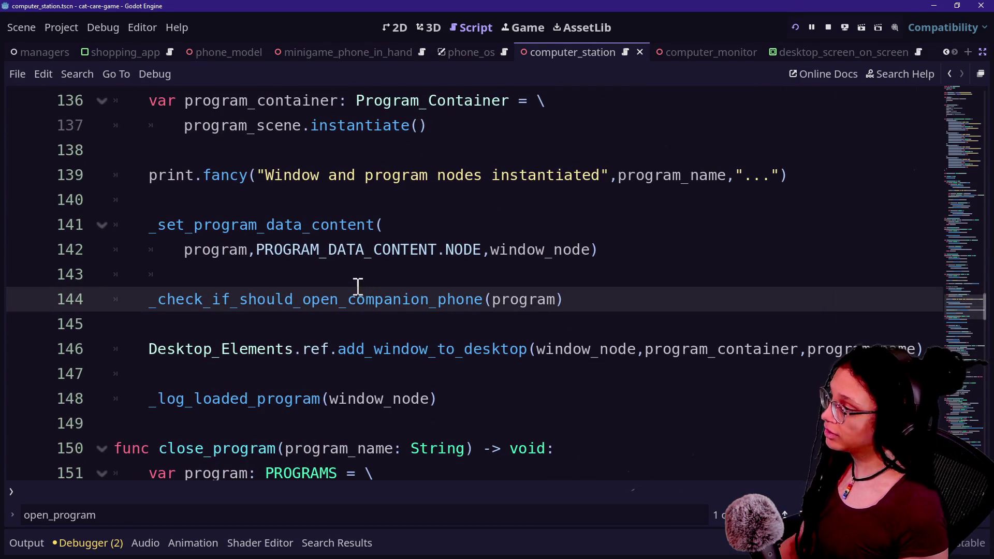
drag(440, 301, 484, 299)
click(295, 300)
drag(240, 299, 420, 299)
ctrl+click(321, 299)
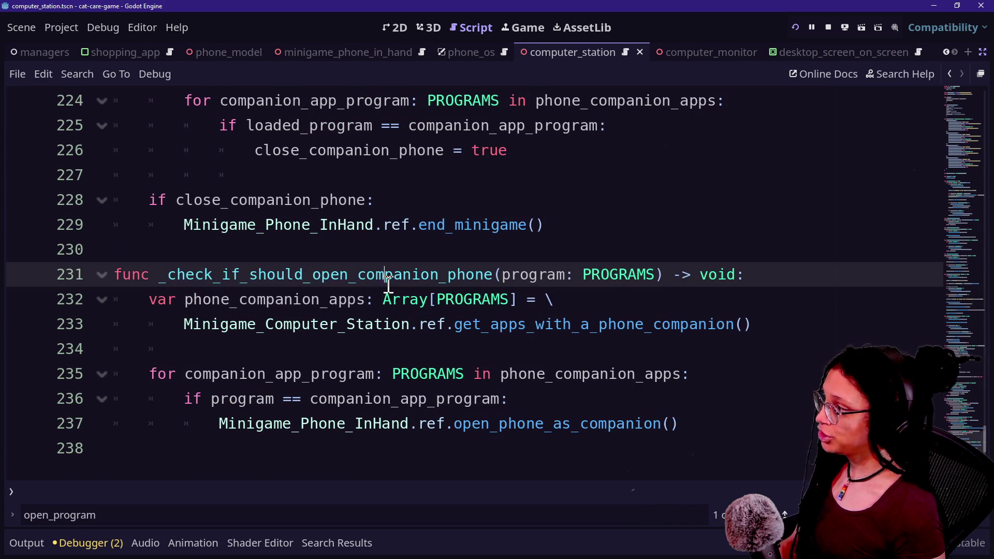
Follow the open_phone_as_companion call on line 237 to its definition
click(428, 300)
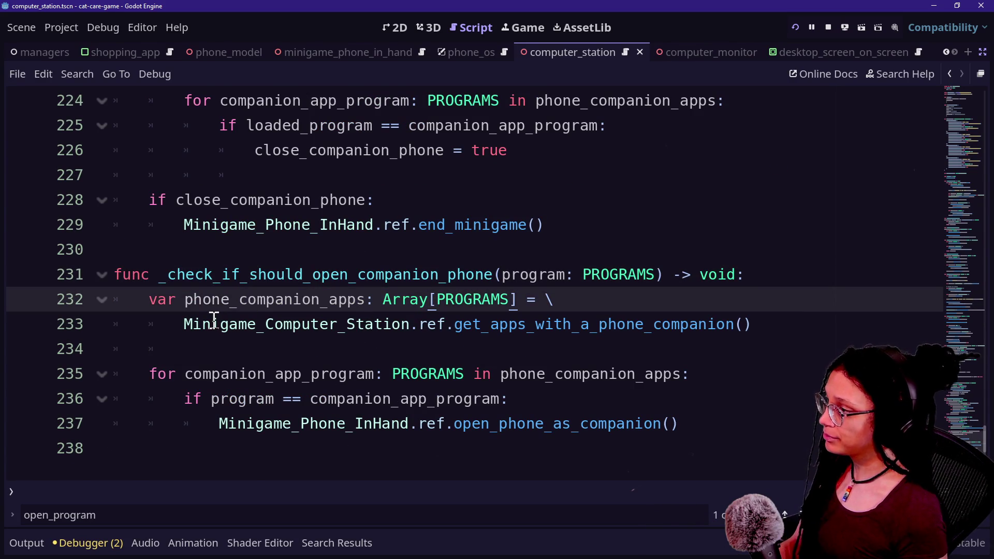
drag(213, 318, 517, 326)
click(527, 325)
scroll(526, 324, down, 1)
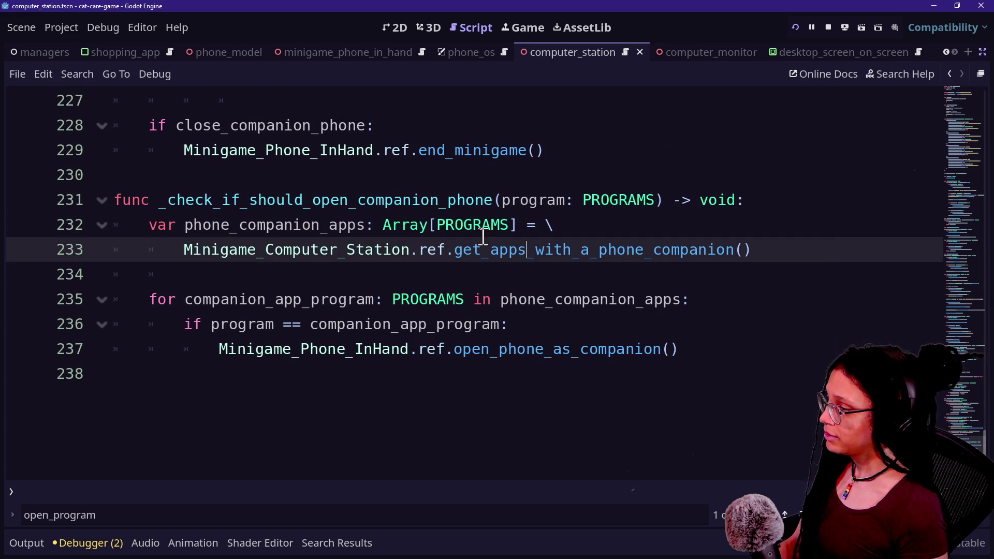
click(589, 350)
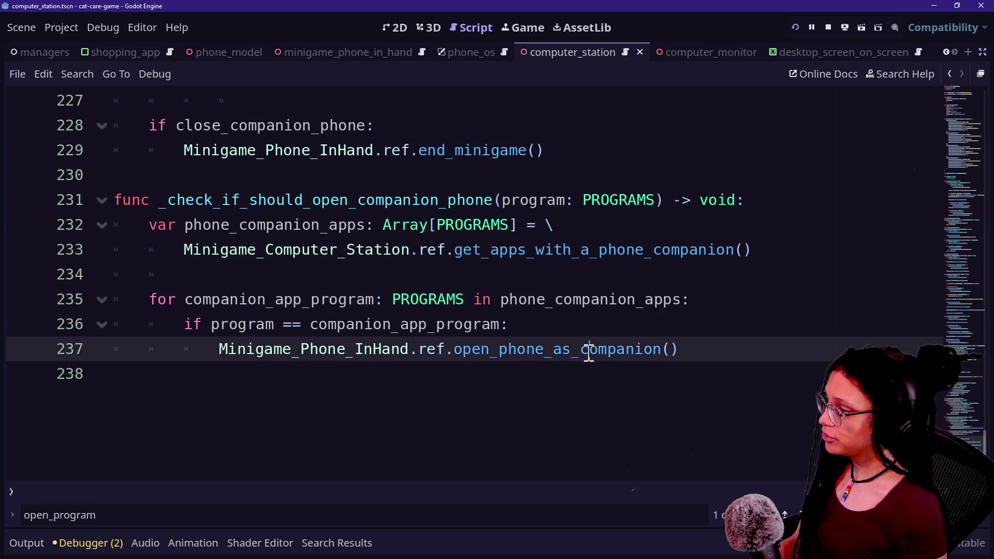
ctrl+click(561, 350)
click(169, 155)
click(365, 285)
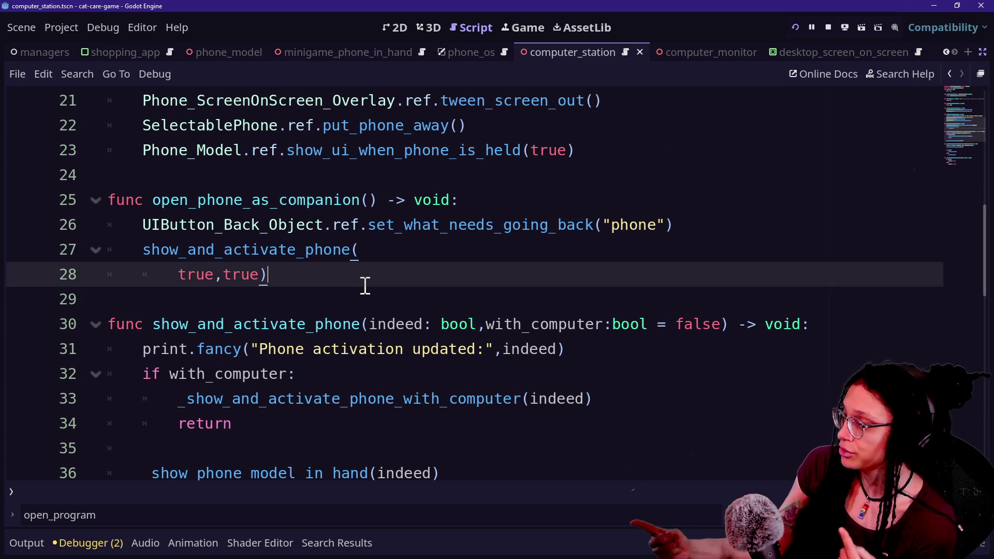
scroll(326, 281, up, 1)
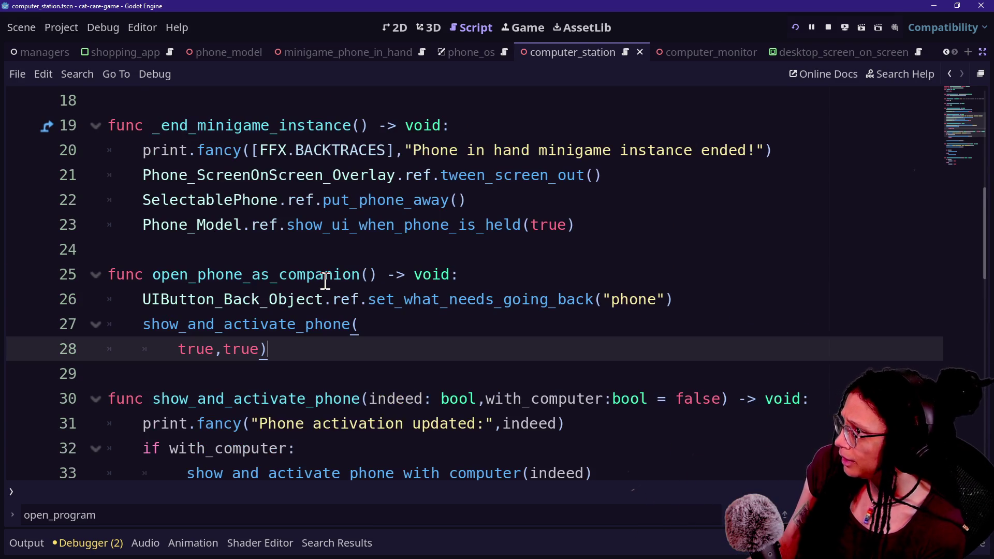
scroll(371, 256, up, 6)
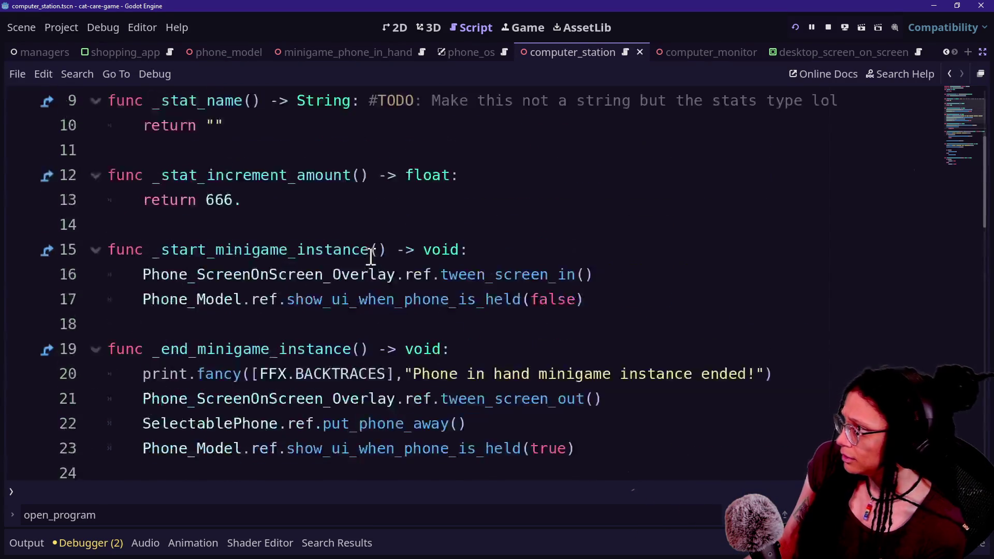
scroll(362, 226, down, 7)
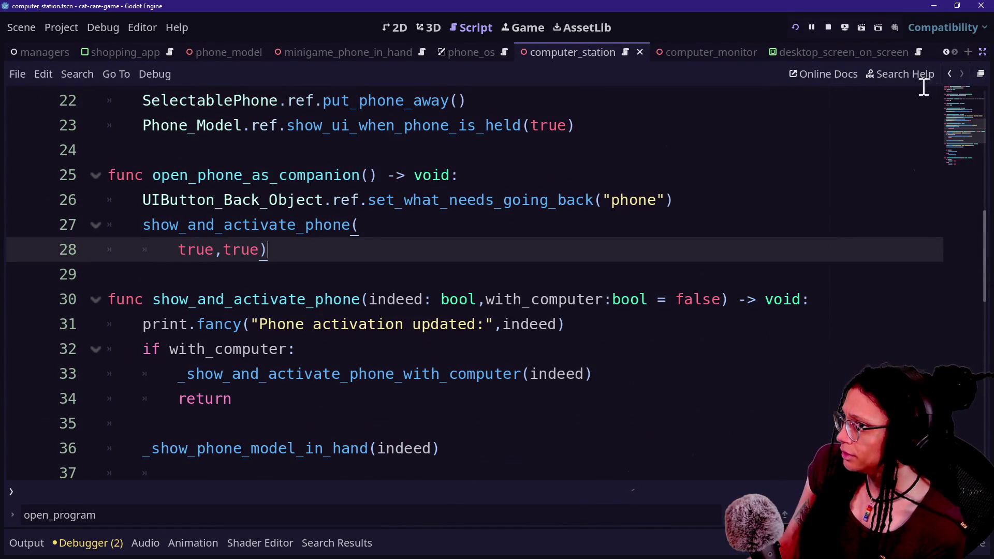
click(951, 76)
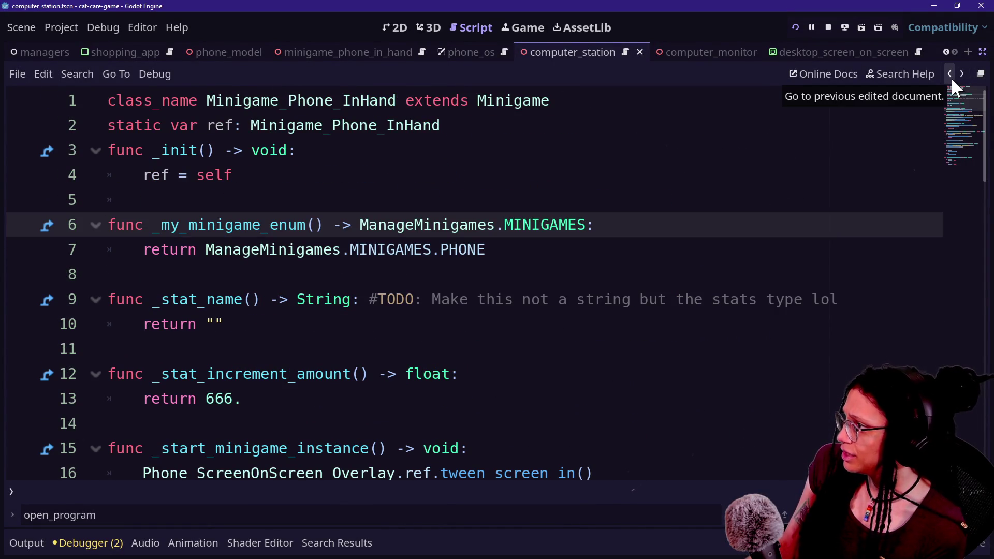
click(950, 75)
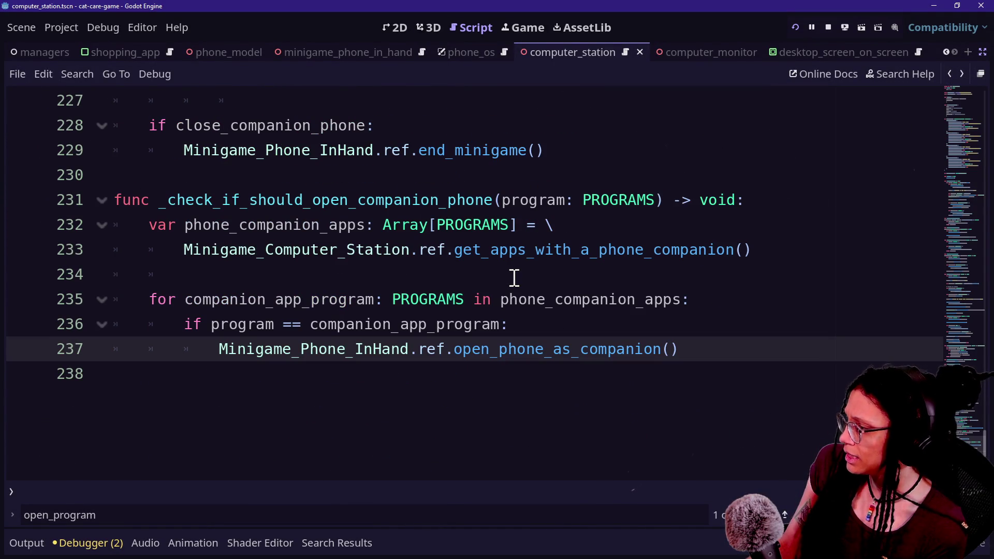
scroll(512, 274, up, 1)
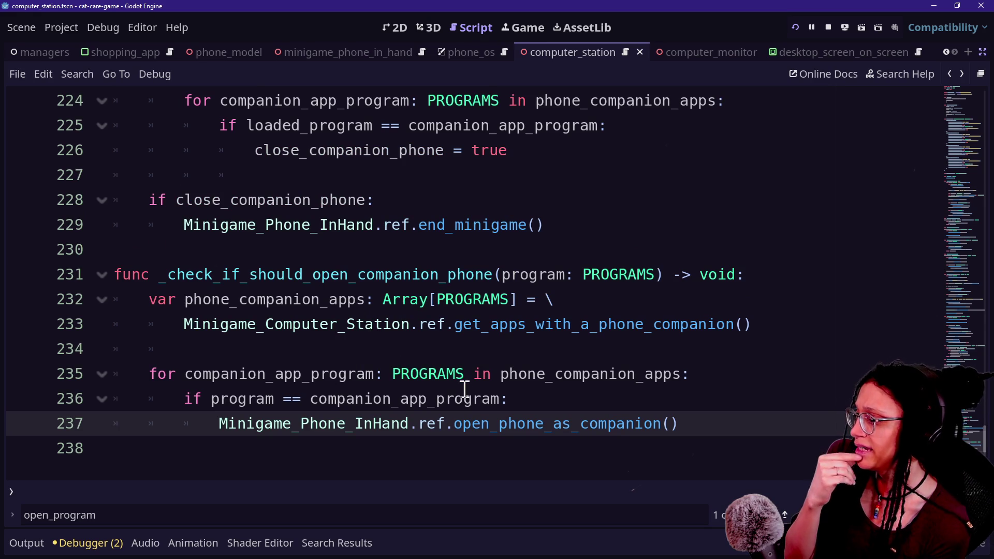
click(509, 400)
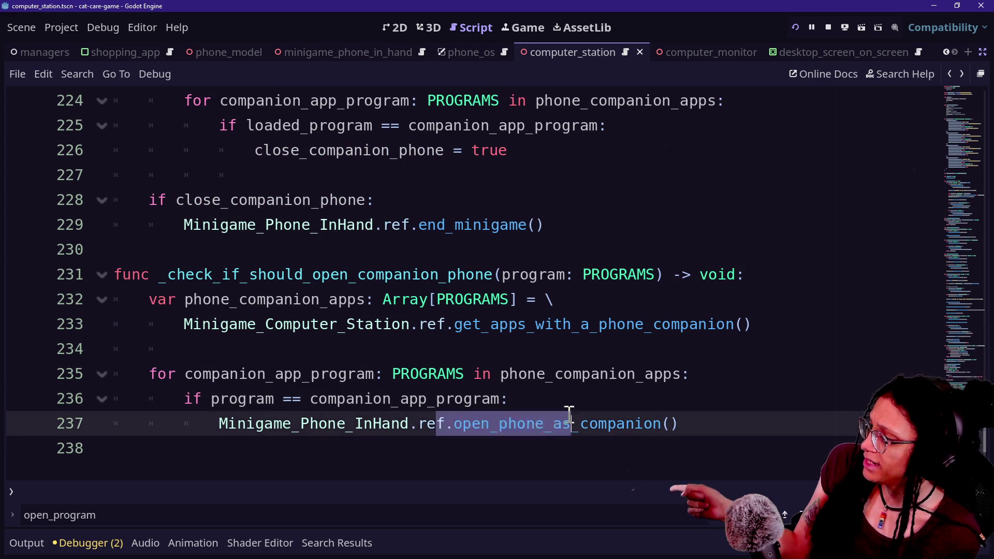
drag(209, 399, 559, 402)
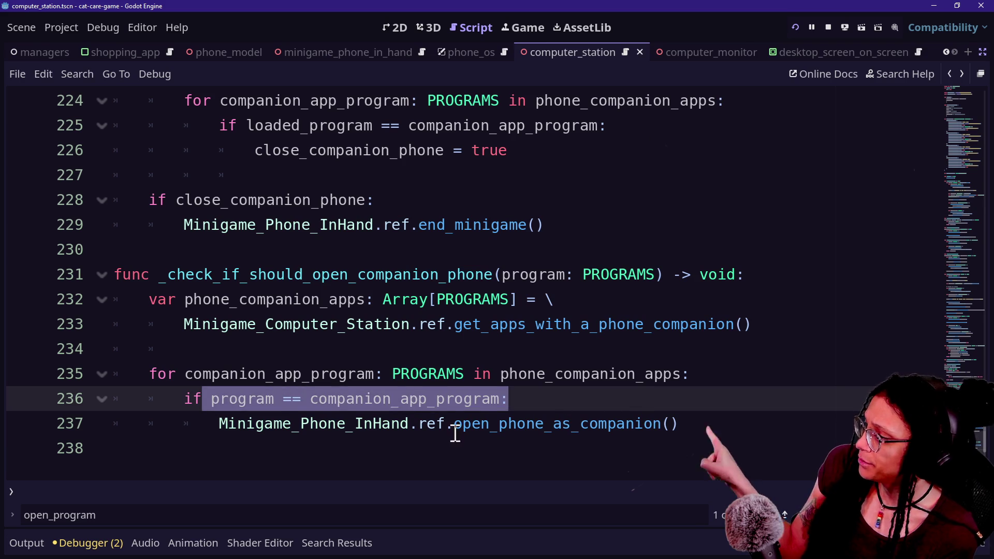
click(301, 424)
drag(211, 400, 377, 399)
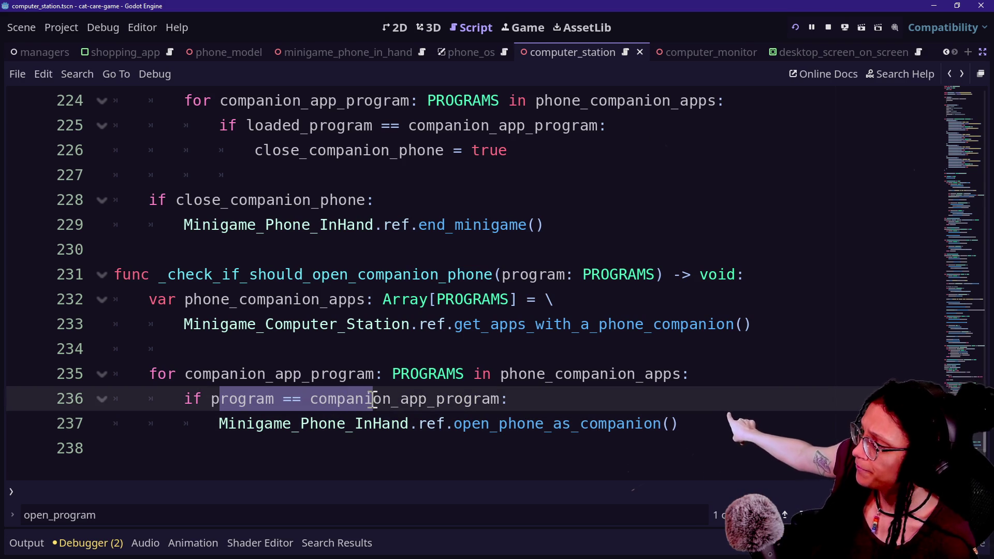
click(374, 400)
click(684, 420)
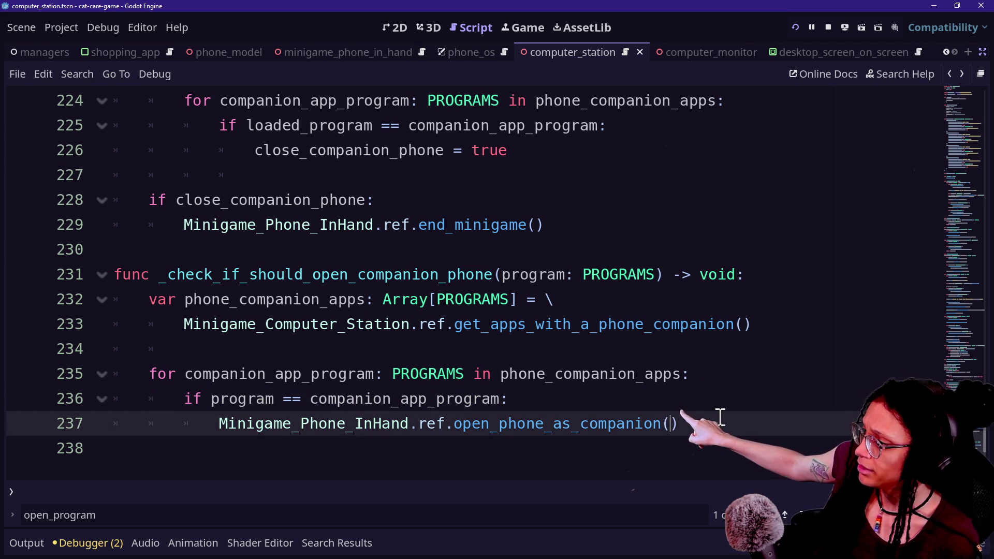
click(669, 424)
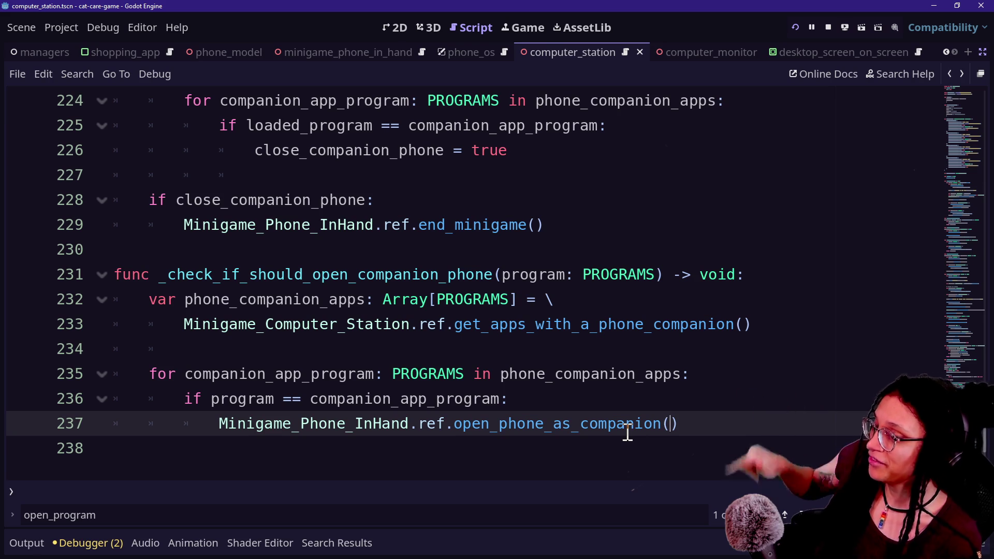
drag(482, 423, 629, 441)
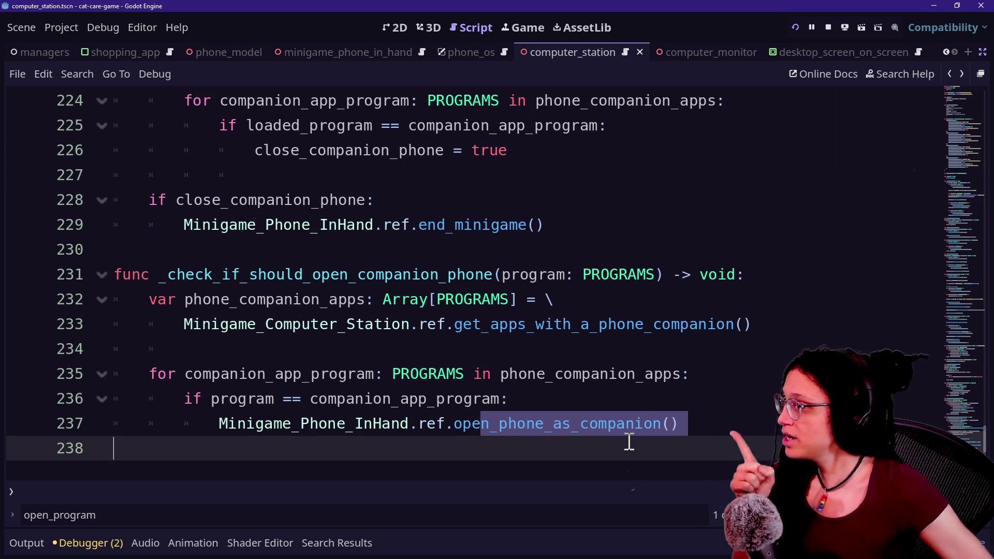
ctrl+click(616, 425)
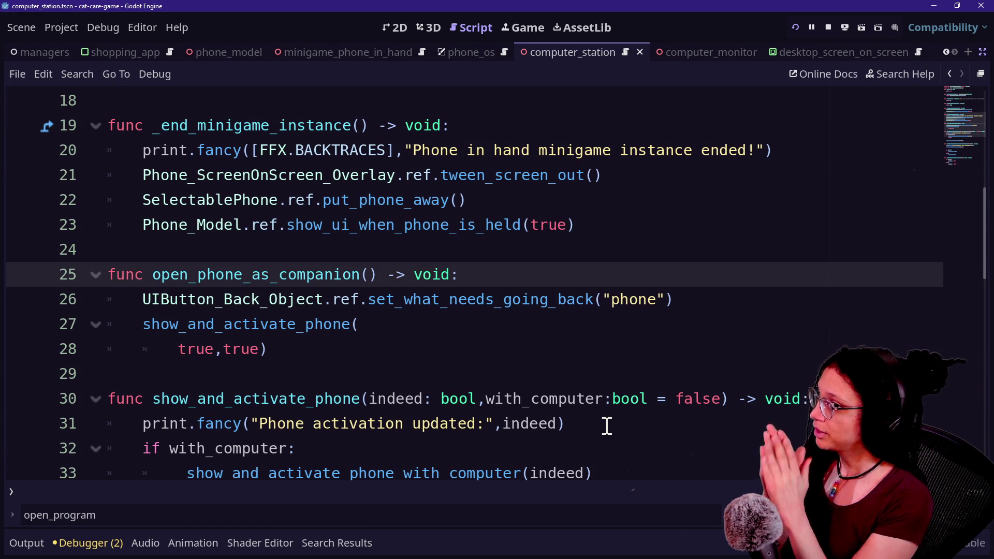
key(shift+alt+o)
Open manage_camera.gd and search the script for 'secondary'
text(manage_camer)
key(Return)
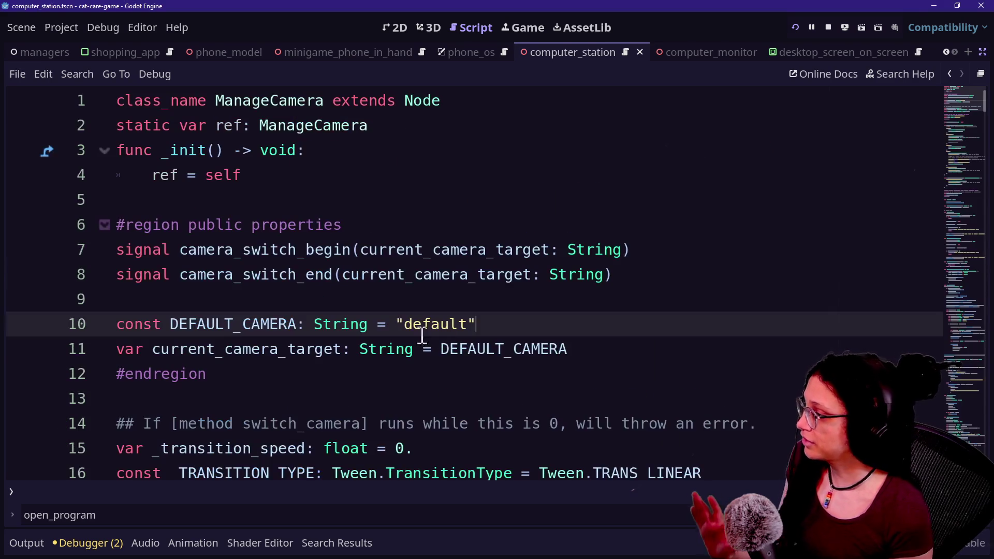
key(ctrl+f)
text(switch_)
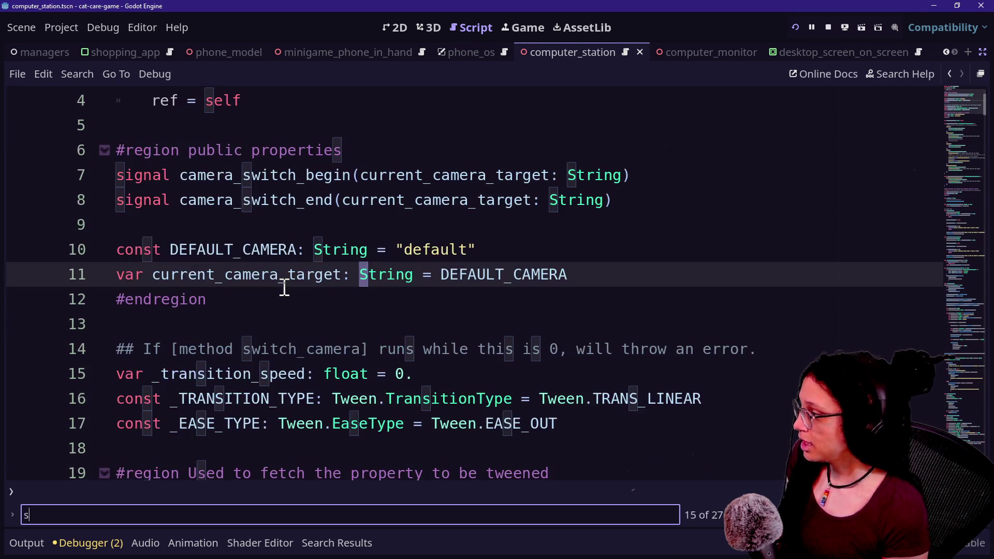
key(BackSpace)
key(BackSpace)
key(BackSpace)
text(econdary)
scroll(191, 248, down, 3)
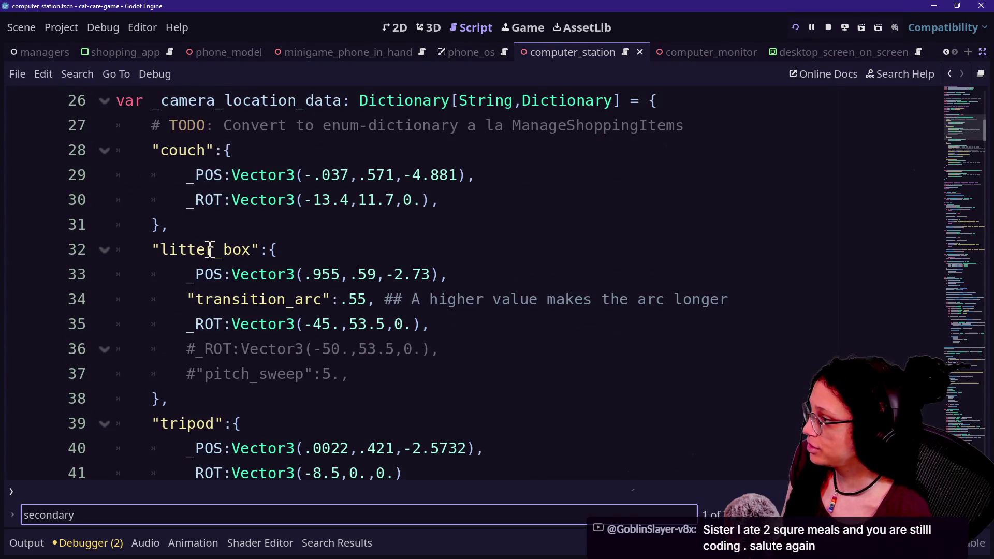
scroll(209, 249, down, 2)
Find switch_to_secondary_camera and delete its camera_target_name parameter line
click(264, 249)
key(Down)
key(Down)
key(Down)
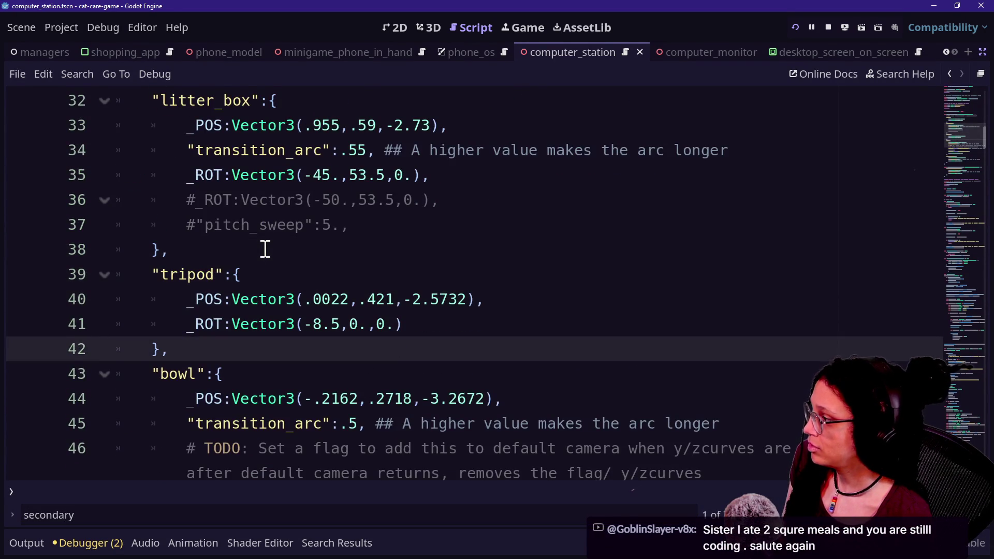
scroll(264, 249, down, 5)
key(F3)
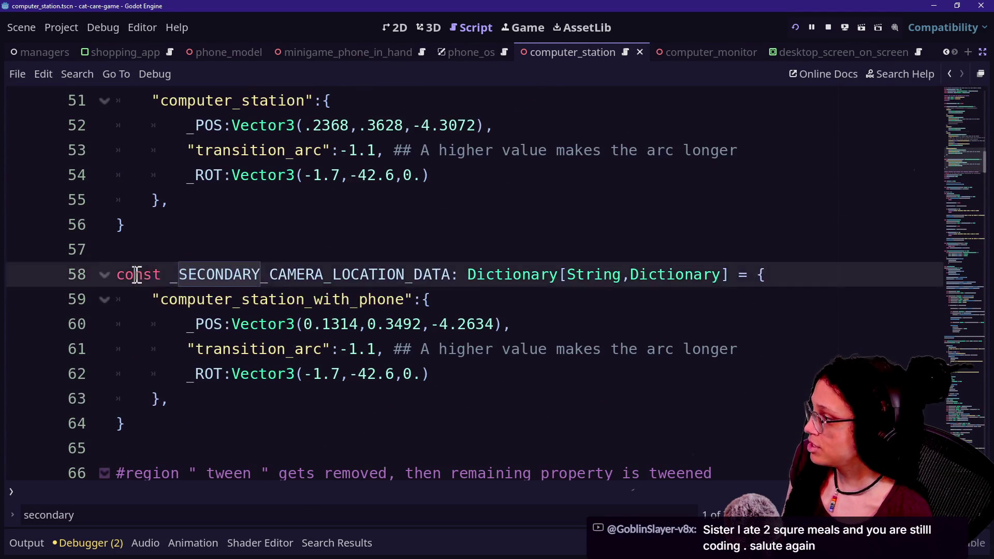
click(459, 324)
scroll(335, 319, down, 10)
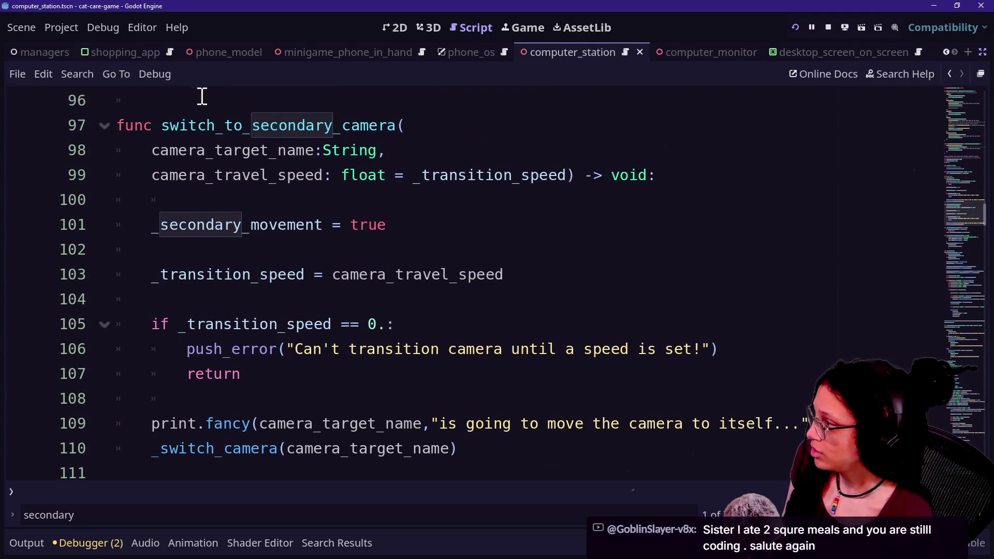
mouse_move(150, 156)
mouse_down()
mouse_move(321, 133)
mouse_move(415, 161)
mouse_up()
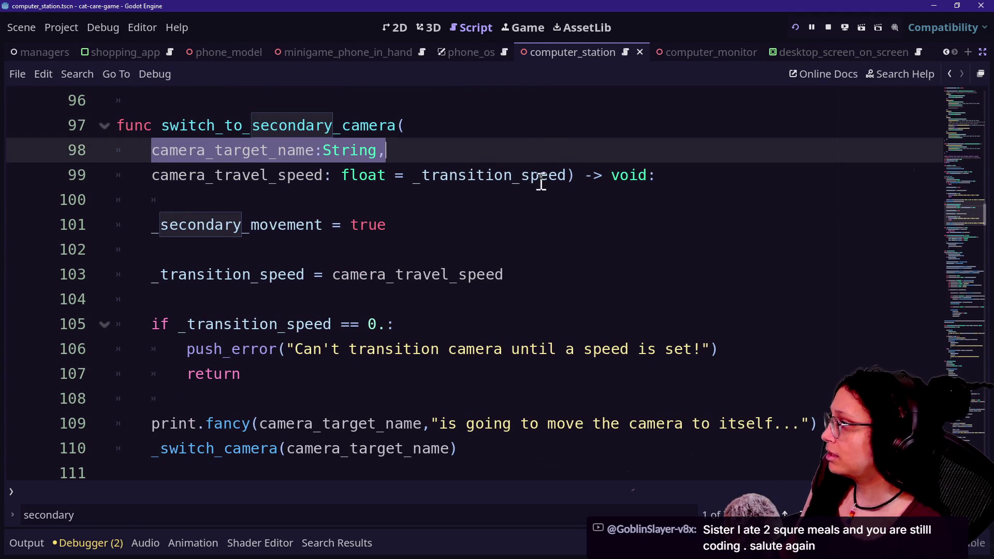
key(BackSpace)
key(BackSpace)
key(BackSpace)
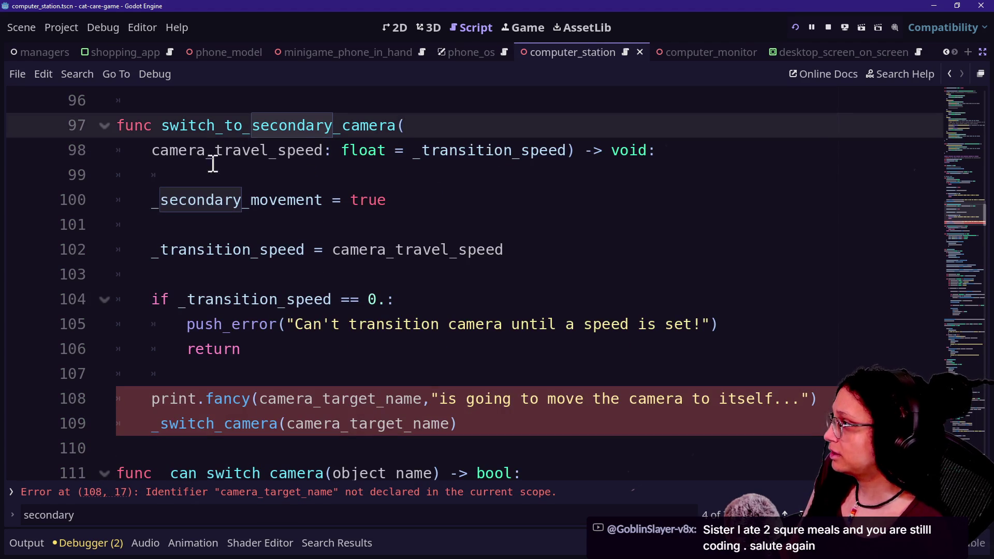
Highlight every use of camera_target_name inside switch_to_secondary_camera
scroll(310, 139, up, 3)
drag(309, 200, 462, 222)
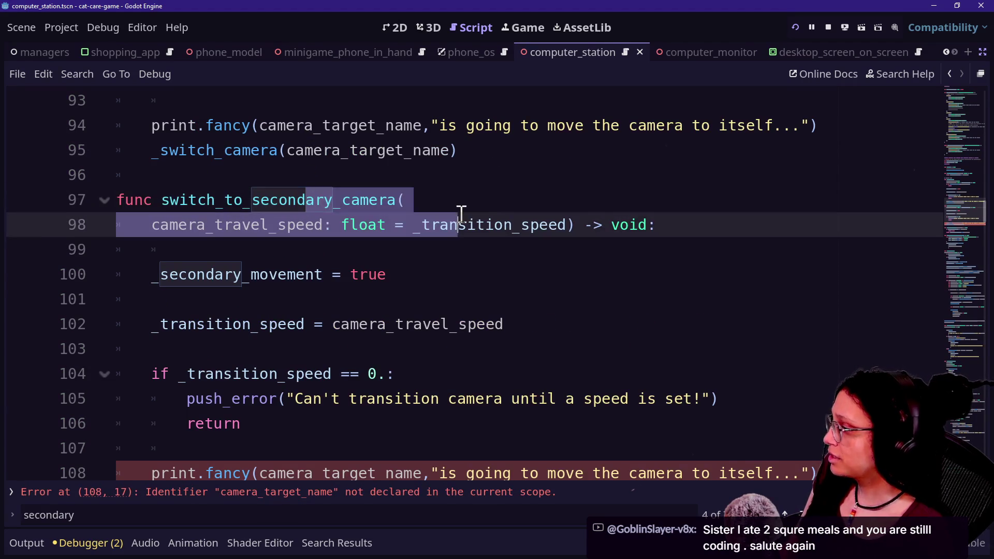
scroll(462, 222, down, 3)
click(260, 371)
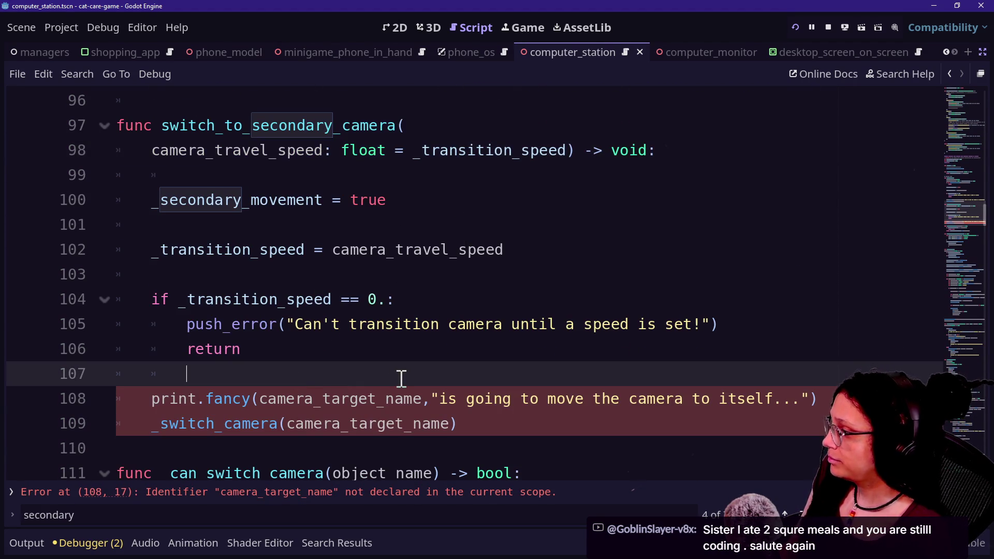
double_click(284, 396)
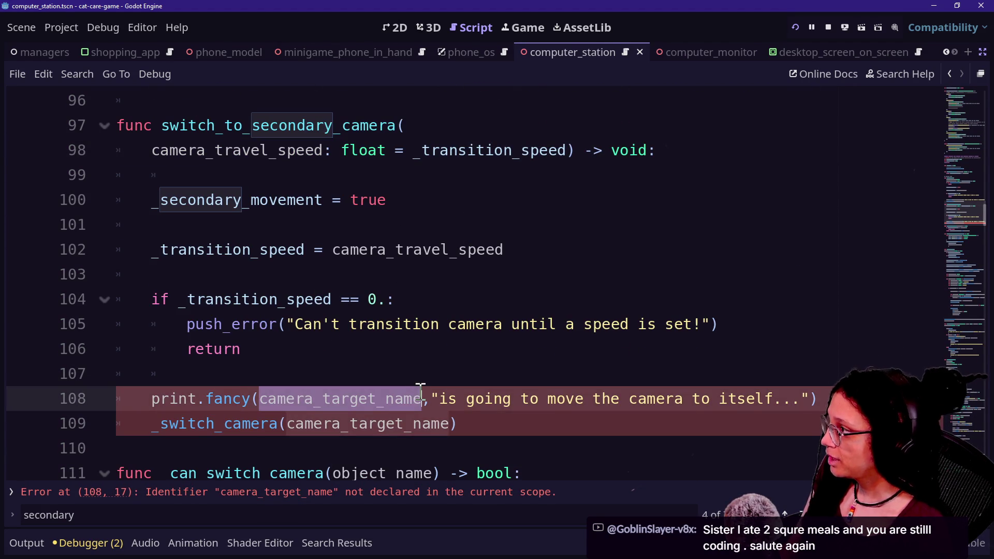
scroll(417, 394, up, 5)
scroll(420, 392, up, 4)
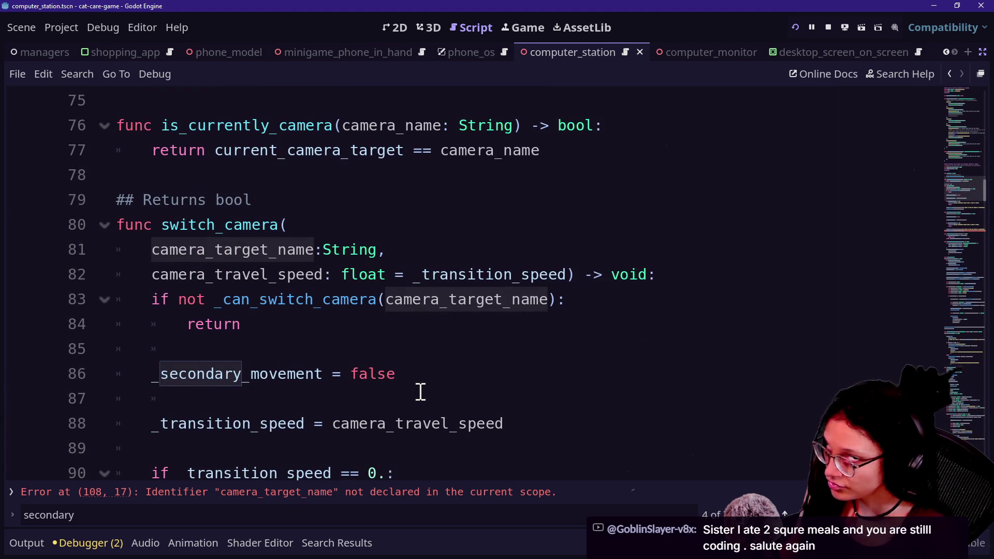
scroll(254, 339, up, 9)
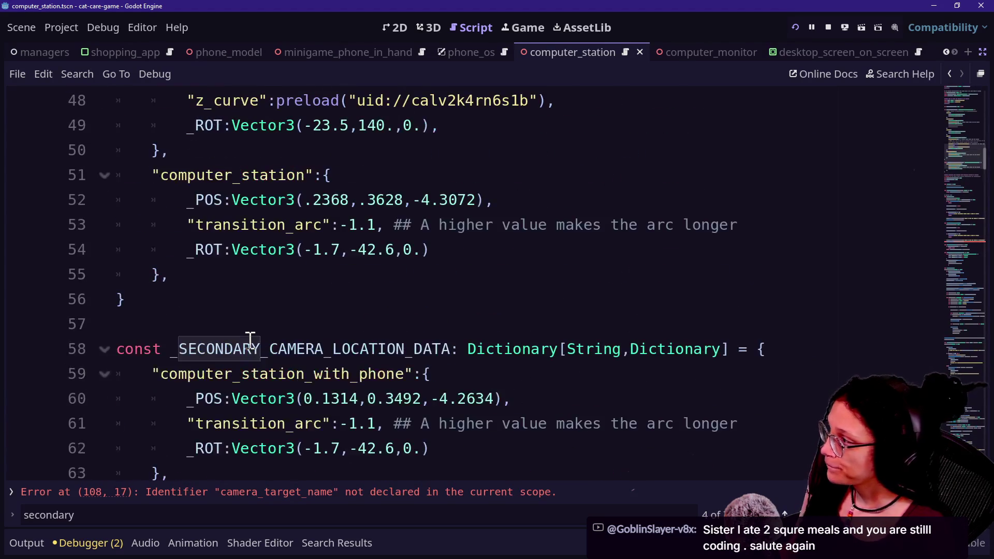
Inspect the couch and computer_station entries in the camera location data
mouse_move(151, 174)
mouse_down()
mouse_move(328, 165)
mouse_move(317, 171)
mouse_up()
scroll(317, 171, up, 2)
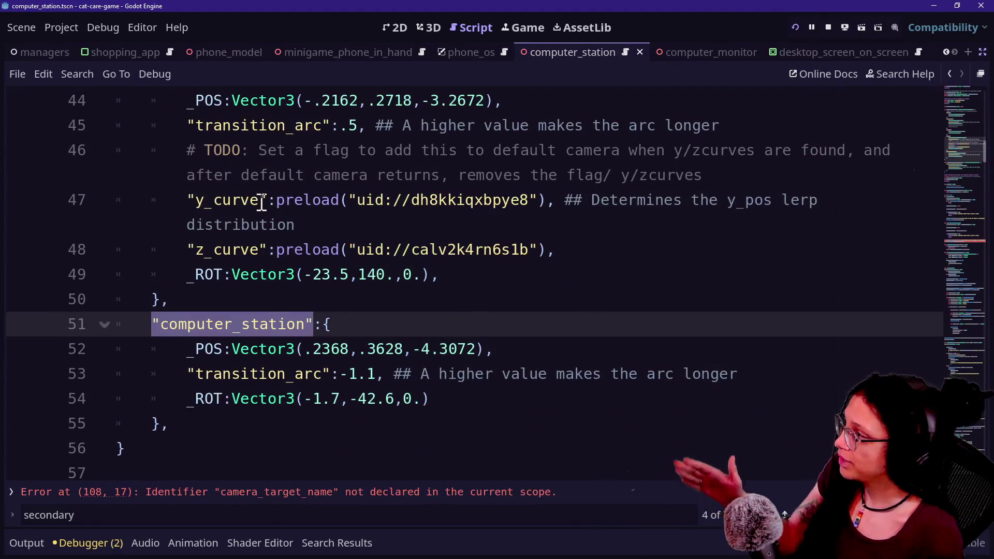
scroll(262, 201, up, 6)
drag(160, 151, 205, 163)
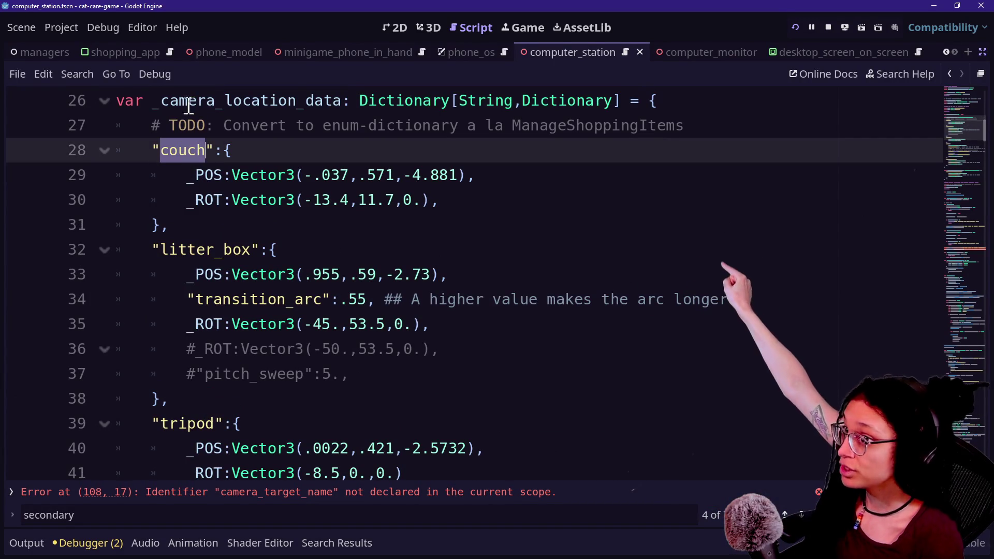
drag(197, 125, 217, 256)
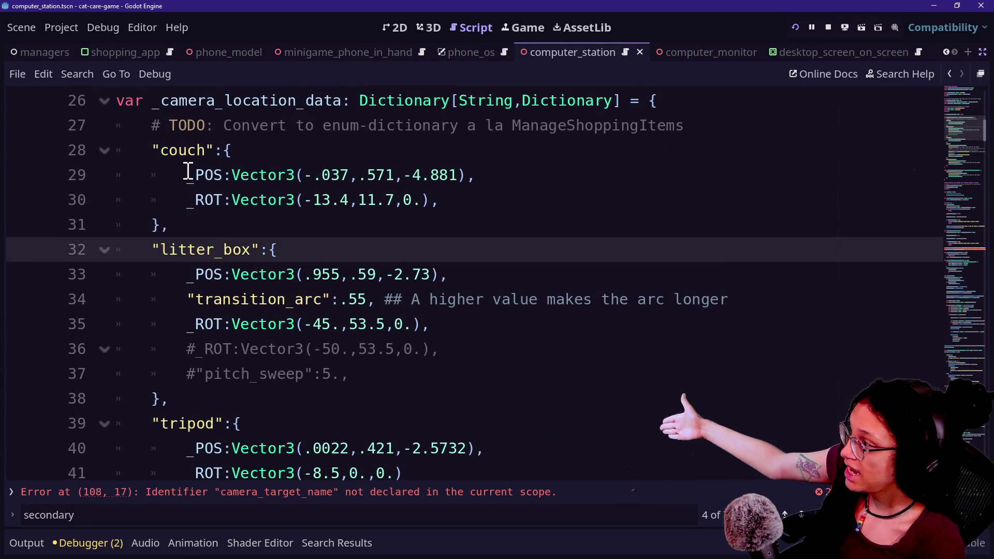
drag(186, 176, 326, 179)
key(ctrl+z)
key(ctrl+z)
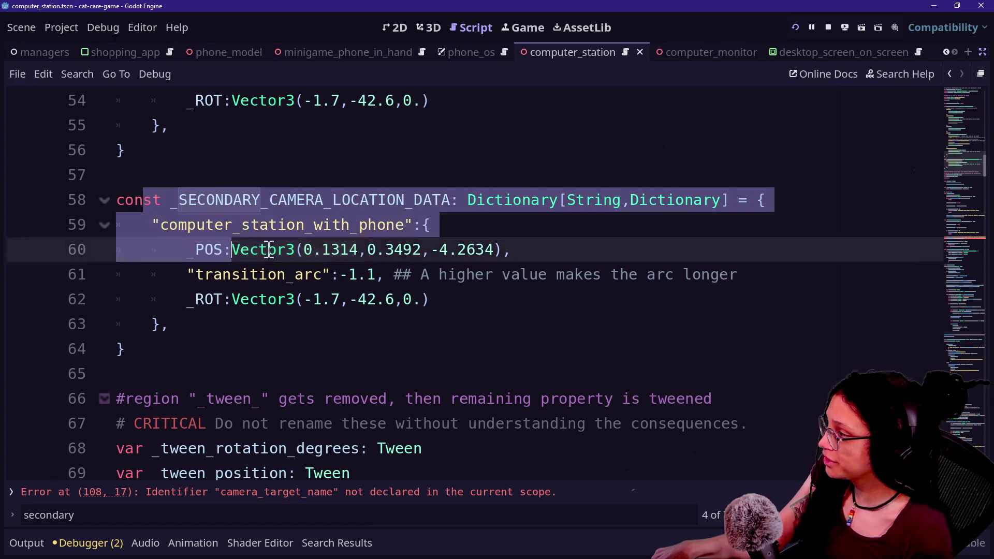
Delete '_with_phone' from the secondary entry key, leaving "computer_station"
drag(305, 224, 405, 224)
key(BackSpace)
drag(118, 224, 262, 249)
click(296, 277)
mouse_move(267, 300)
mouse_down()
mouse_move(224, 268)
mouse_move(176, 200)
mouse_up()
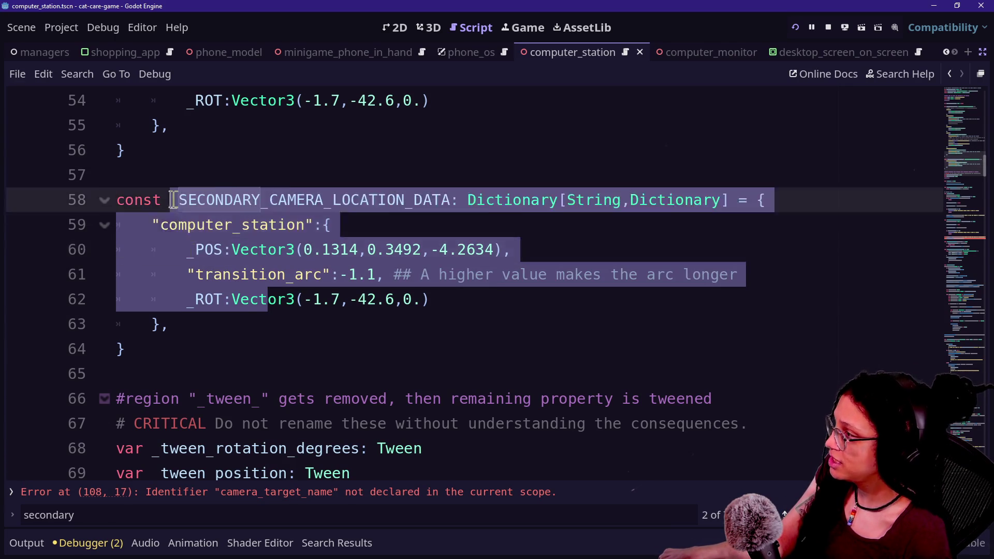
click(191, 250)
click(429, 299)
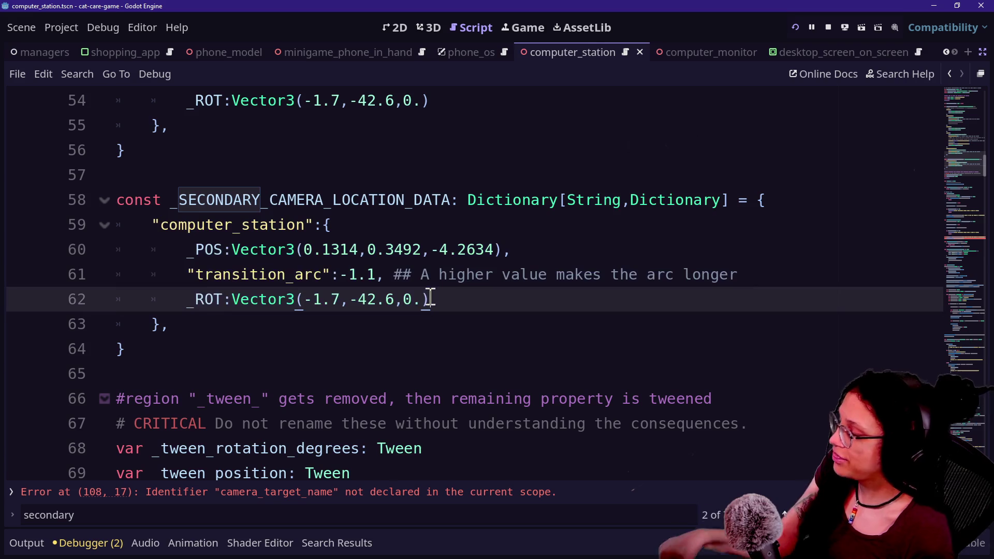
scroll(430, 296, down, 6)
scroll(431, 297, down, 3)
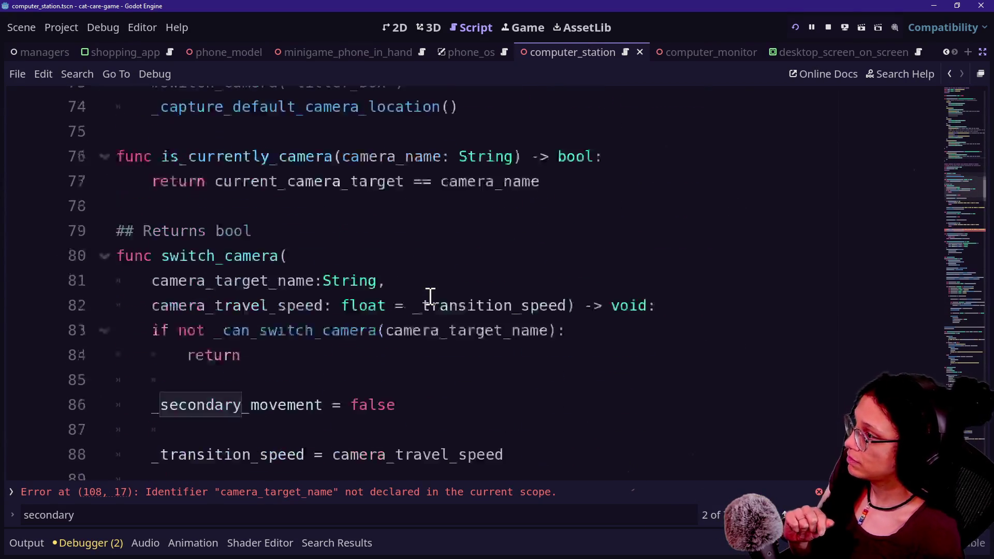
scroll(430, 297, up, 2)
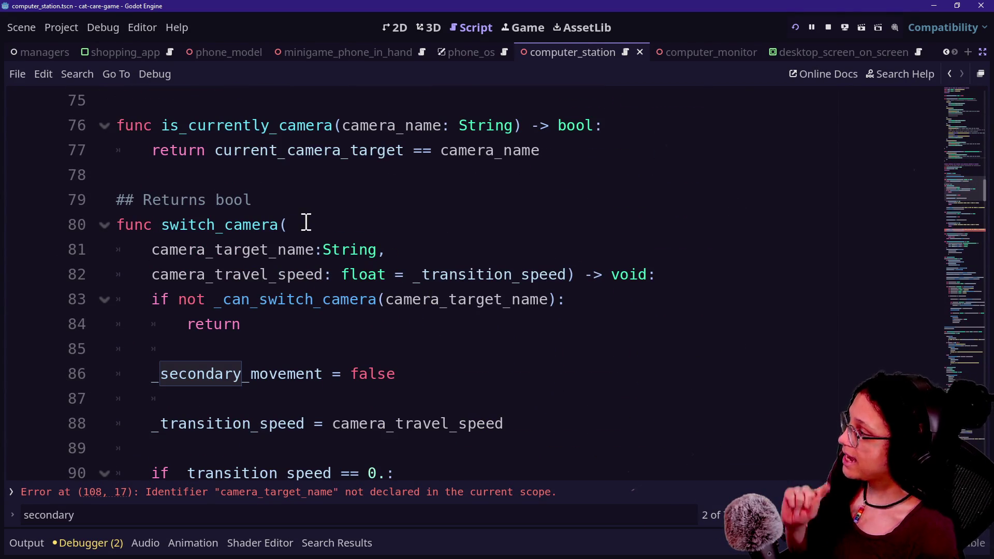
scroll(312, 226, down, 6)
Add a 'switch_to: bool,' parameter line to switch_to_secondary_camera's signature
click(429, 201)
key(Return)
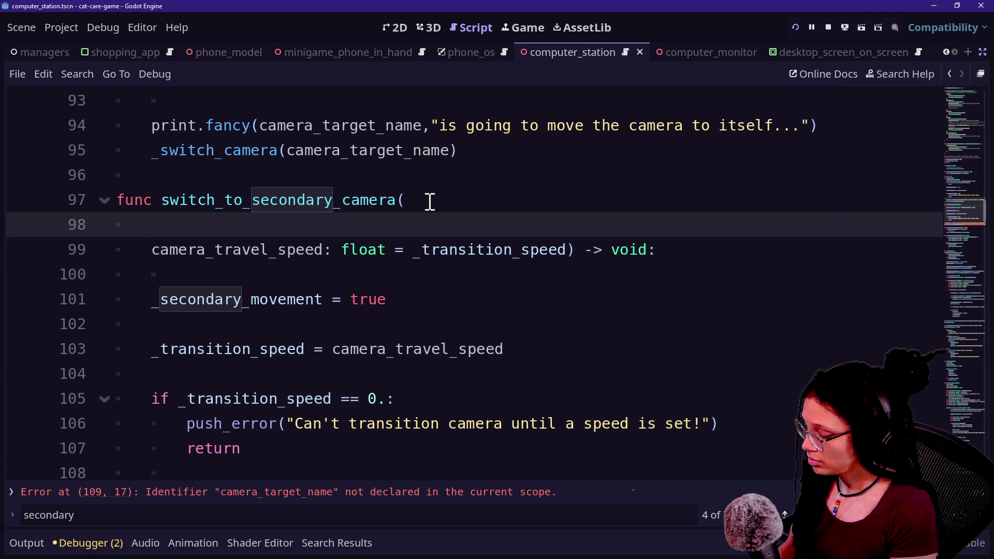
text(switch_to)
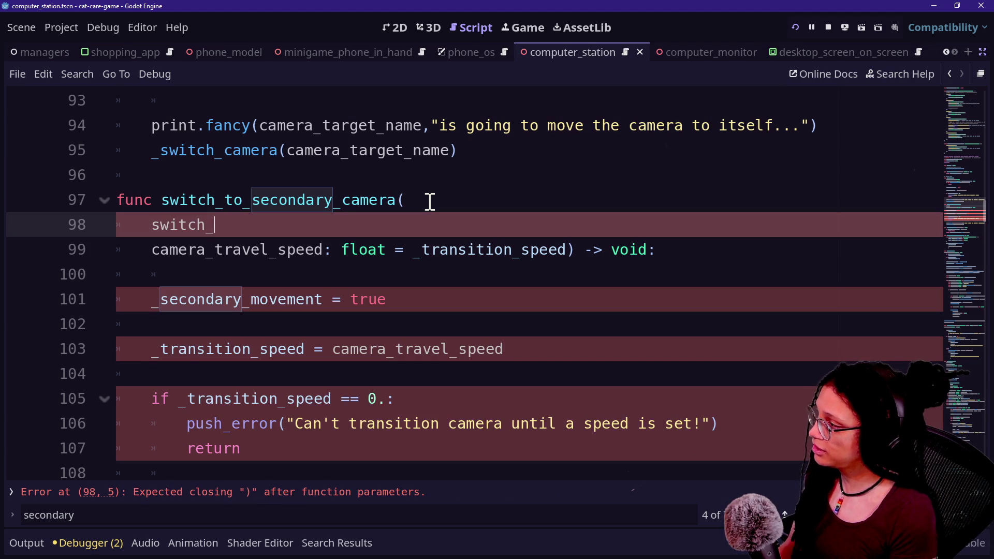
text(: bool)
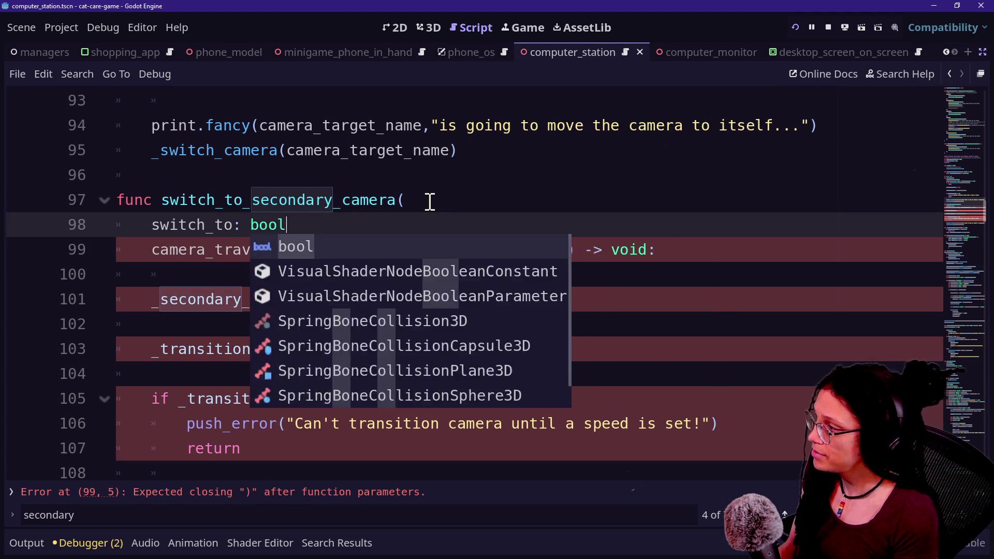
key(BackSpace)
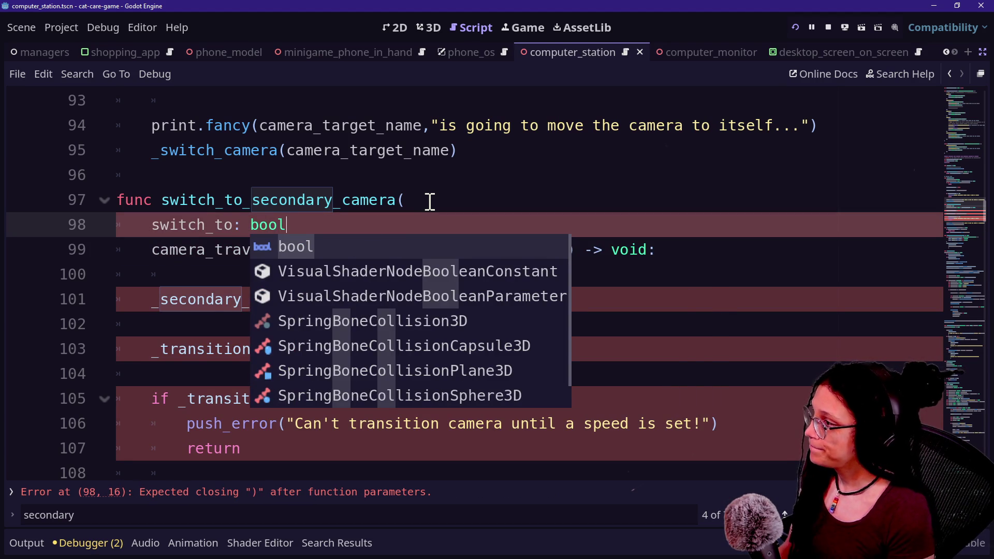
text(,)
key(Escape)
Replace camera_target_name with current_camera_target in both the print and _switch_camera calls
click(260, 321)
scroll(261, 316, down, 3)
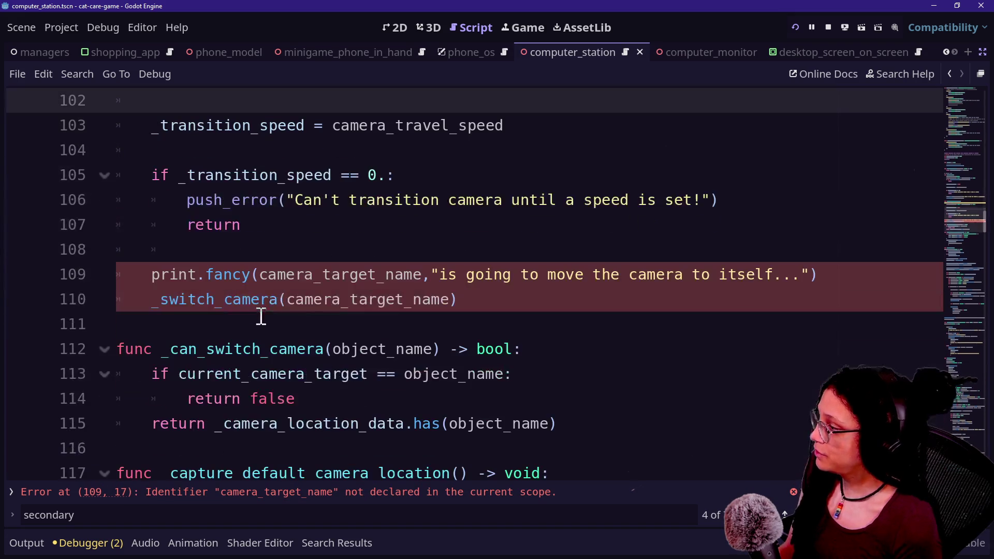
drag(260, 274, 421, 273)
key(ctrl+d)
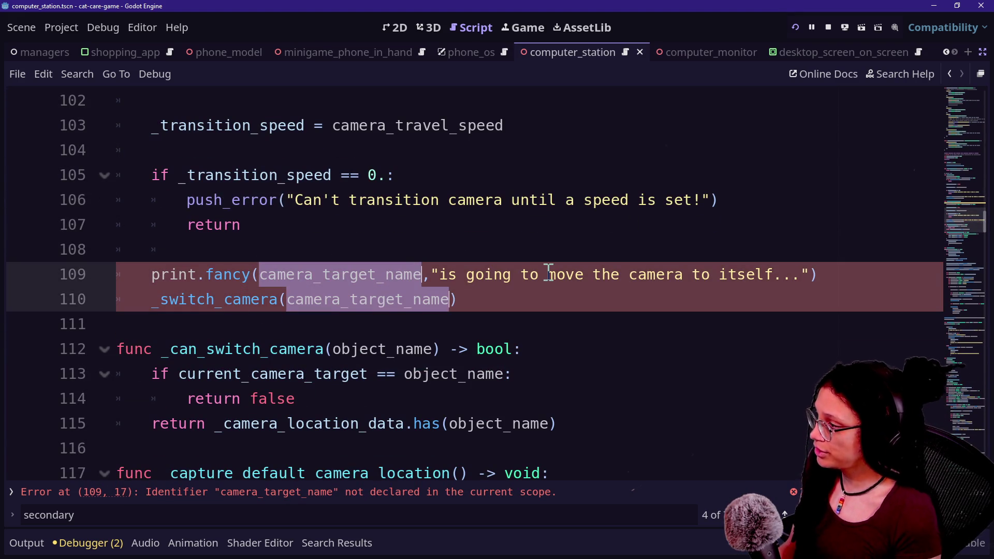
text(cur)
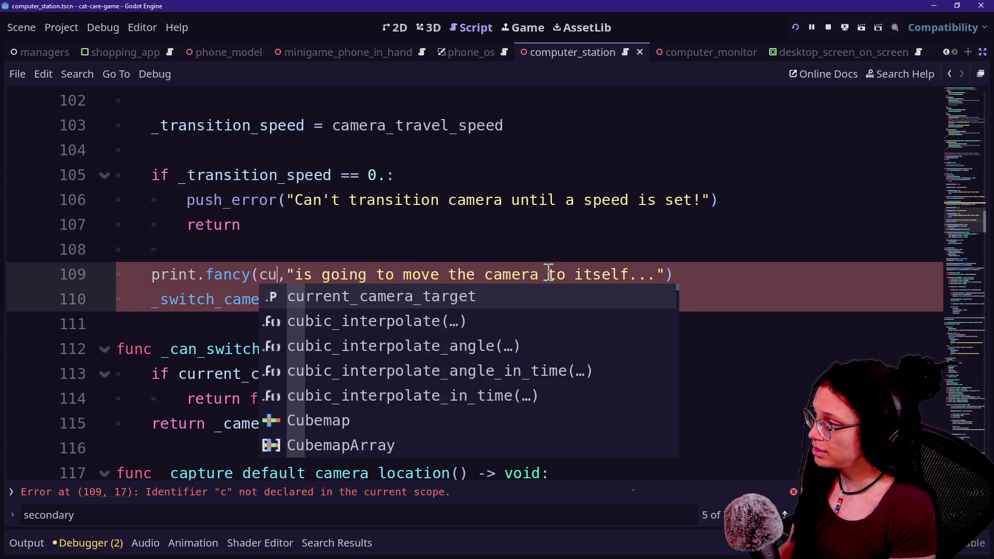
key(Return)
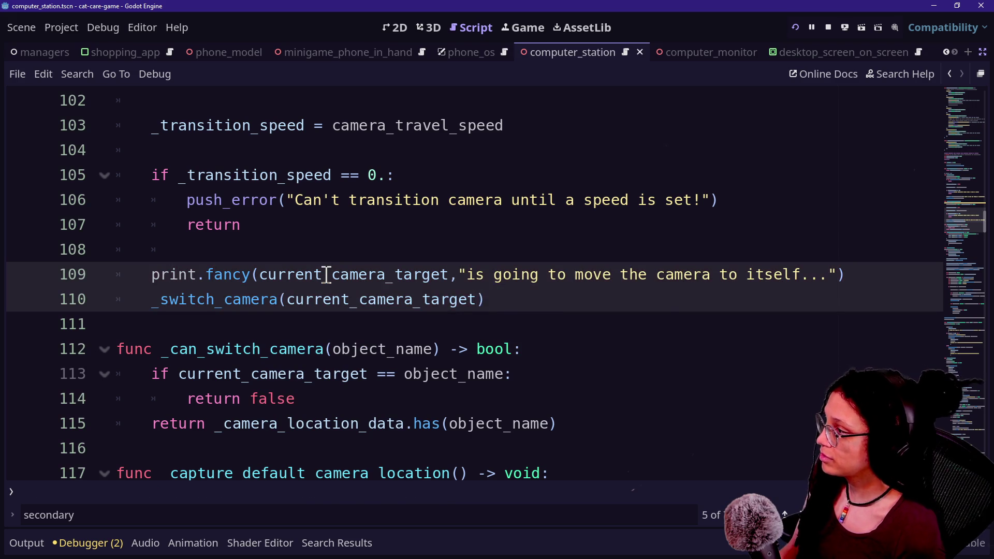
mouse_move(326, 275)
key(Escape)
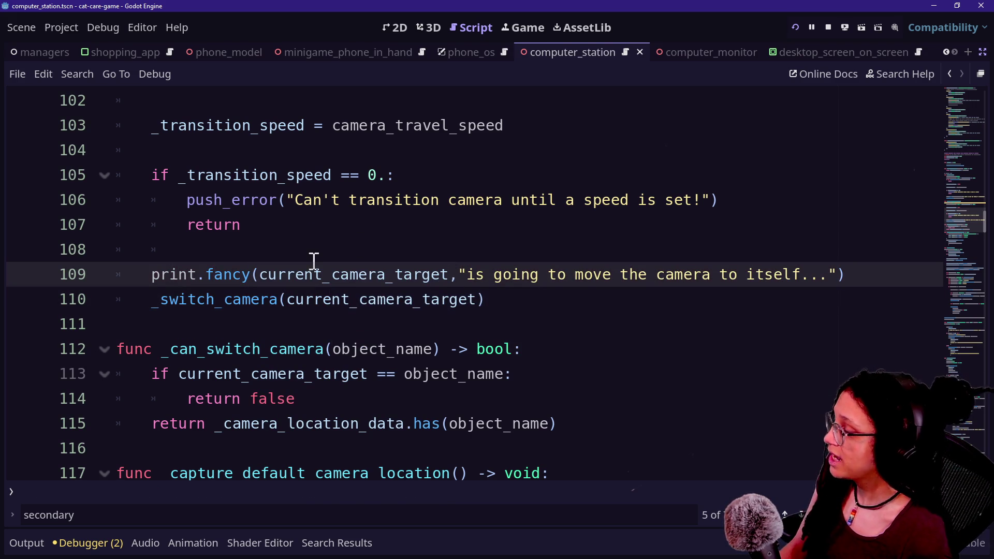
Draft a 'var camera_target: String' declaration, then delete it as unneeded
click(300, 220)
key(Return)
key(Return)
key(BackSpace)
text(var)
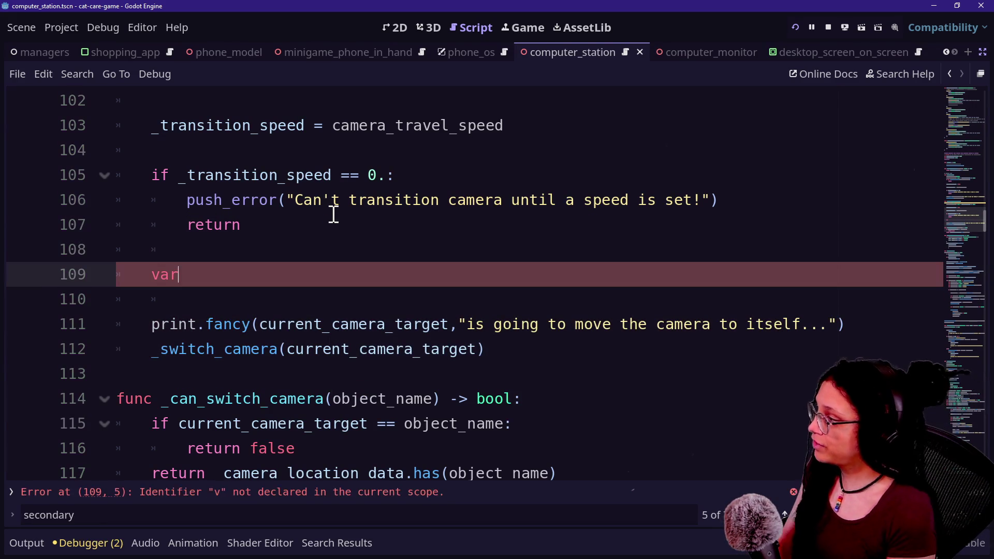
text(camera_tar)
key(BackSpace)
key(BackSpace)
key(BackSpace)
text(get: Str)
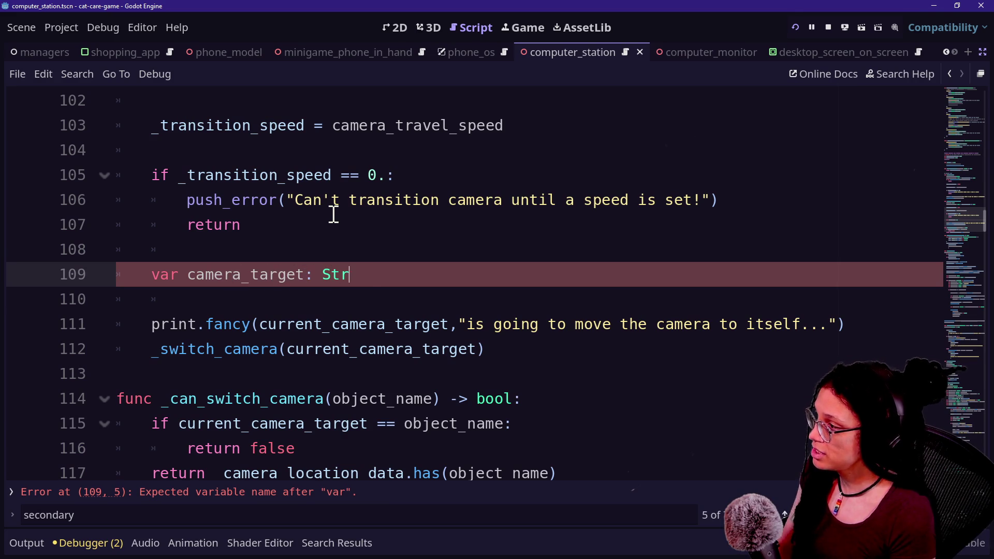
text(ing)
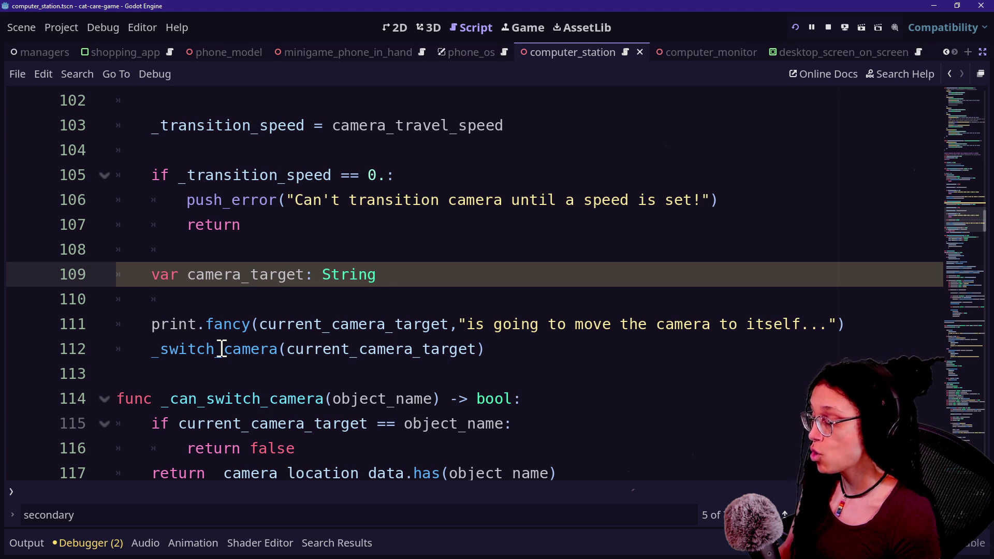
mouse_move(221, 349)
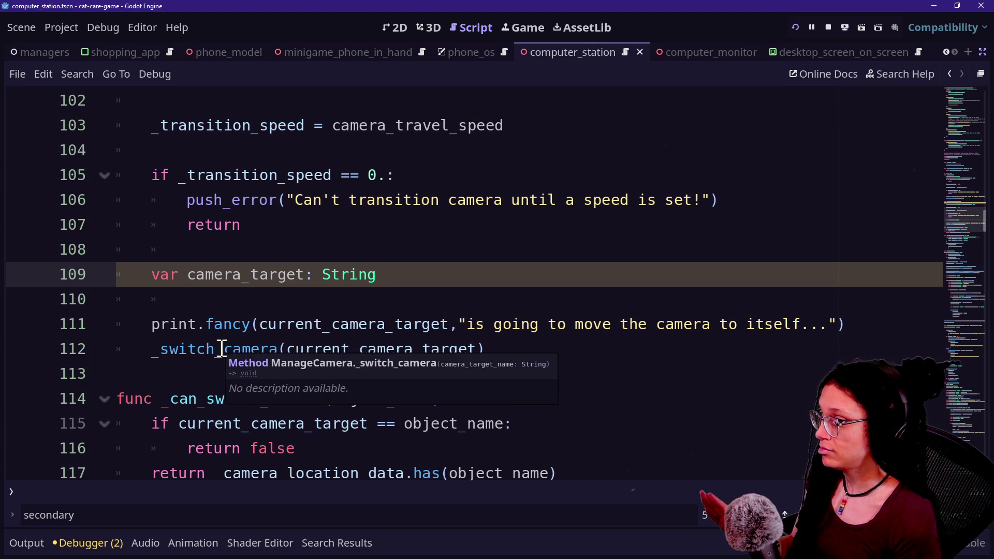
drag(399, 300, 391, 253)
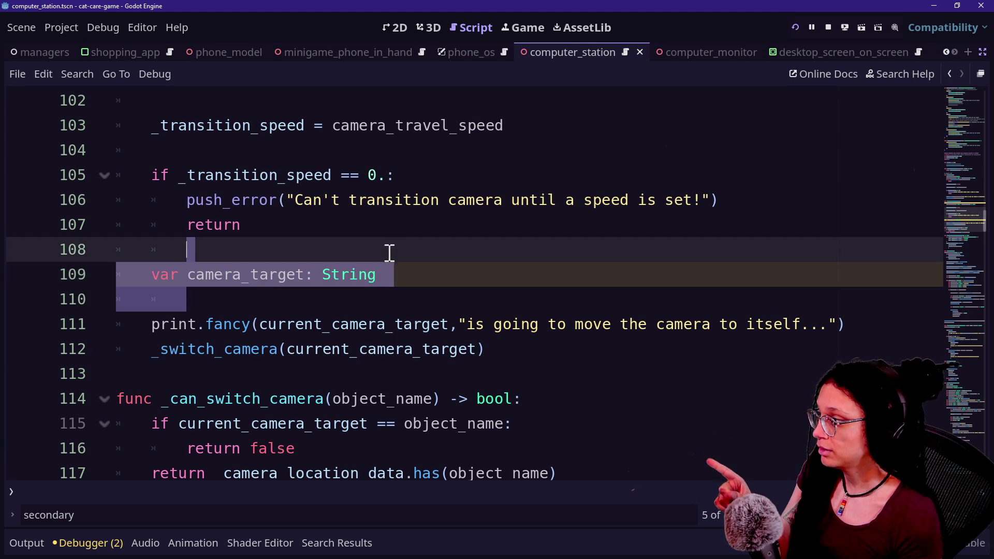
key(BackSpace)
key(BackSpace)
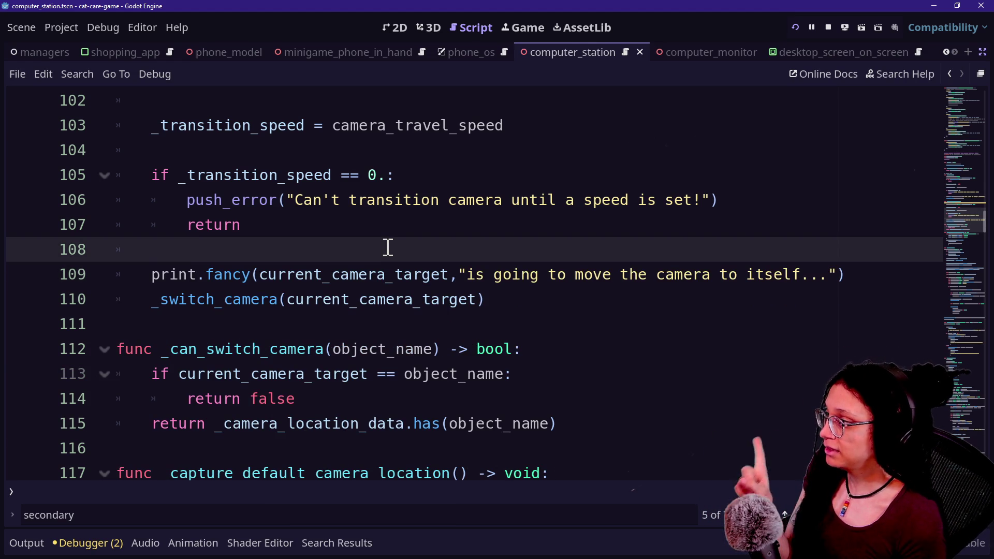
scroll(328, 301, down, 1)
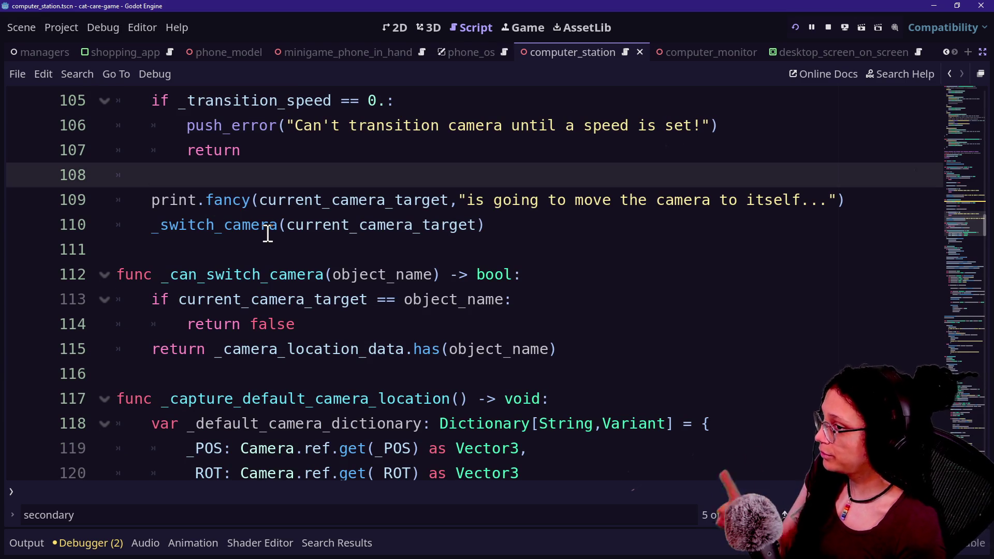
click(483, 226)
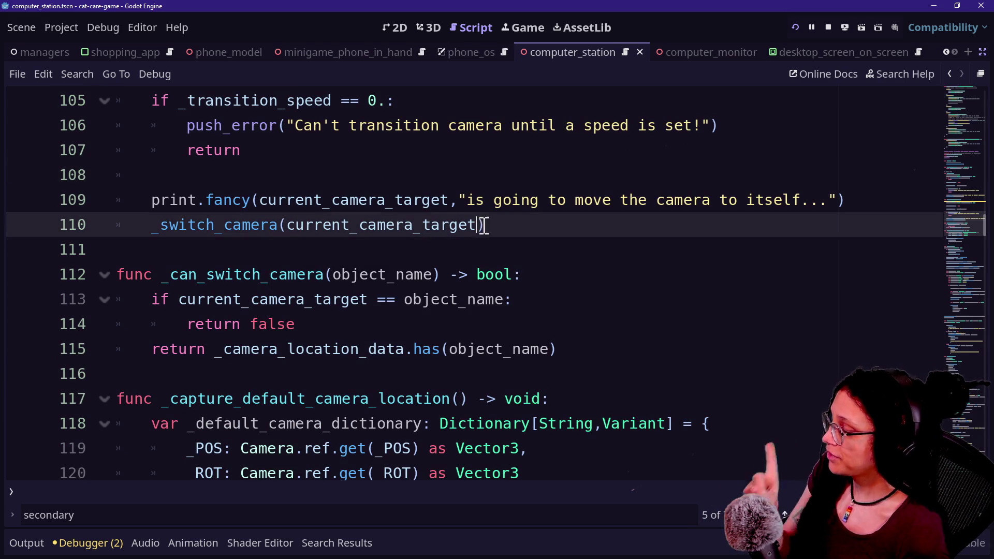
In the _switch_camera definition, add 'is_secondary:bool = false,' as a new first parameter
ctrl+click(231, 226)
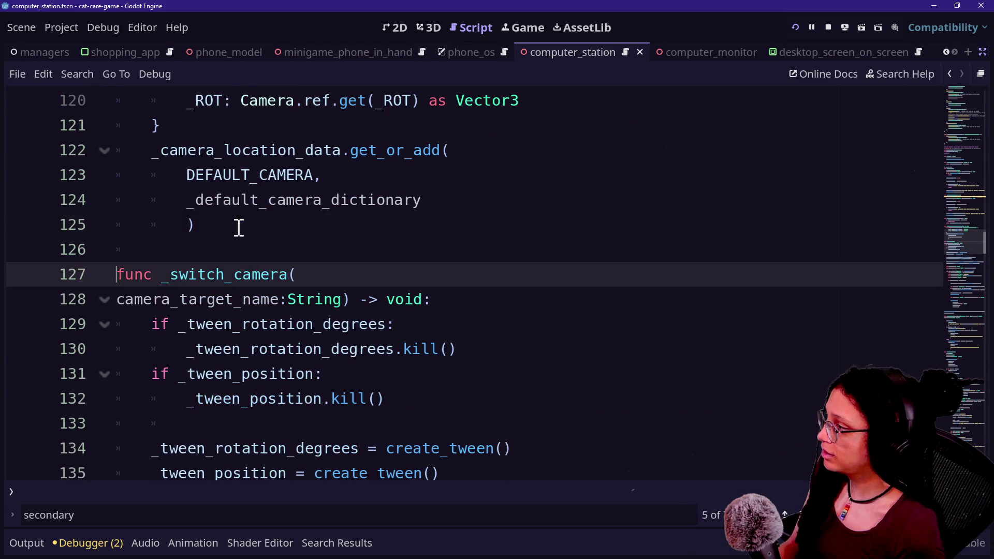
click(300, 274)
key(Return)
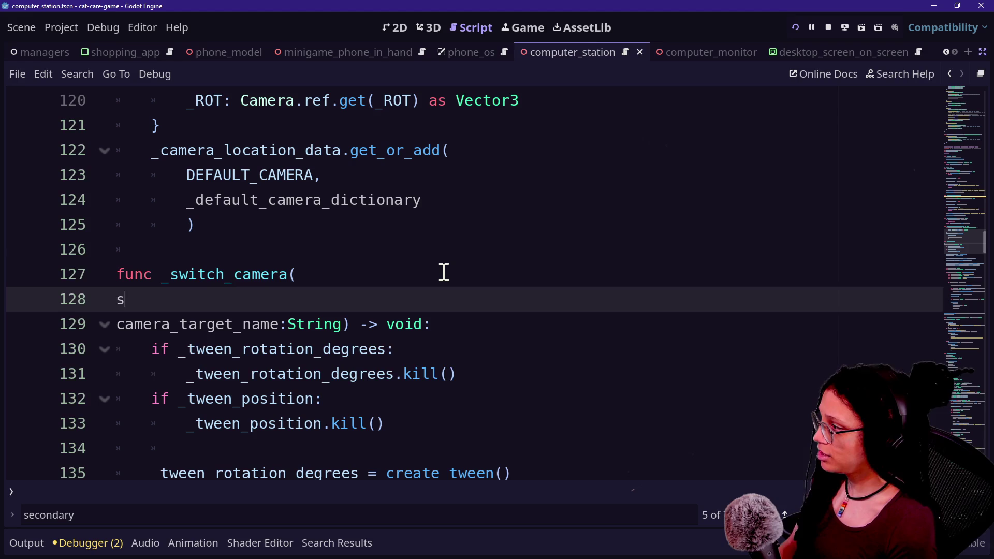
key(BackSpace)
text(econd)
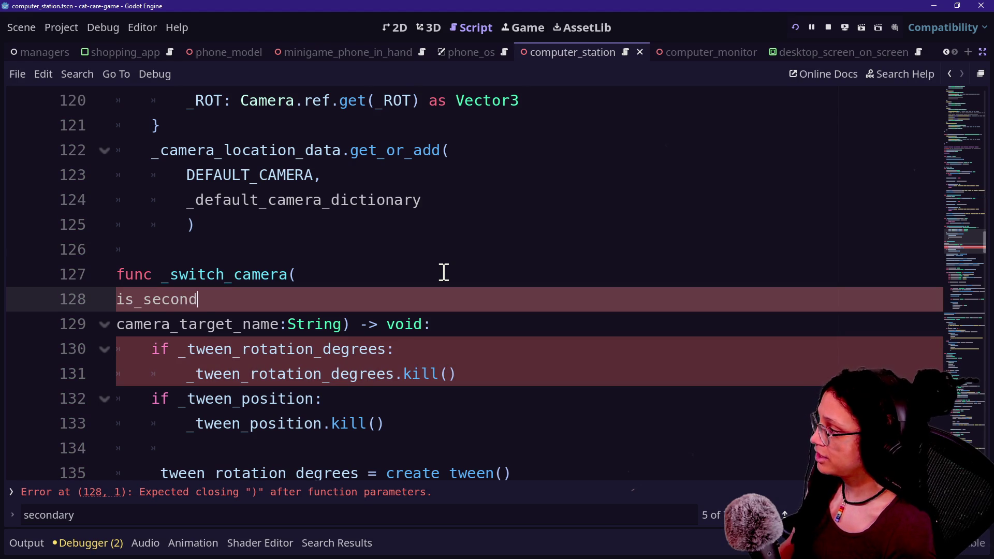
text(ary:bool)
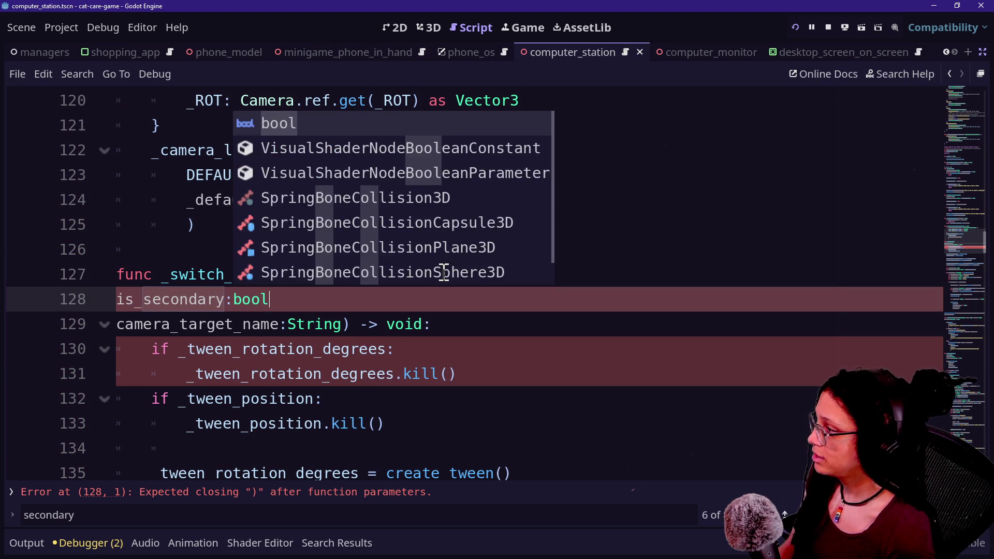
text( = false,)
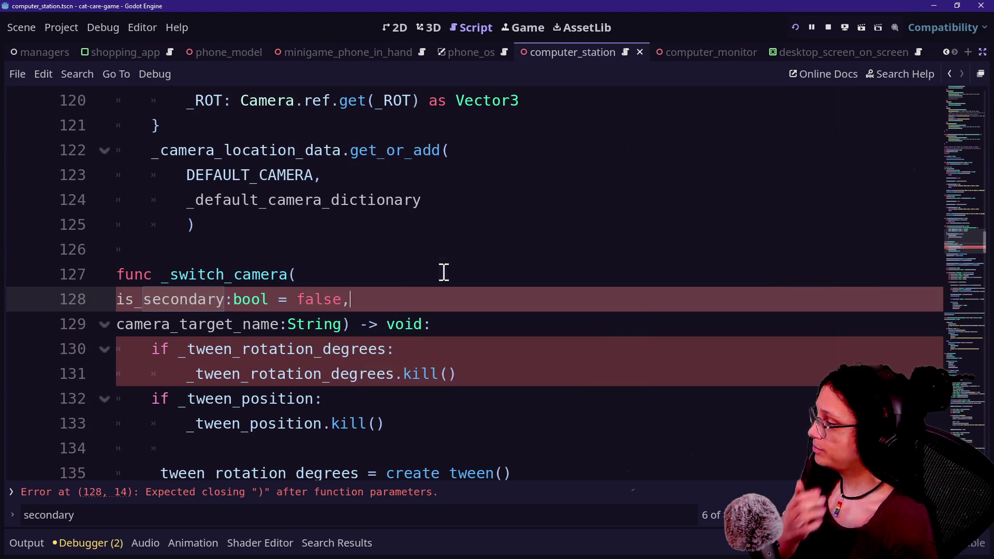
Move the is_secondary parameter after camera_target_name:String
click(322, 421)
scroll(321, 418, down, 2)
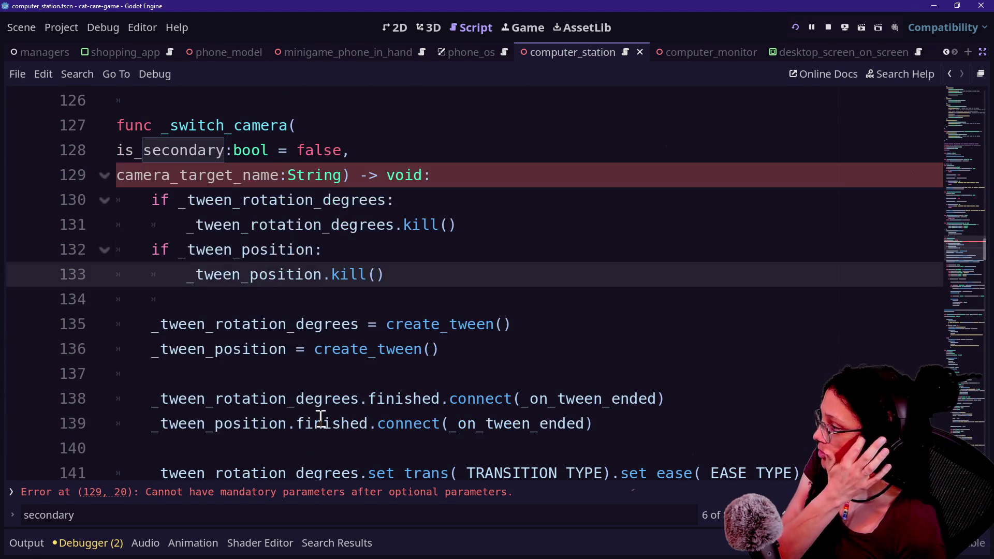
click(357, 155)
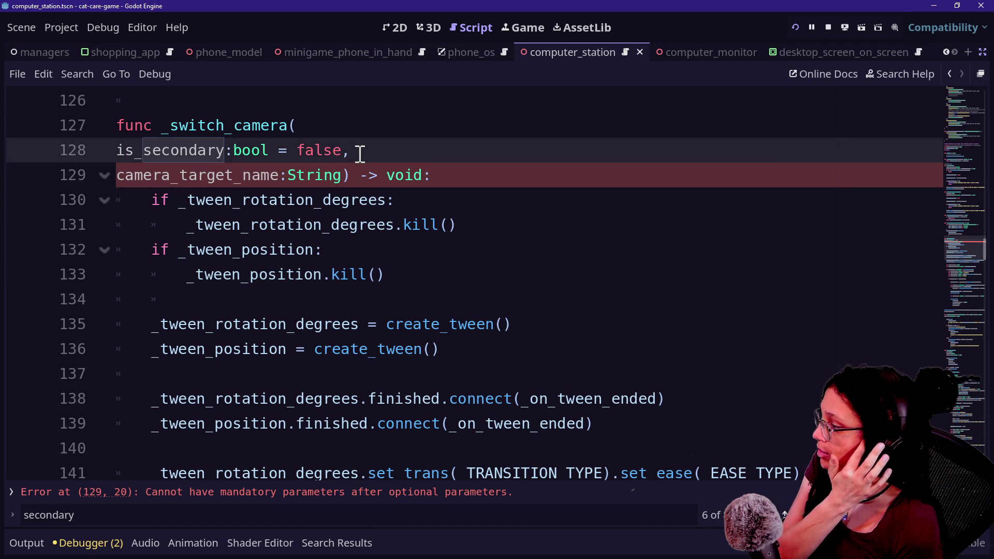
key(shift+Up)
key(ctrl+c)
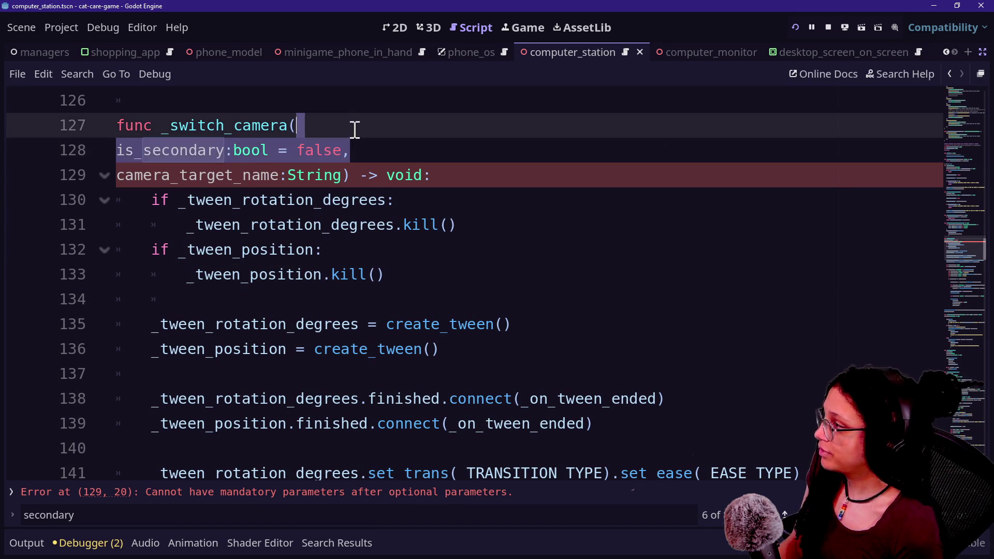
key(BackSpace)
click(356, 151)
text(,)
key(Return)
key(BackSpace)
key(Return)
key(ctrl+v)
Remove the leftover empty parameter line and stray comma from the signature
click(141, 180)
key(BackSpace)
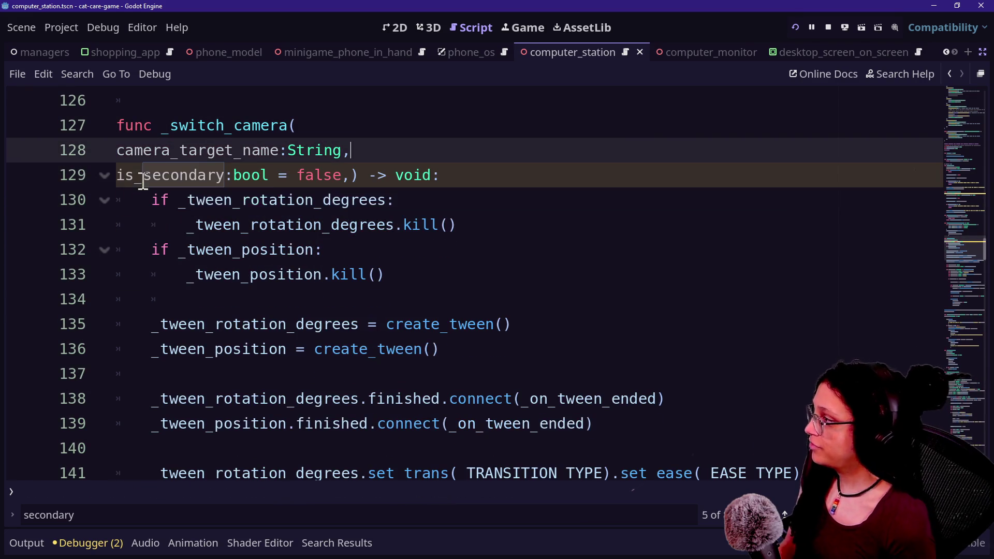
click(345, 175)
click(282, 249)
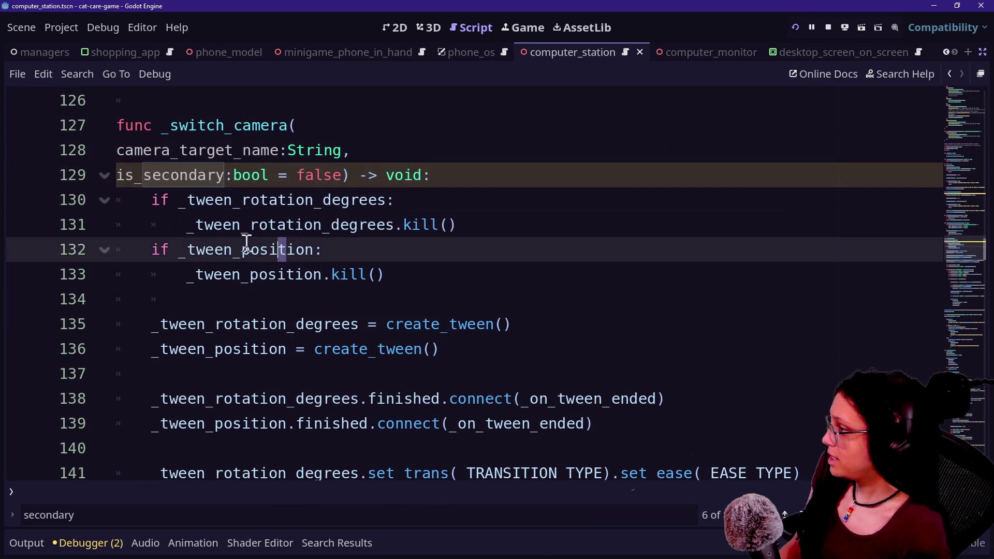
scroll(172, 254, down, 3)
scroll(229, 254, down, 2)
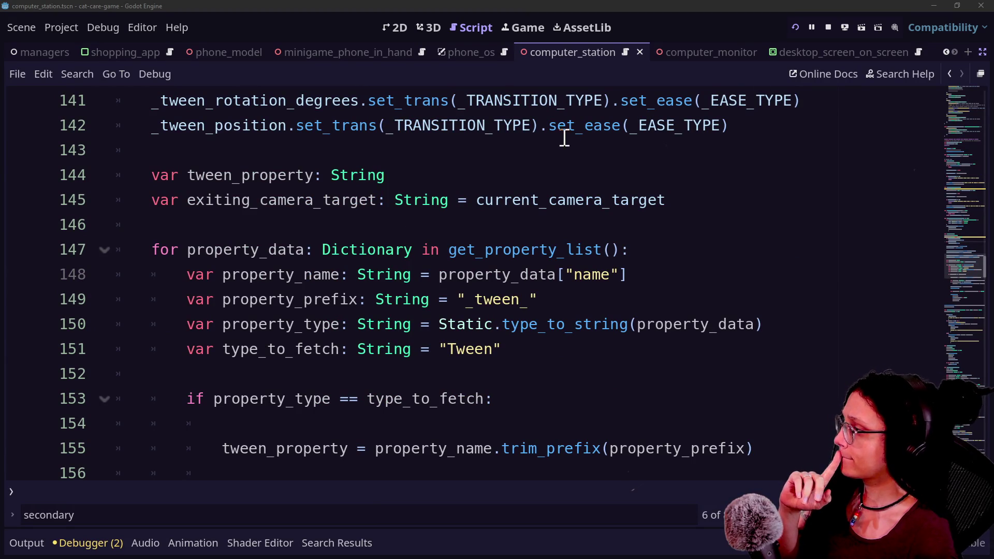
click(526, 191)
Search the script for camera_target_name and go back to its match on line 161
key(Down)
key(Down)
key(Down)
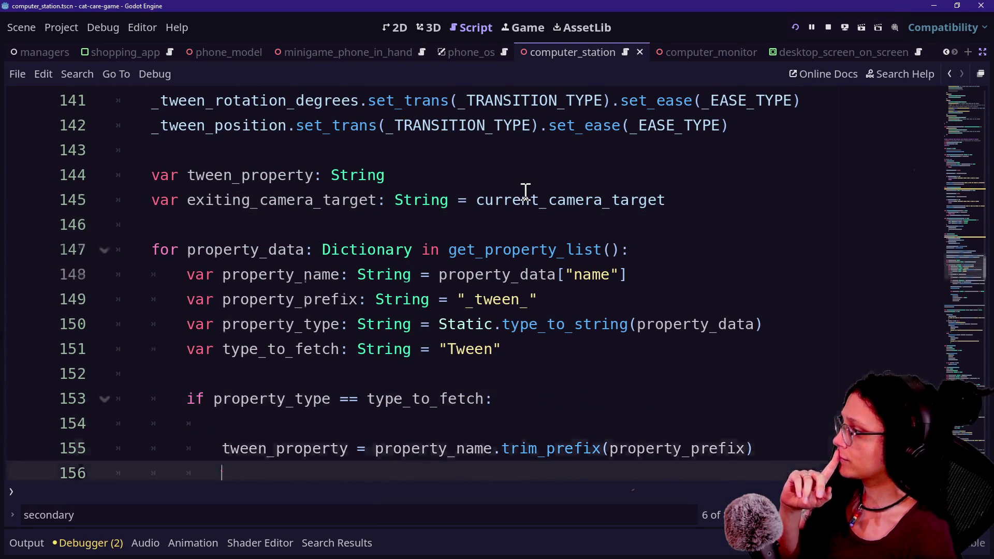
scroll(527, 192, down, 3)
scroll(526, 192, up, 2)
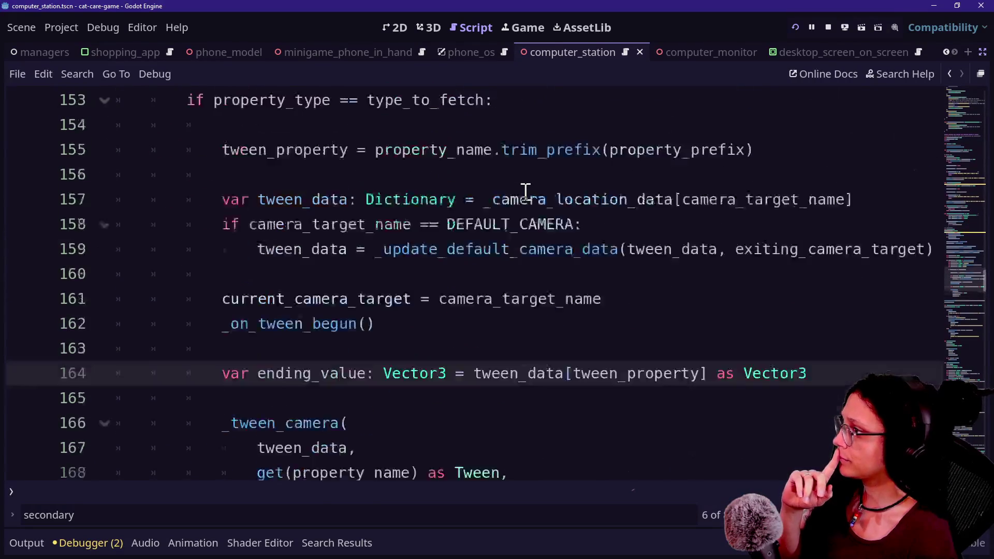
scroll(382, 233, down, 4)
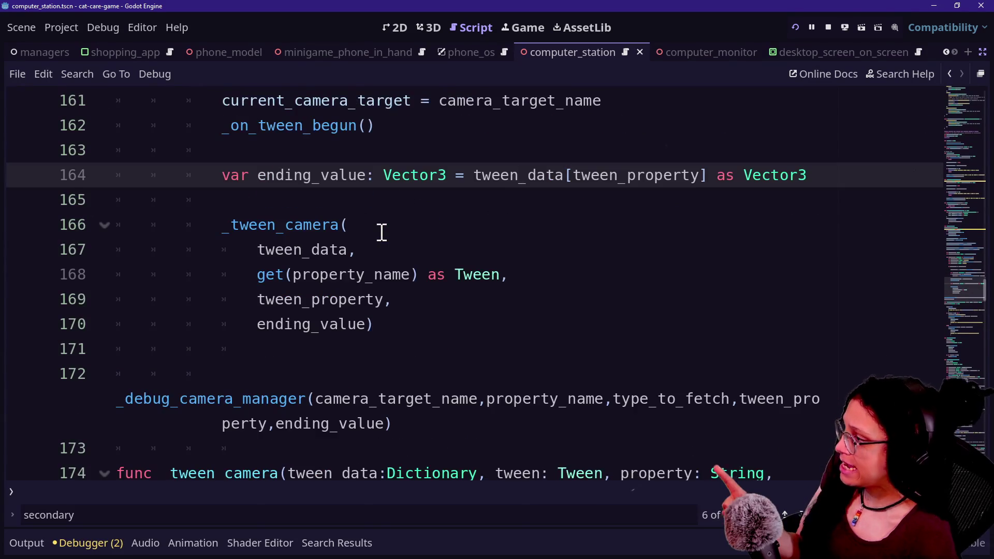
scroll(381, 233, up, 14)
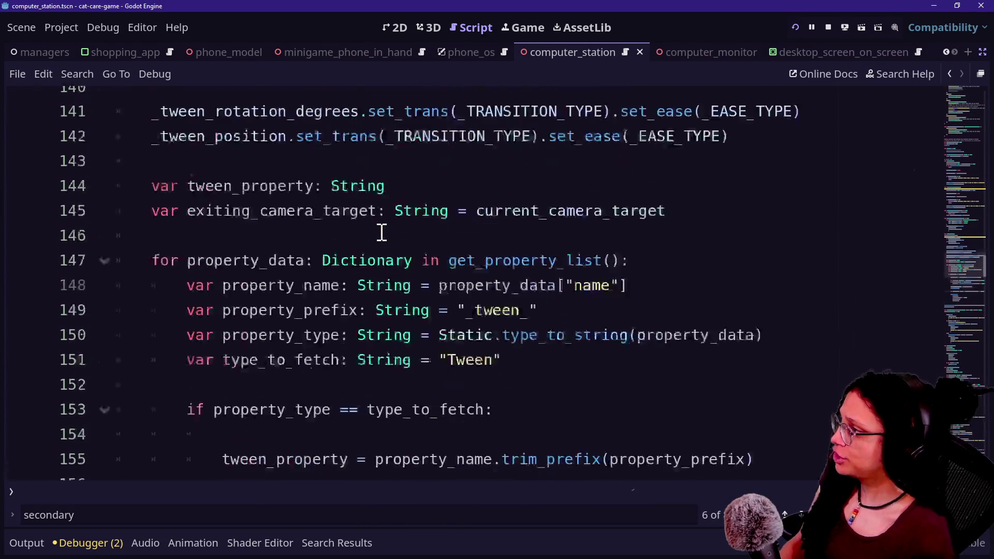
key(ctrl+f)
text(cam)
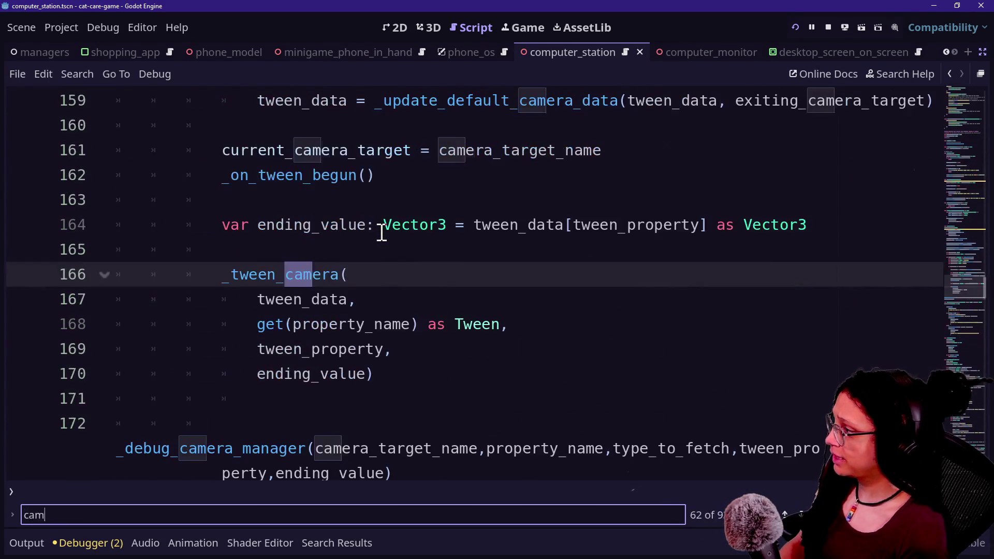
text(era_target_name)
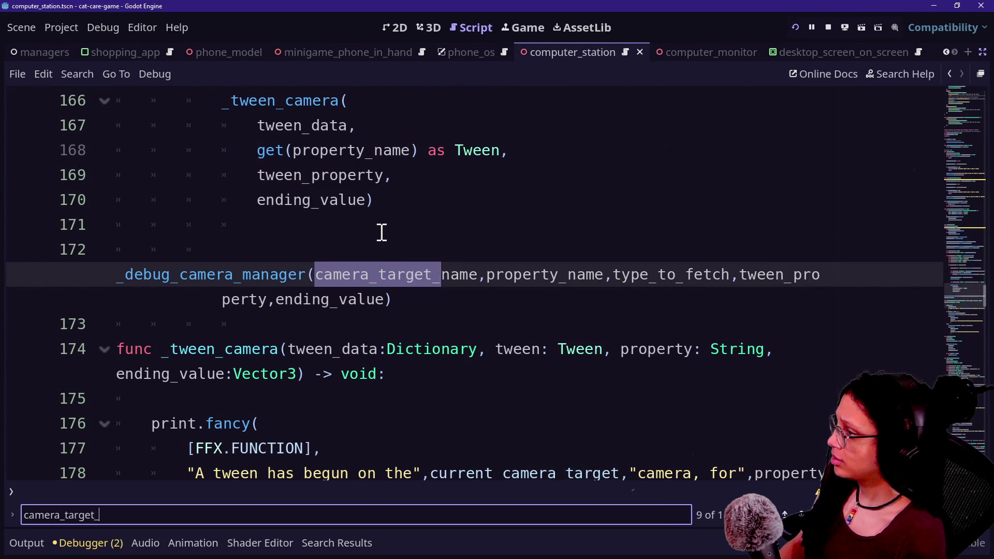
key(Return)
key(Return)
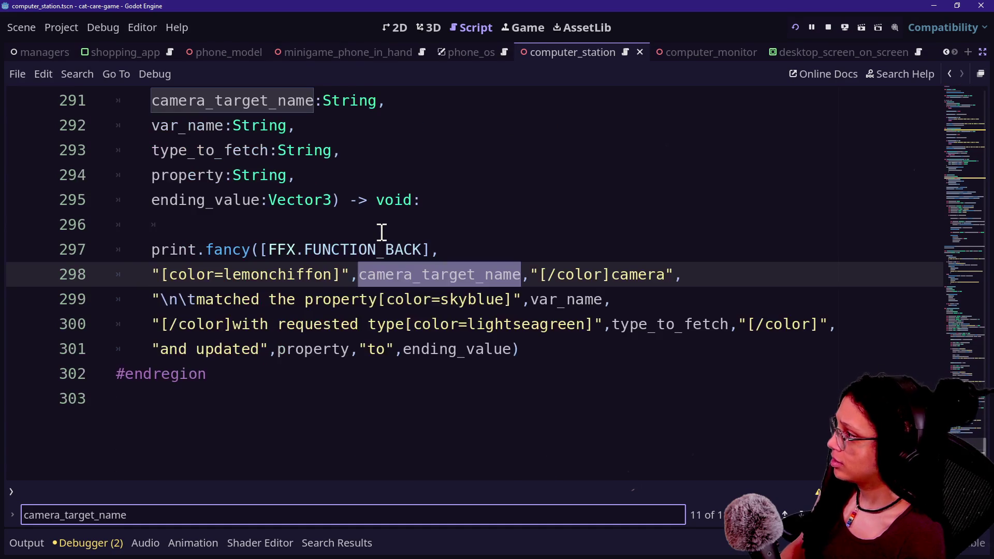
key(shift+Return)
key(shift+Return)
key(shift+Return)
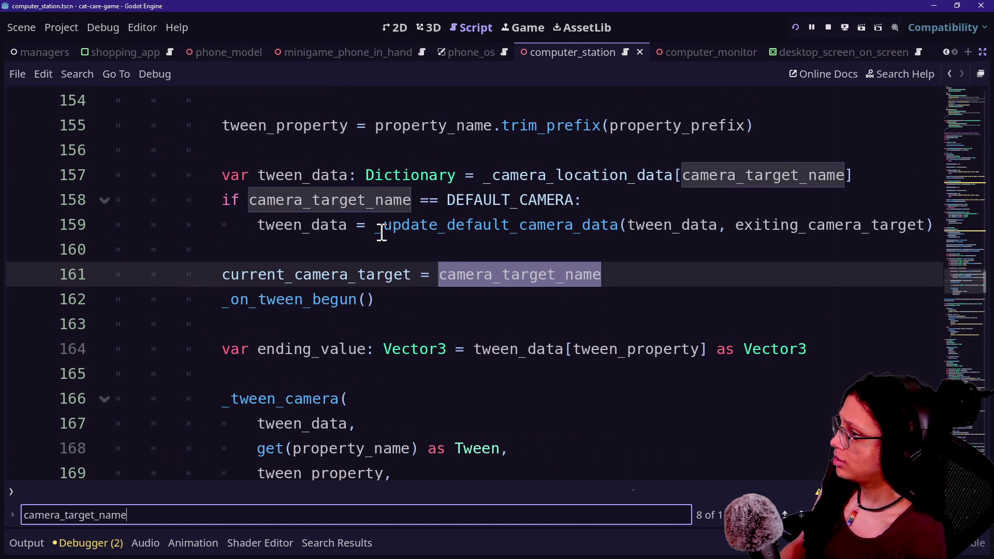
Insert blank lines after line 155, above the _camera_location_data lookup
drag(457, 175, 721, 171)
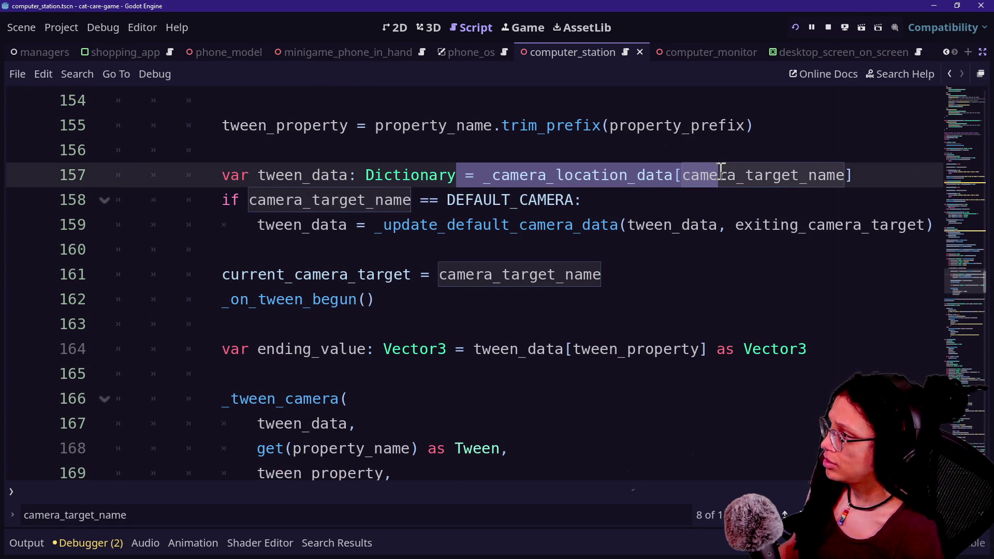
click(759, 122)
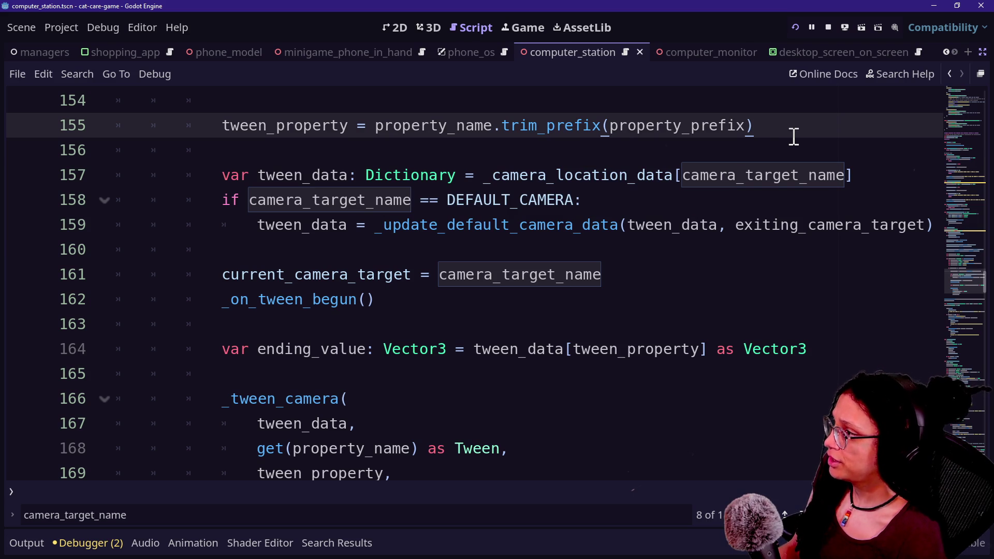
scroll(802, 145, up, 1)
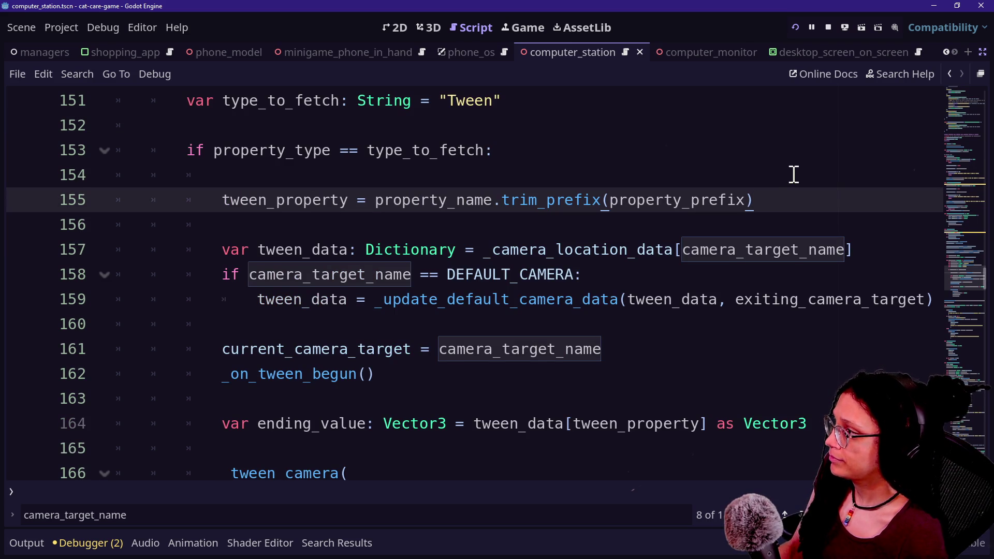
key(Return)
key(Return)
text(if )
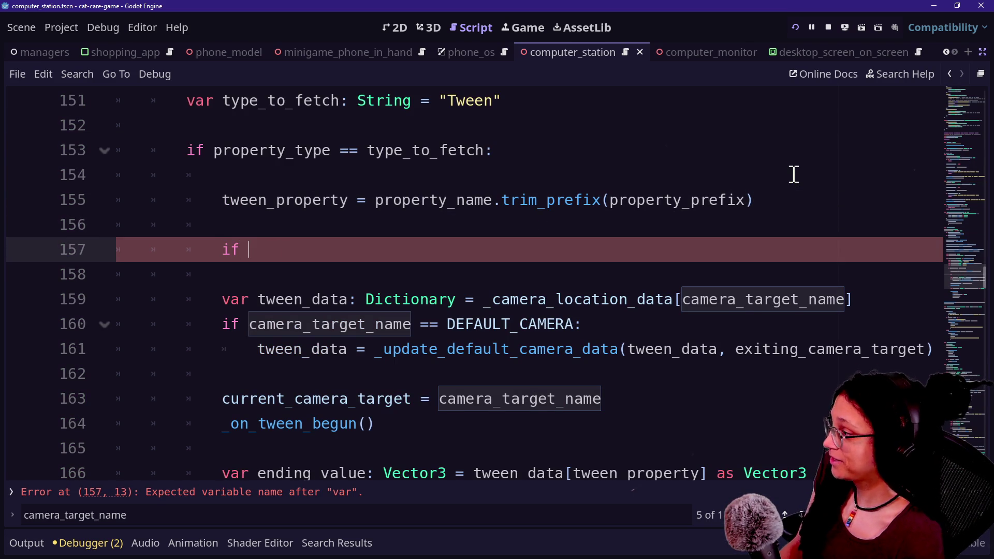
text(is)
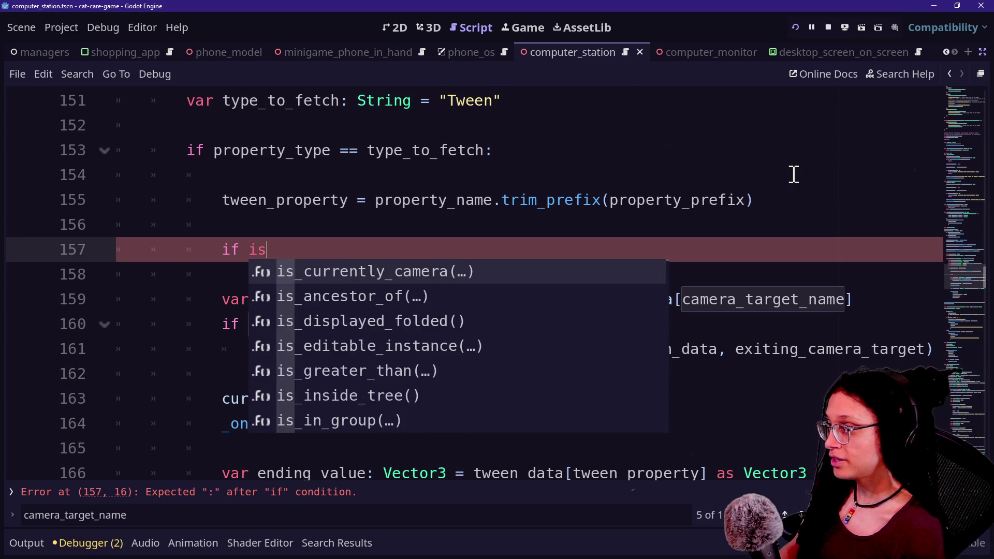
text(_secondary:)
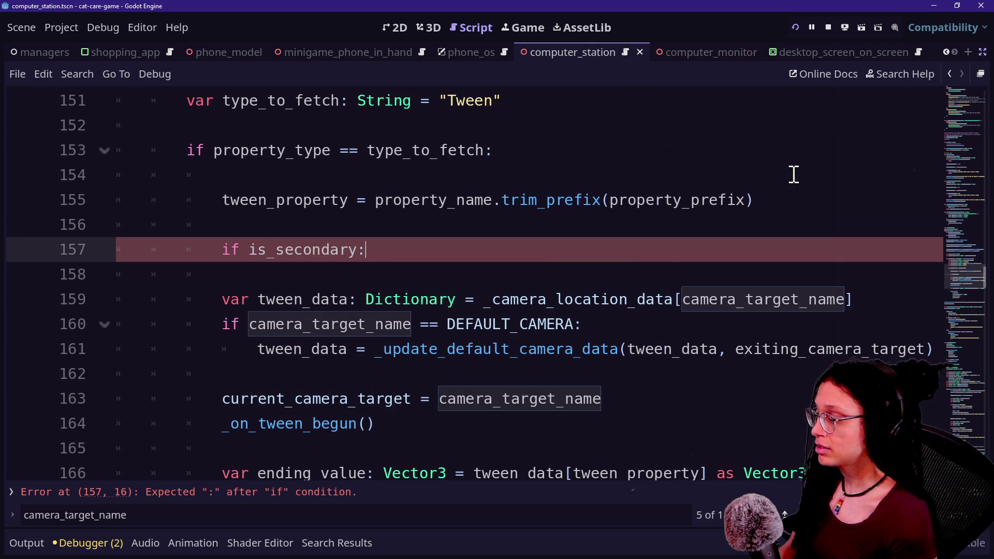
drag(200, 299, 891, 308)
key(ctrl+c)
click(626, 263)
key(ctrl+v)
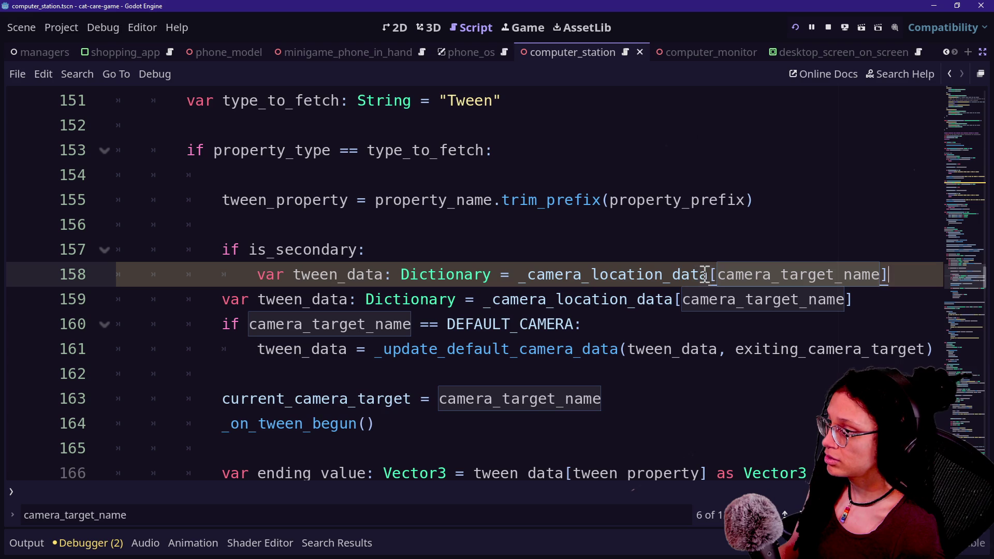
drag(705, 274, 522, 274)
key(BackSpace)
text(_s)
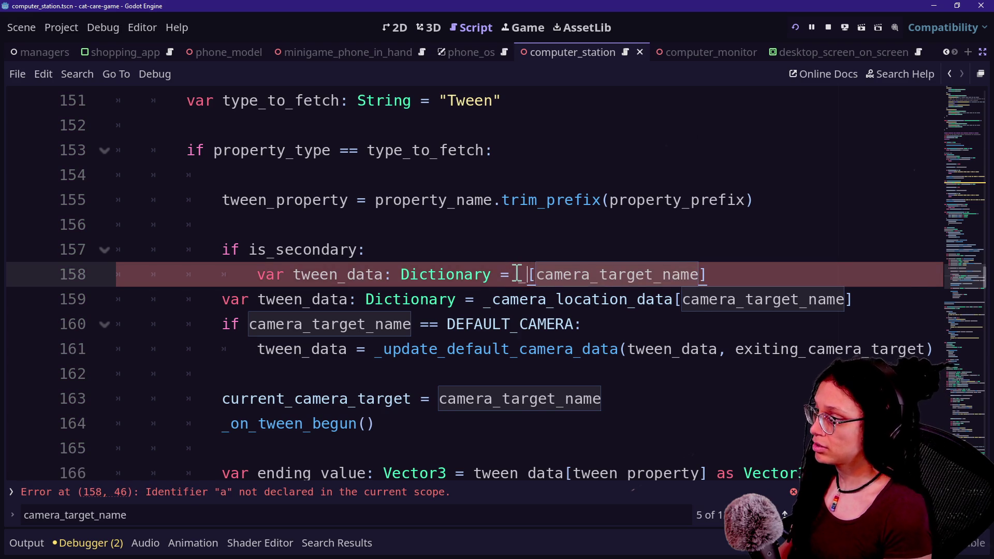
key(Down)
key(Down)
key(Return)
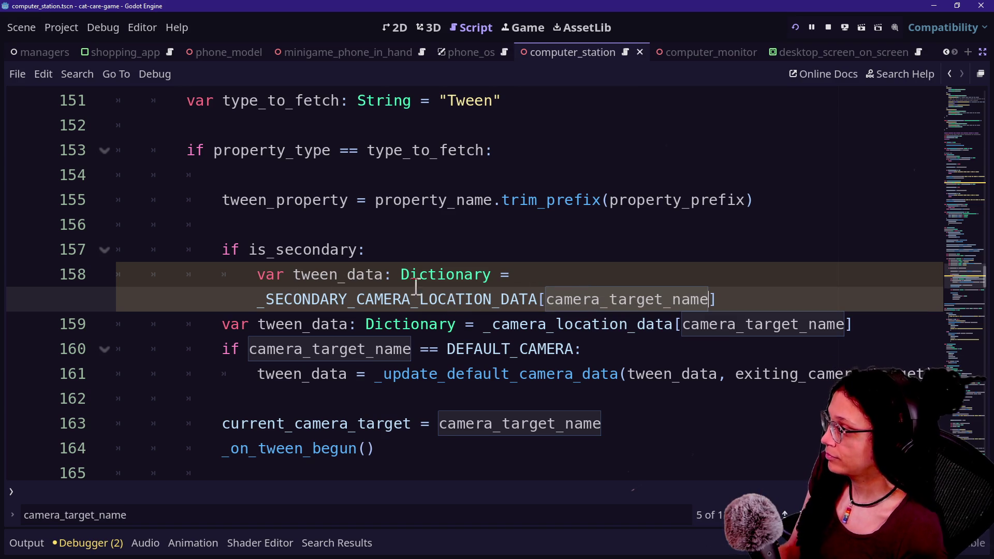
key(Return)
key(BackSpace)
text(else:)
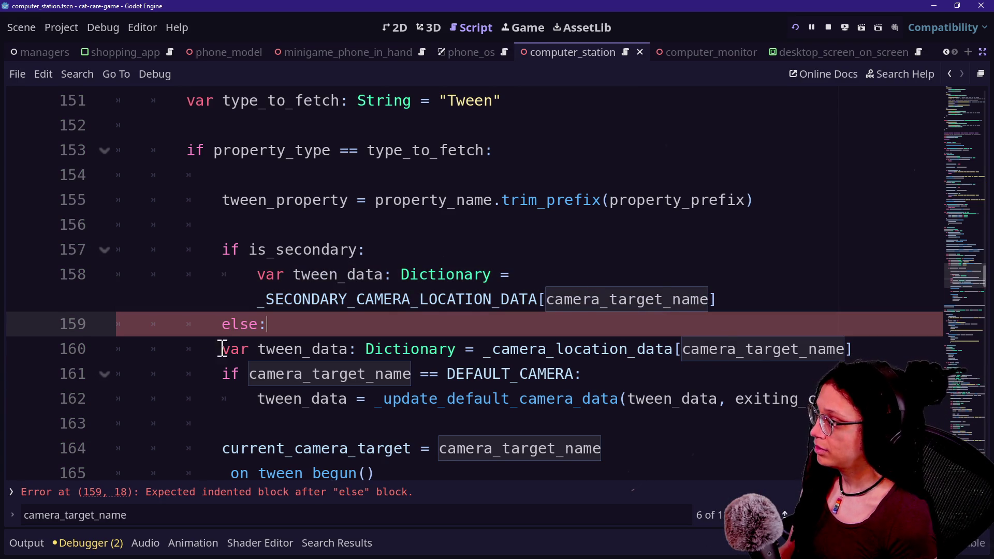
click(222, 350)
key(Tab)
drag(258, 275, 394, 275)
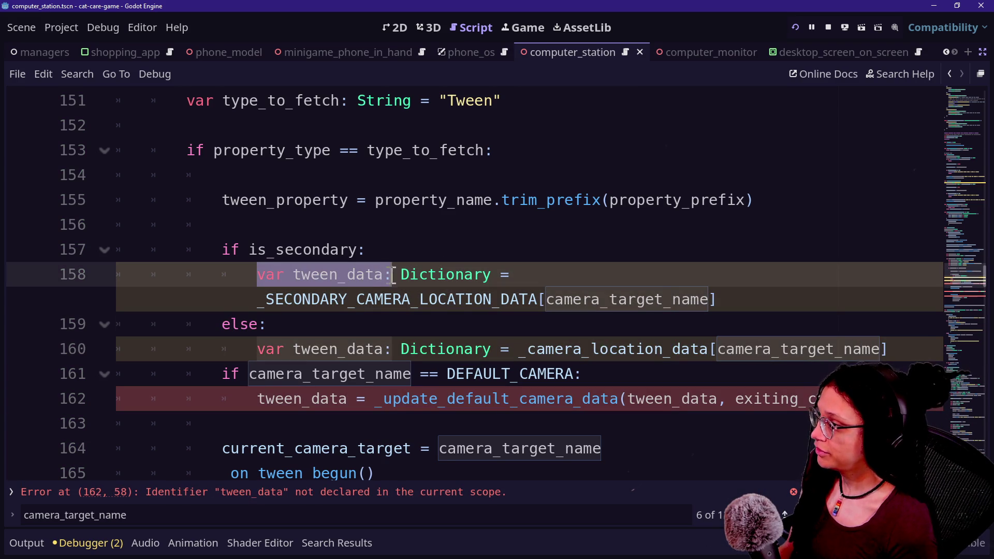
click(345, 233)
key(ctrl+v)
key(ctrl+z)
mouse_move(258, 274)
mouse_down()
mouse_move(504, 296)
mouse_move(497, 275)
mouse_up()
key(ctrl+x)
click(372, 232)
key(ctrl+v)
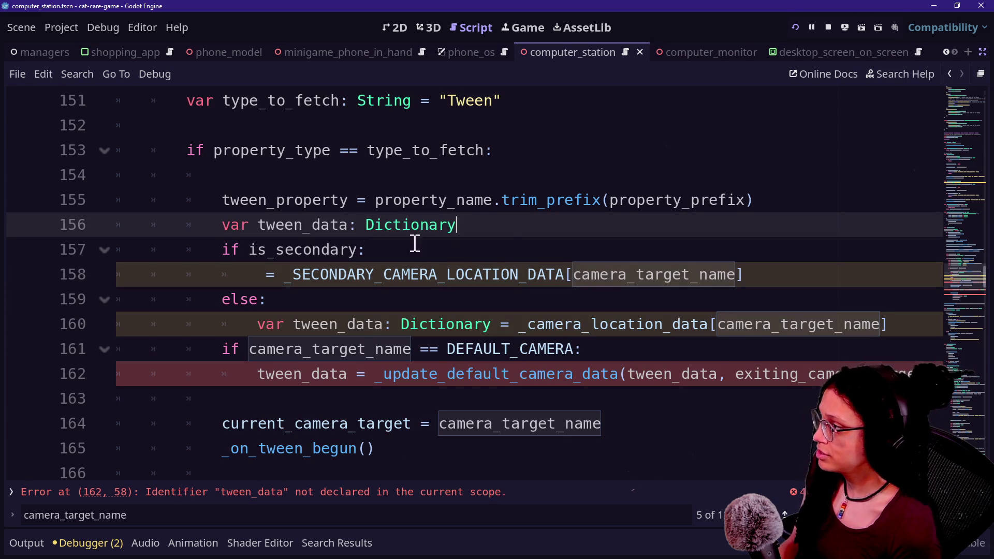
key(ctrl+shift+Return)
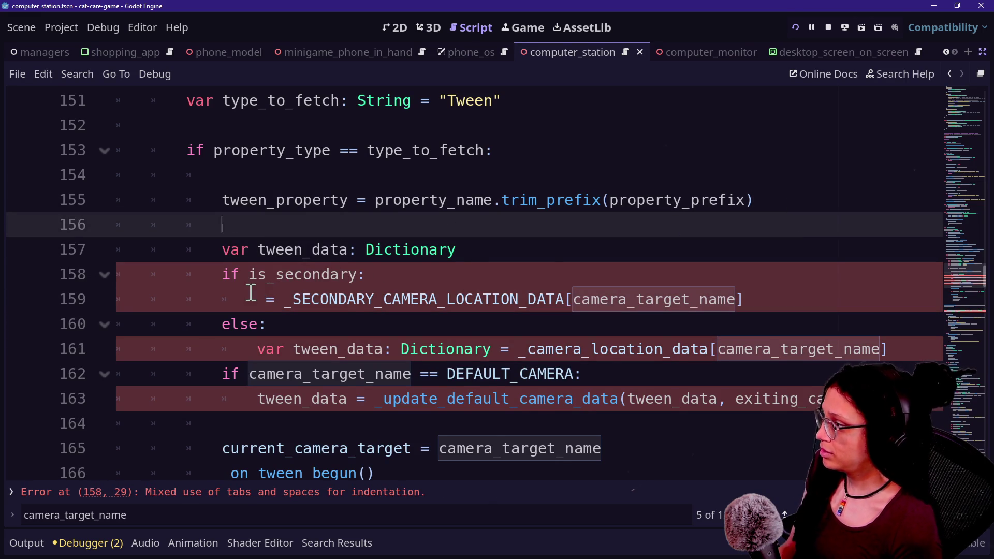
click(250, 299)
text(tween_data)
mouse_move(258, 296)
mouse_down()
mouse_move(371, 295)
mouse_move(359, 293)
mouse_up()
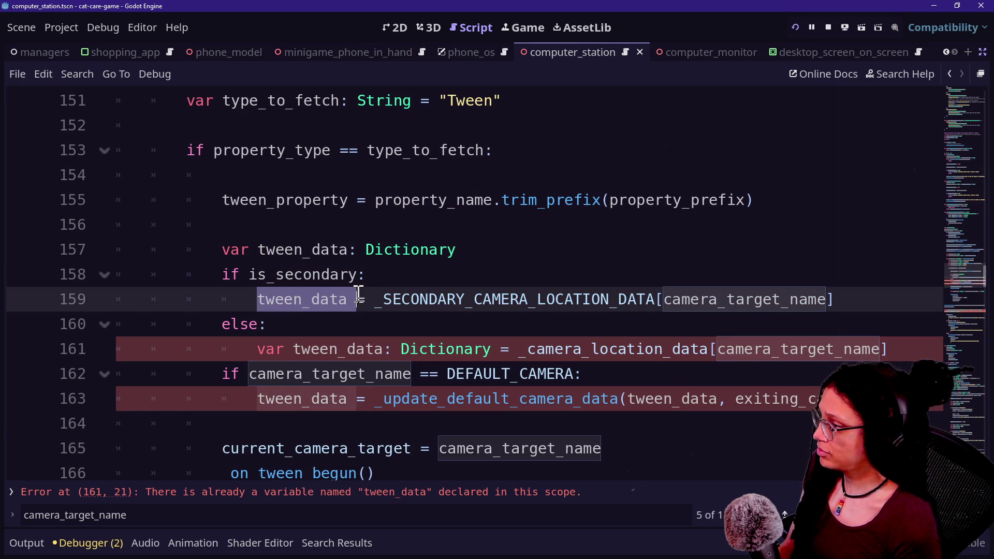
drag(258, 349, 506, 339)
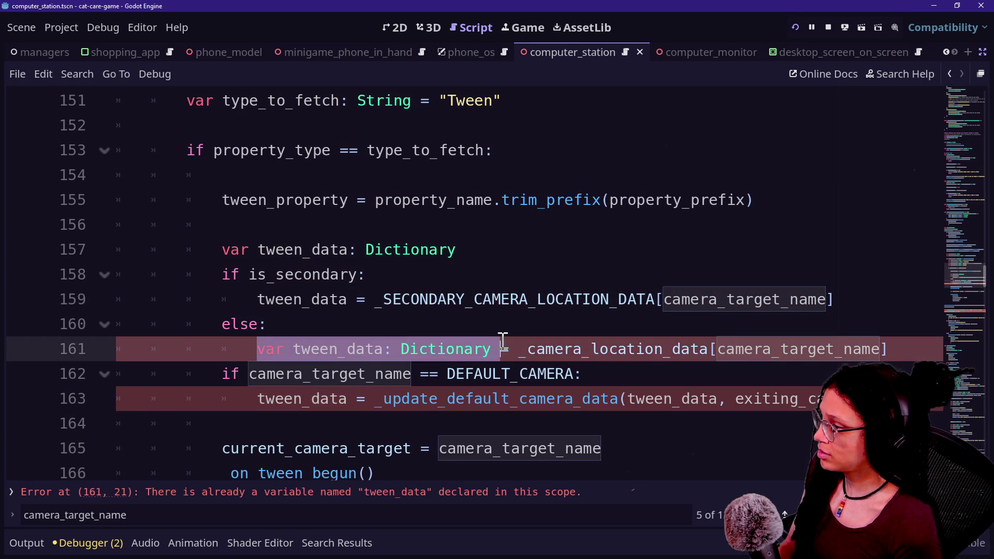
key(ctrl+v)
click(744, 351)
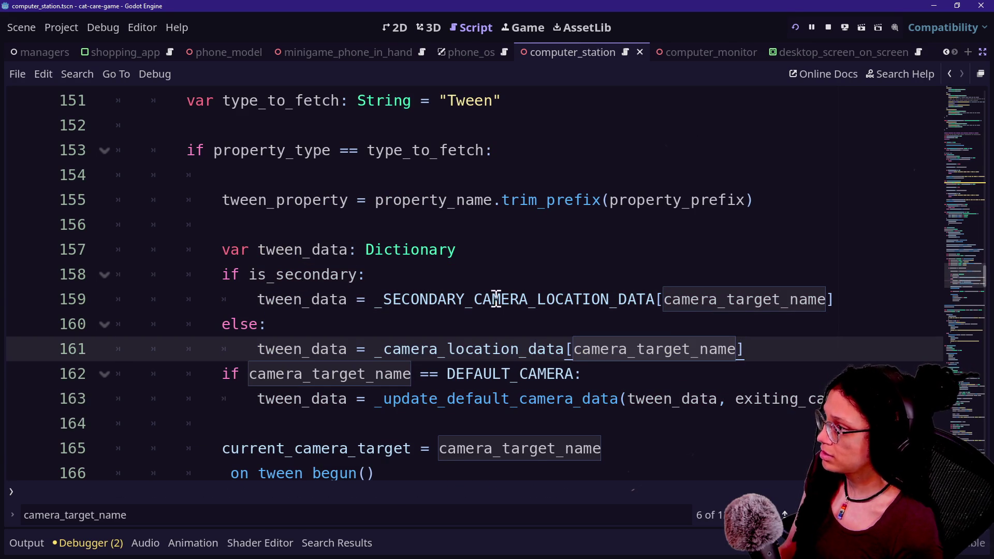
click(384, 299)
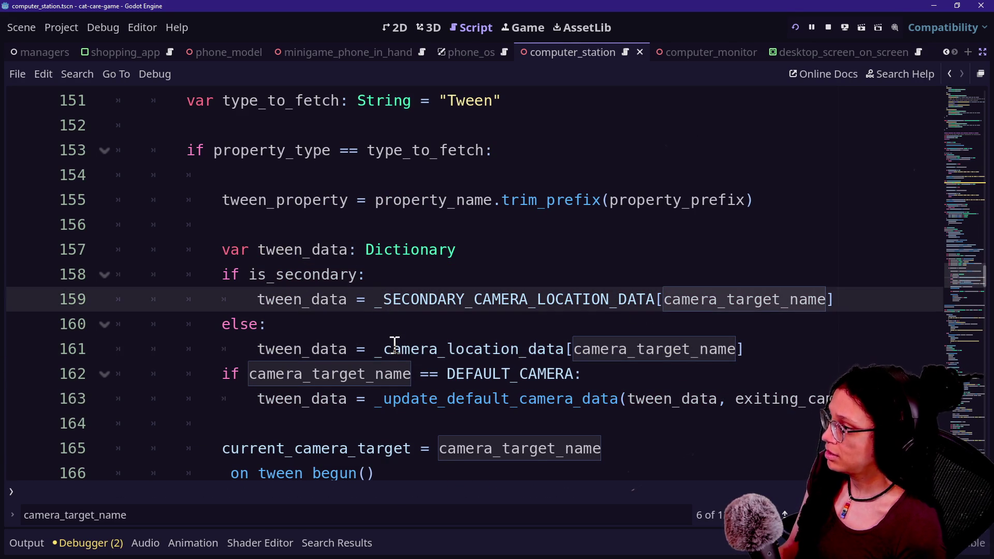
scroll(394, 343, down, 1)
click(366, 358)
drag(269, 249, 643, 277)
click(642, 277)
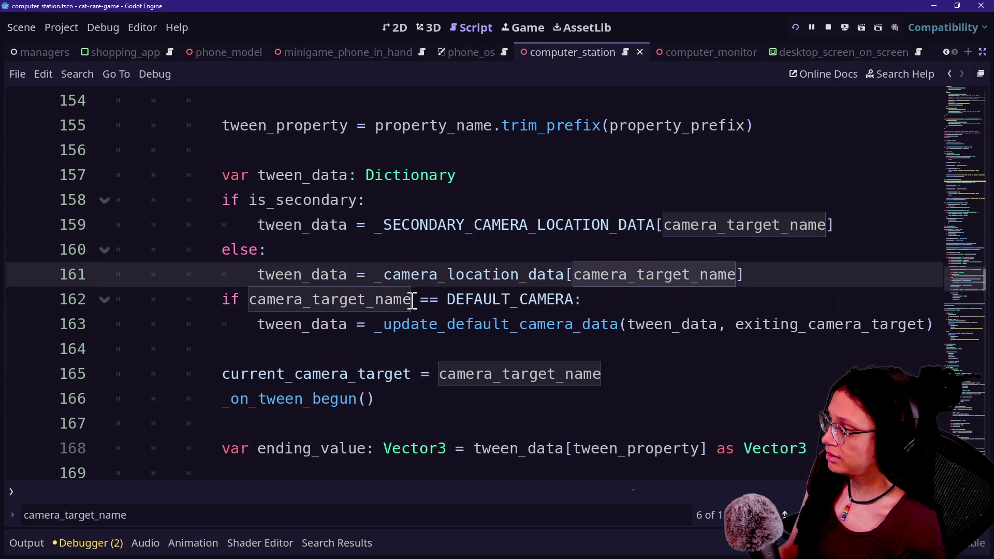
drag(218, 296, 508, 297)
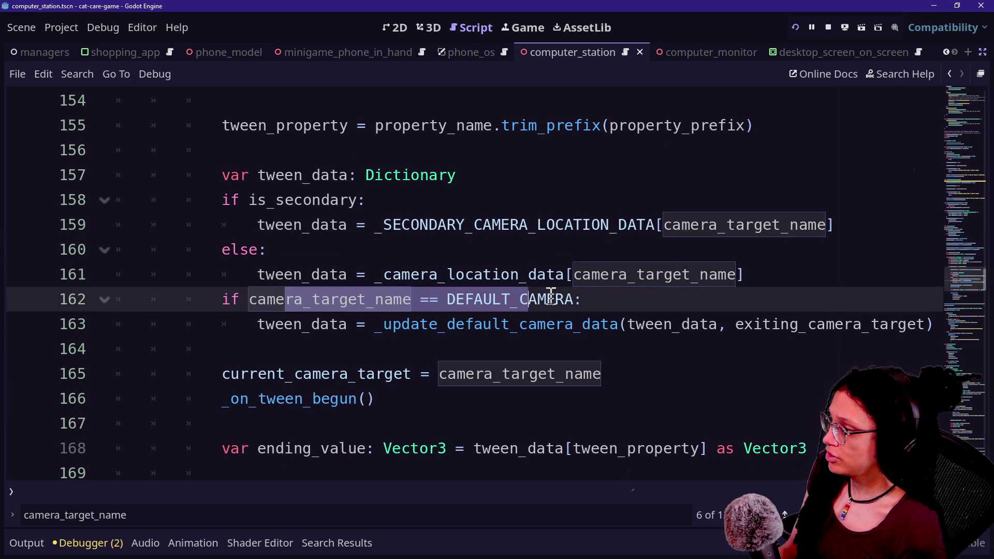
click(578, 297)
drag(255, 320, 572, 295)
drag(329, 324, 618, 331)
click(618, 331)
drag(384, 324, 619, 320)
click(619, 322)
drag(365, 275, 493, 318)
click(493, 318)
click(368, 361)
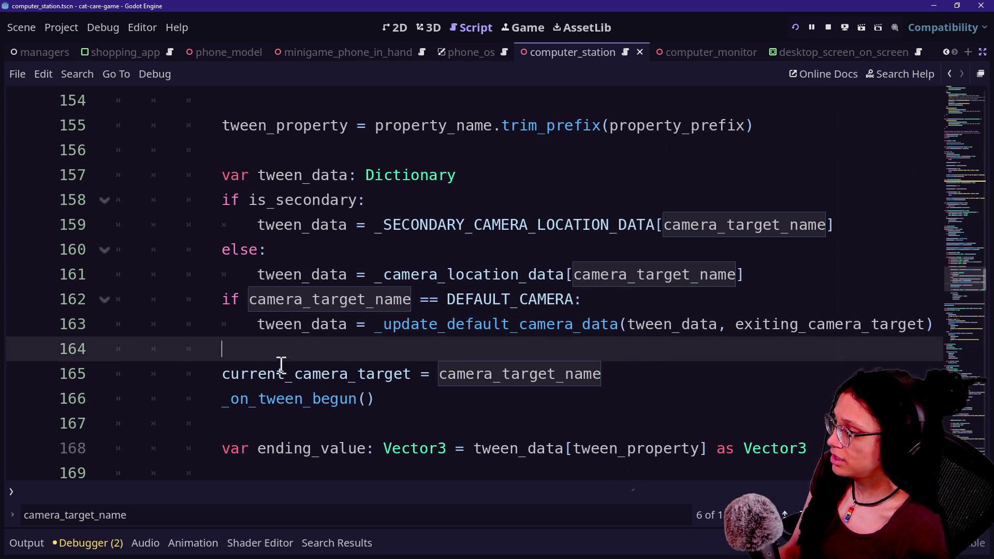
drag(293, 374, 510, 377)
click(510, 378)
drag(294, 374, 578, 395)
click(578, 394)
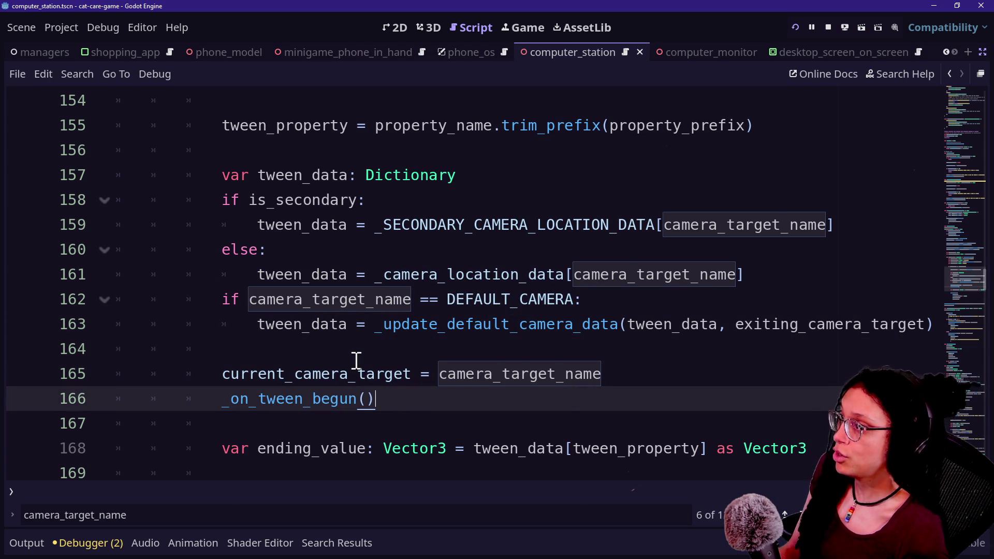
mouse_move(356, 360)
mouse_down()
mouse_move(562, 367)
mouse_move(573, 356)
mouse_move(366, 399)
mouse_move(450, 422)
mouse_move(450, 208)
mouse_up()
click(375, 349)
scroll(451, 422, down, 2)
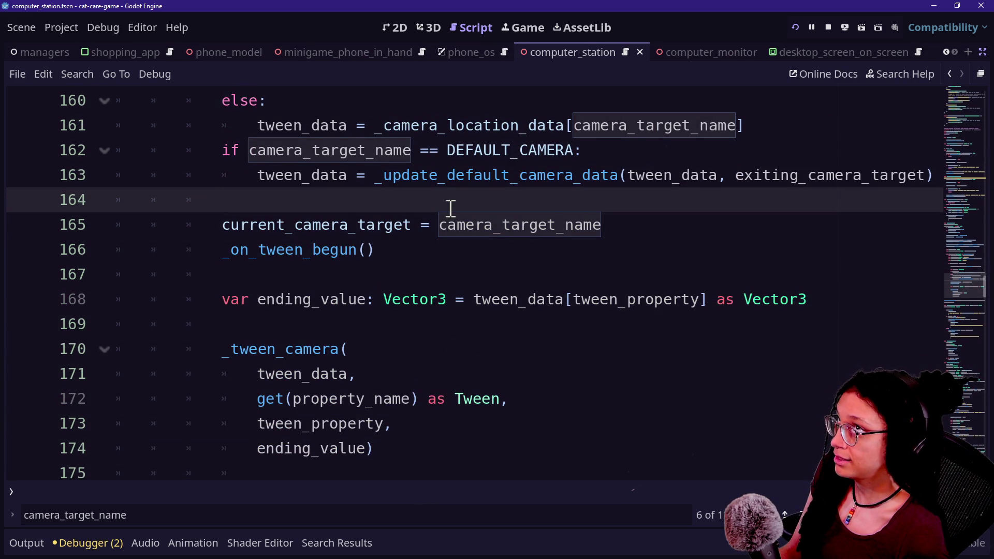
key(Return)
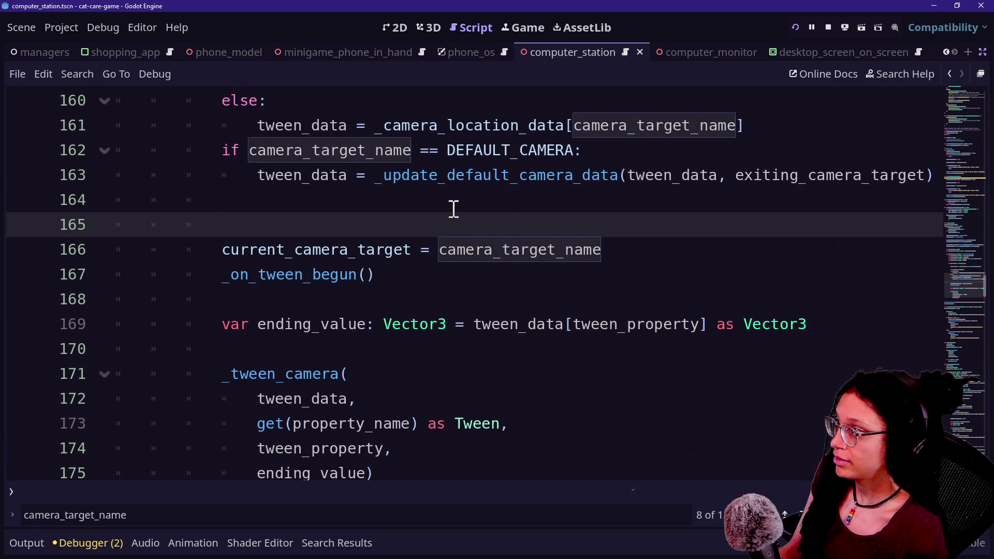
key(ctrl+z)
drag(455, 207, 493, 224)
click(561, 225)
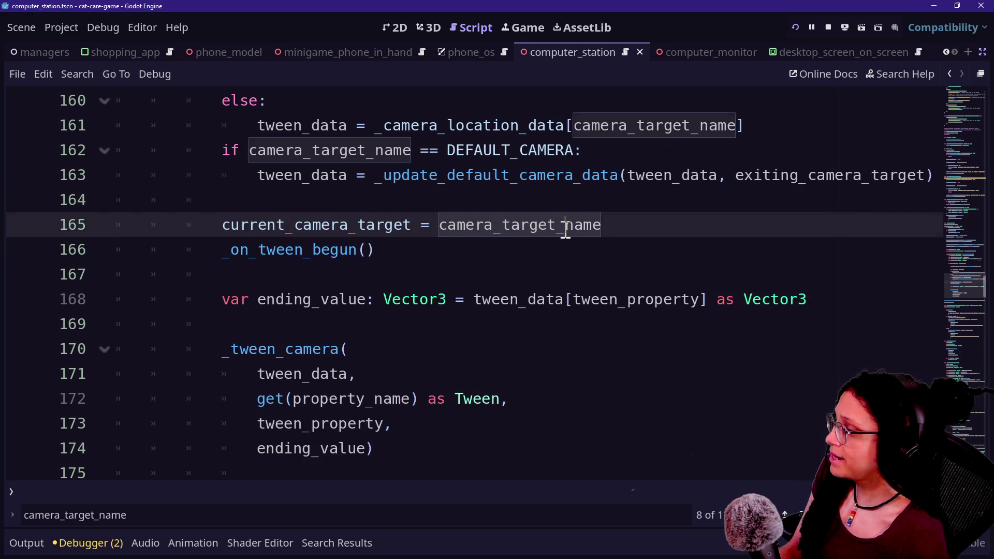
Add switch_to as a second argument to the _switch_camera(current_camera_target) call on line 110
scroll(565, 229, up, 9)
scroll(565, 229, up, 10)
scroll(565, 230, down, 6)
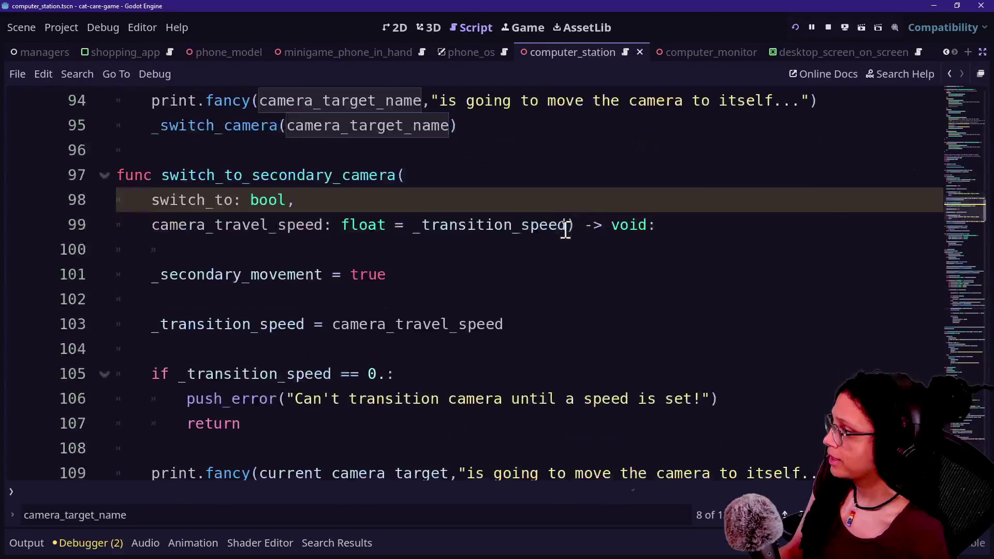
scroll(565, 229, up, 2)
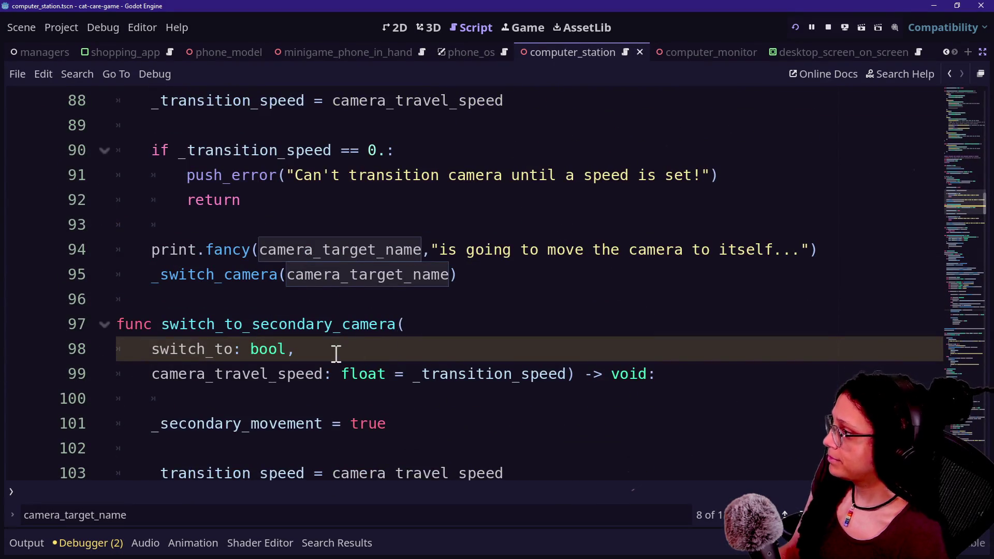
scroll(336, 354, up, 2)
scroll(336, 354, down, 1)
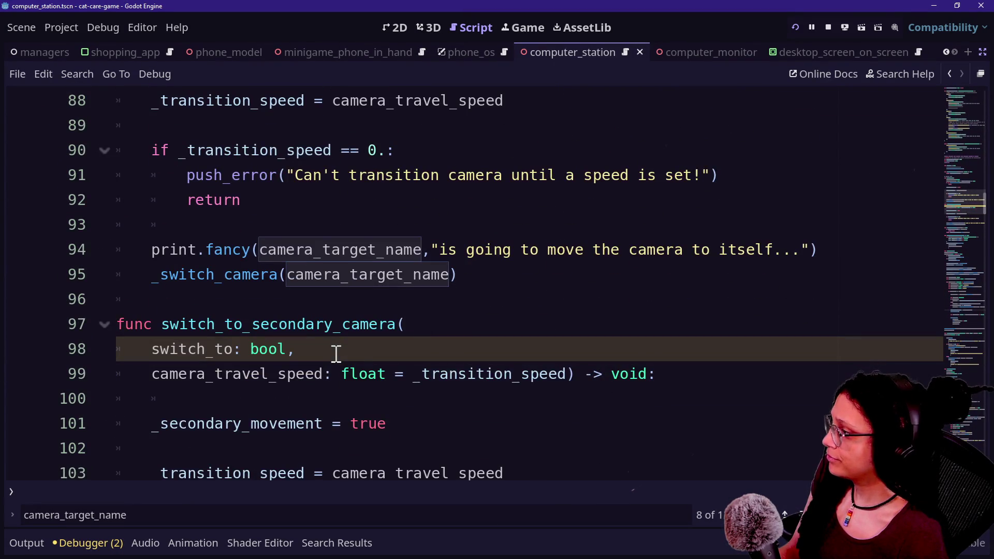
scroll(336, 355, down, 10)
scroll(336, 354, up, 6)
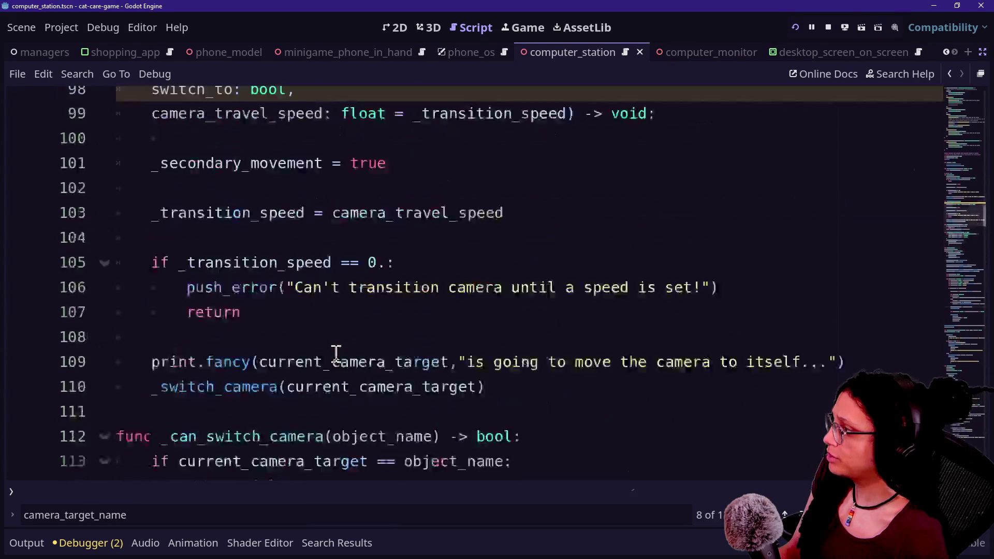
scroll(336, 354, down, 3)
scroll(336, 354, up, 2)
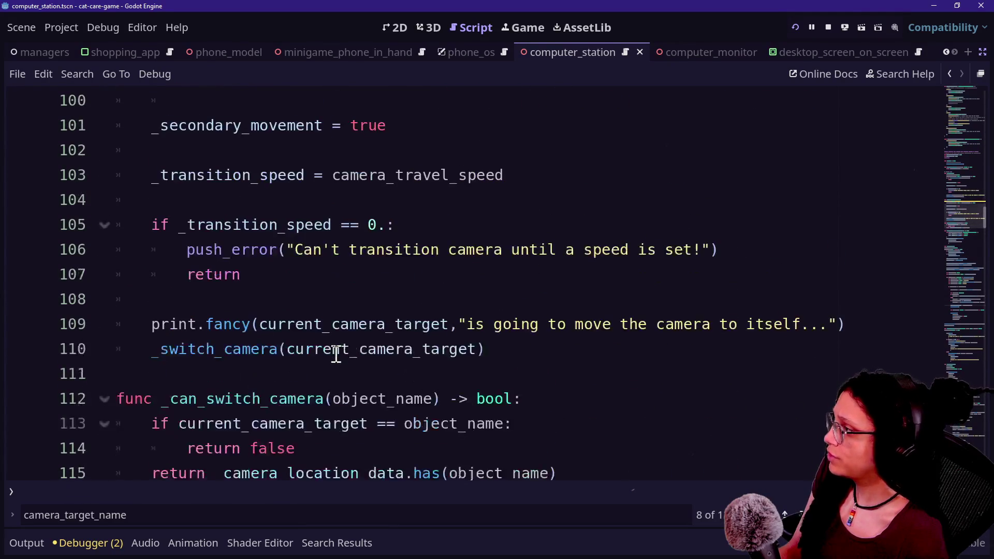
scroll(336, 354, down, 1)
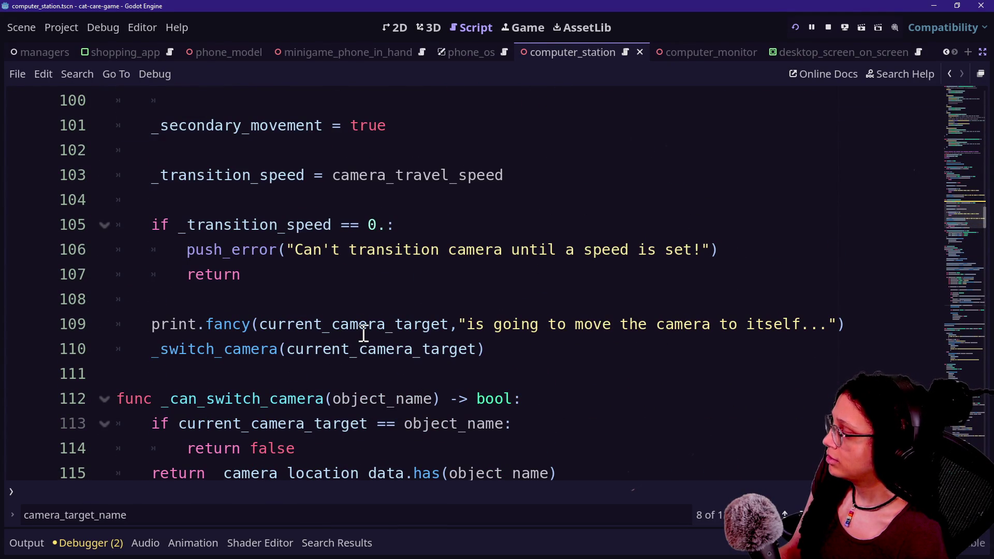
scroll(364, 334, up, 2)
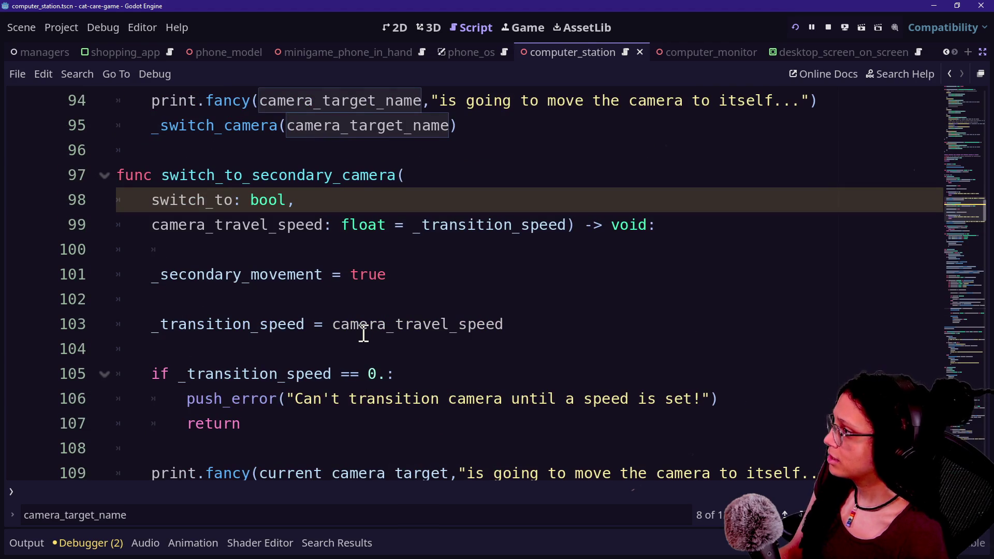
scroll(364, 334, down, 1)
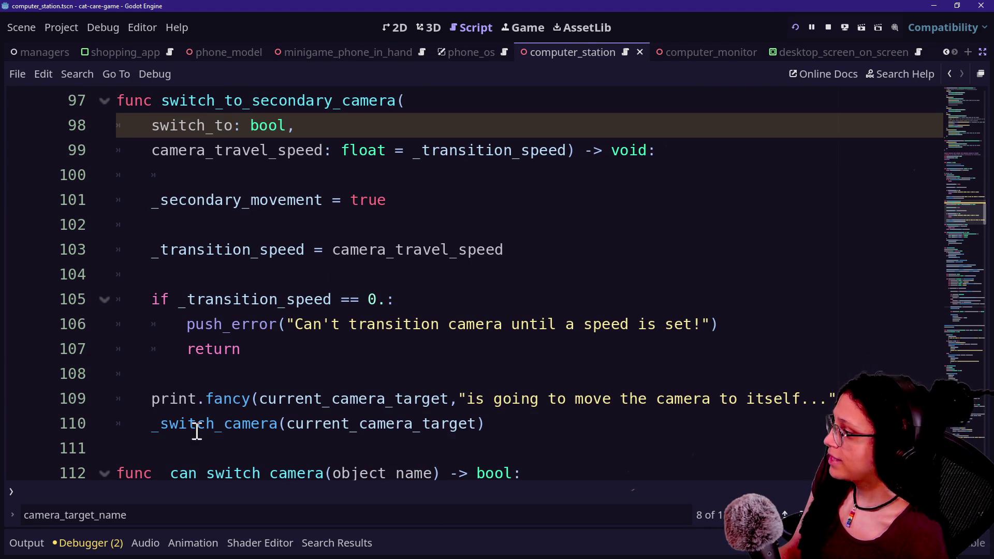
click(477, 423)
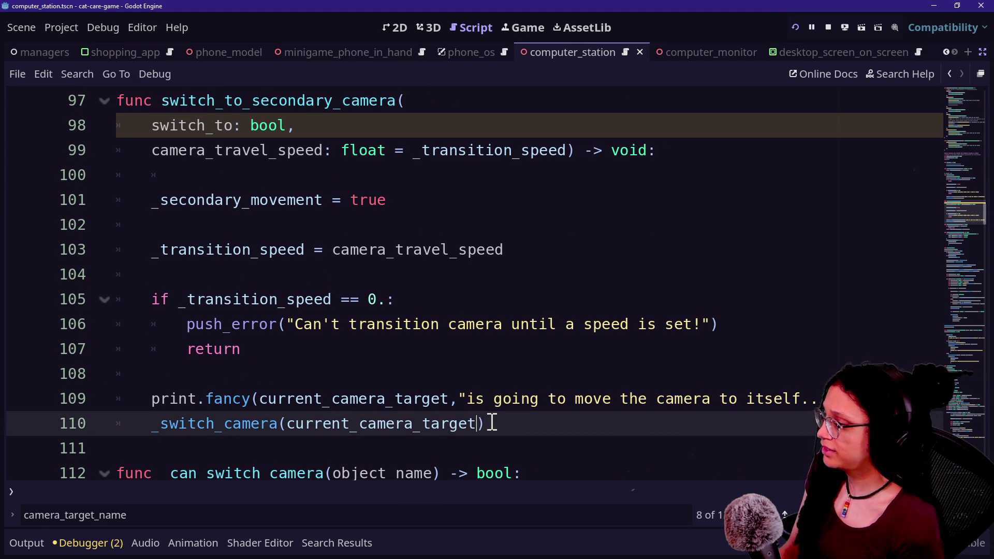
text(,switch_to)
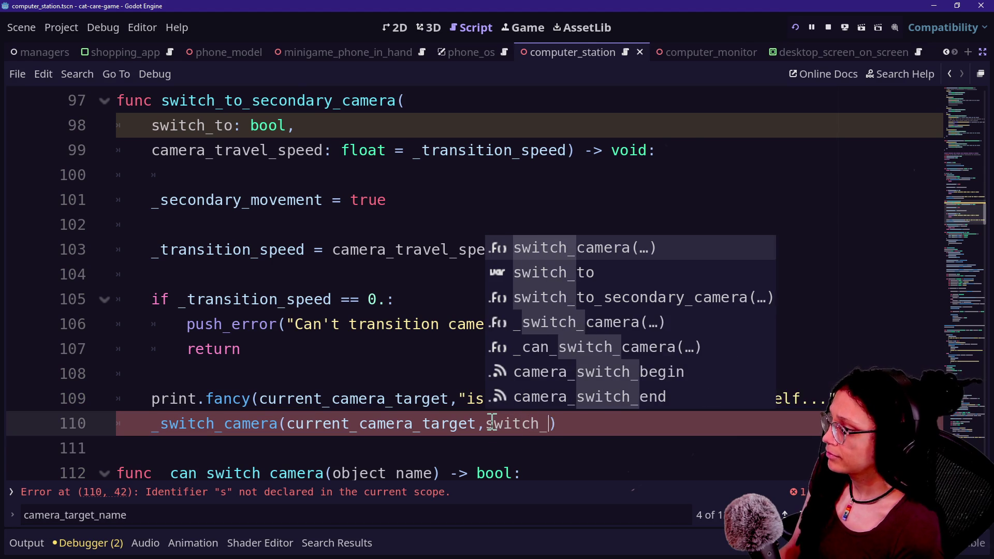
drag(333, 423, 529, 423)
drag(232, 399, 396, 425)
mouse_move(331, 424)
mouse_down()
mouse_move(597, 430)
mouse_move(295, 423)
mouse_up()
click(577, 423)
click(296, 420)
double_click(295, 424)
click(577, 423)
Save the script and review the error check above, near line 107
key(ctrl+s)
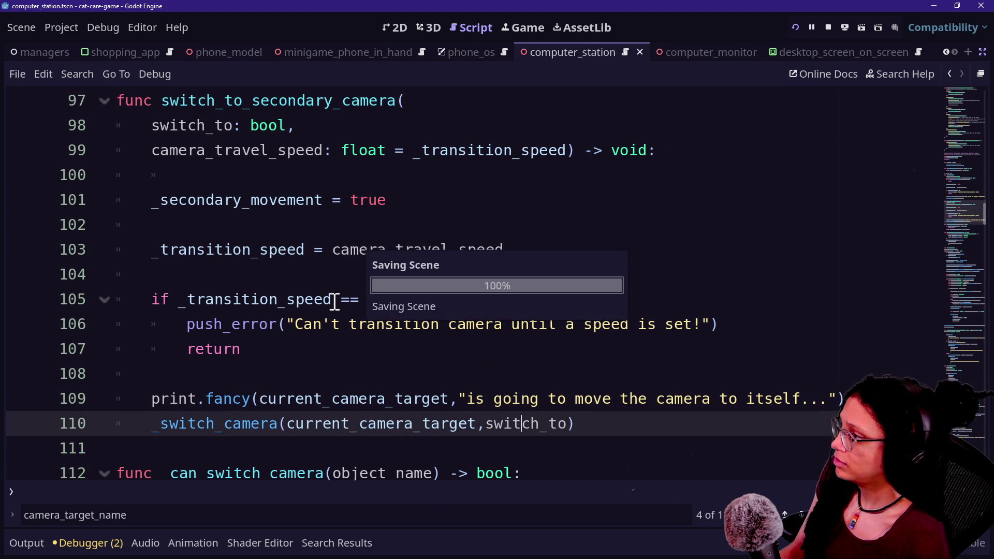
click(338, 330)
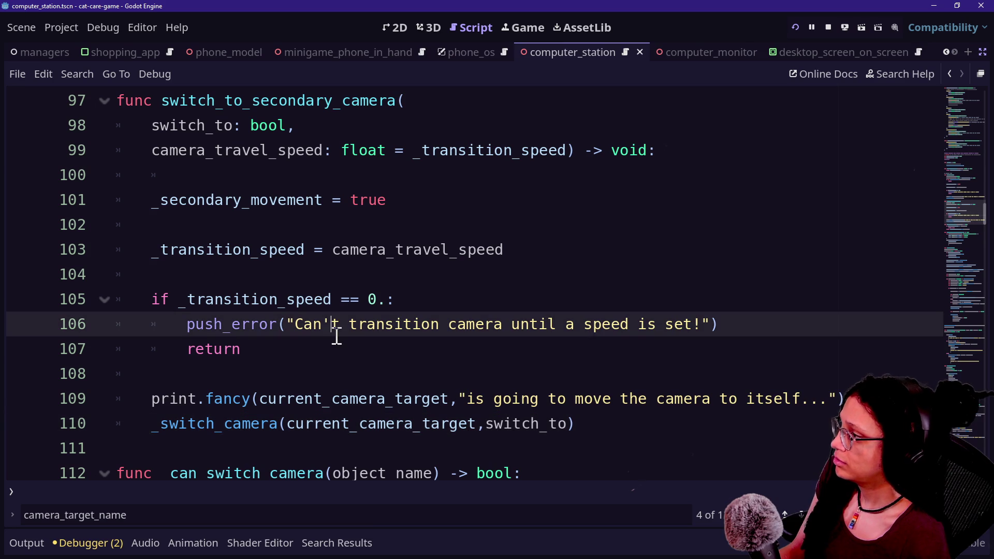
click(336, 338)
scroll(337, 337, up, 3)
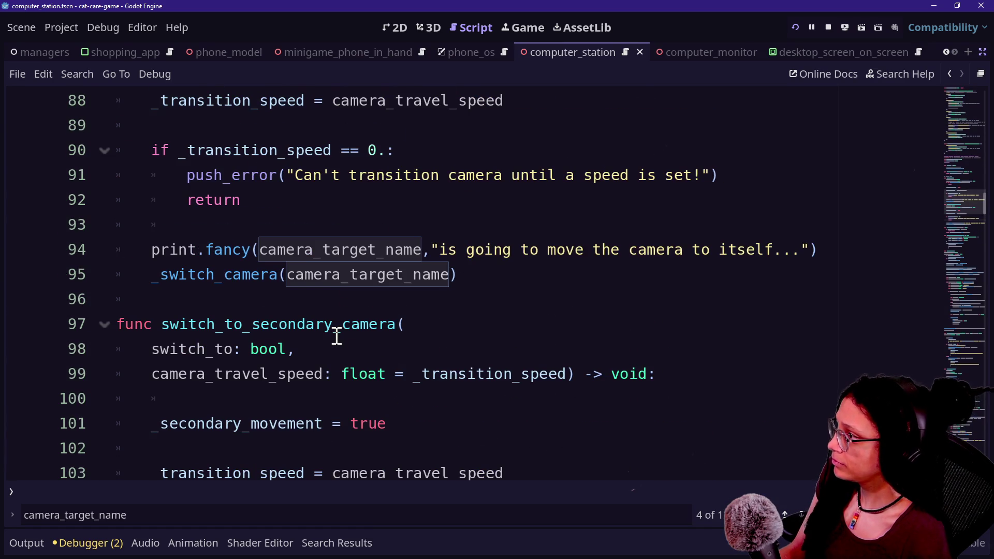
scroll(337, 337, up, 3)
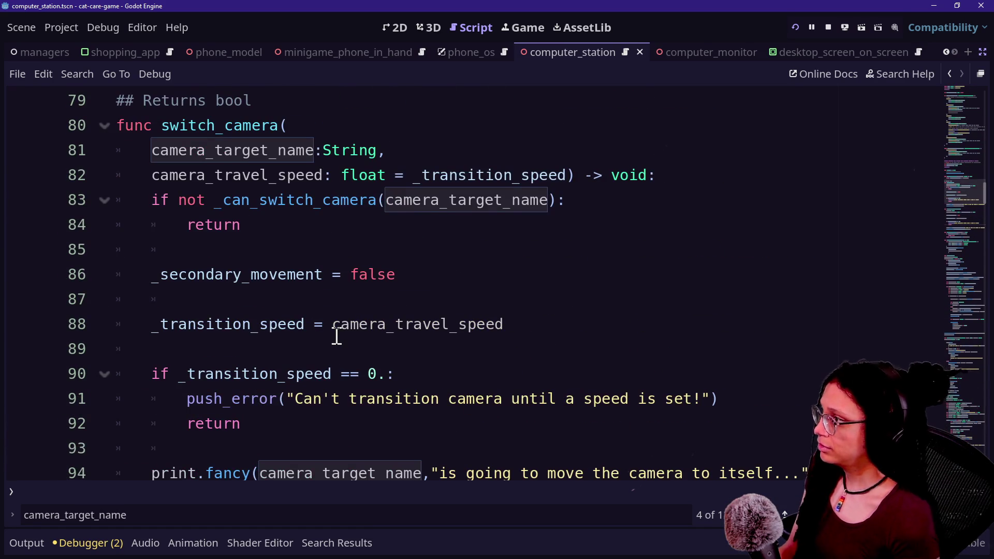
scroll(337, 338, up, 5)
Open manage_programs.gd with Quick Open and go to the open_phone_as_companion function
key(alt+shift+o)
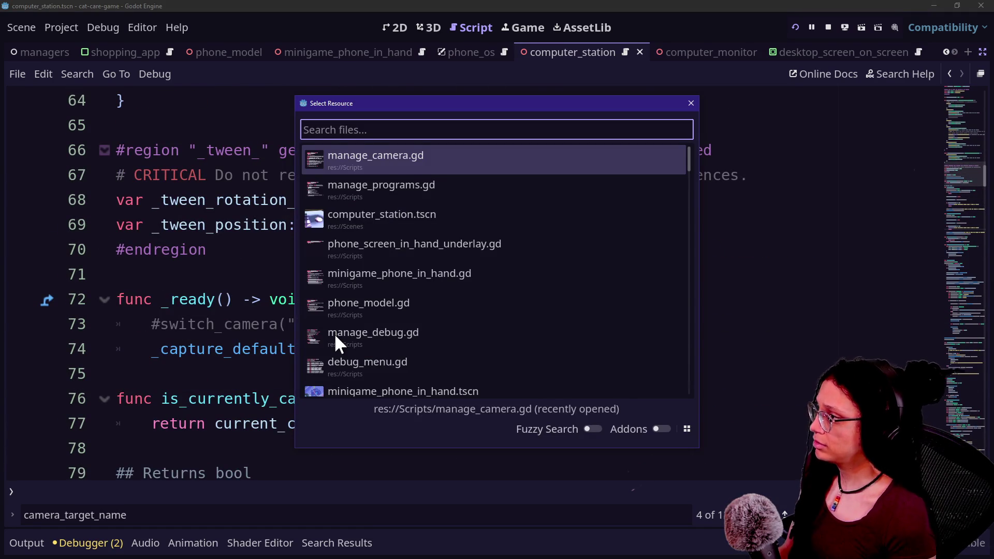
key(Down)
key(Return)
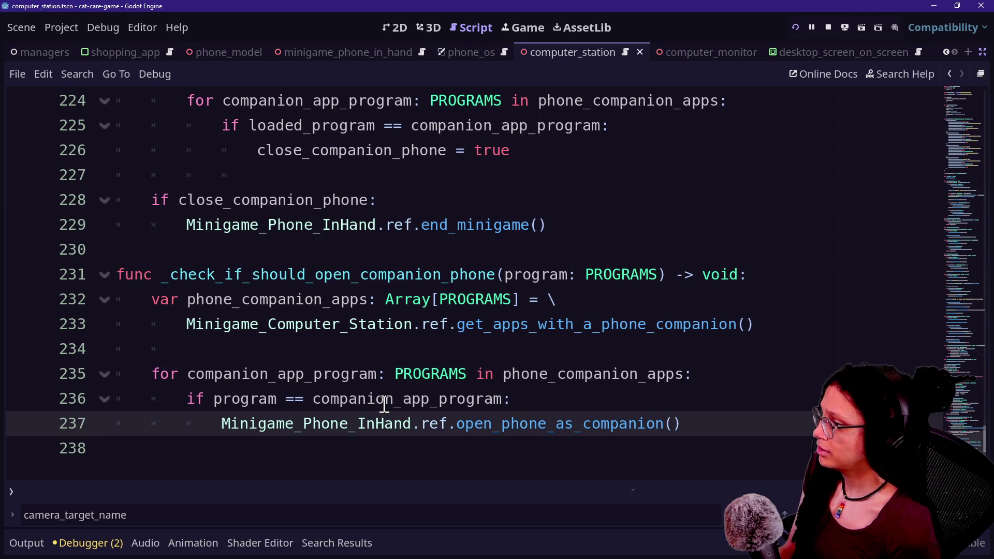
key(Up)
key(Up)
key(Up)
key(alt+shift+o)
key(Escape)
ctrl+click(548, 425)
drag(206, 225, 511, 325)
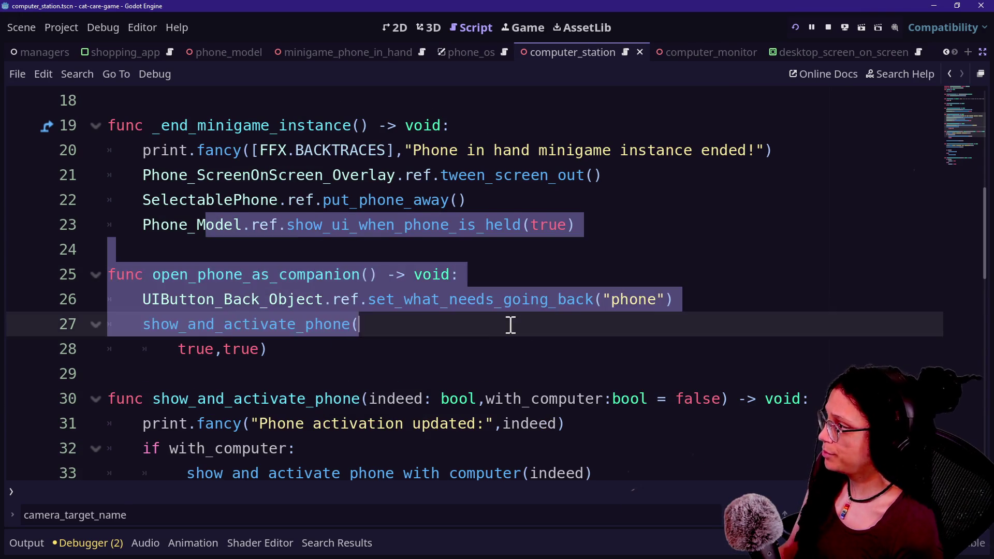
Add a new line ManageCamera.ref.switch_to_secondary_camera(true) at the end of open_phone_as_companion
click(327, 348)
key(Return)
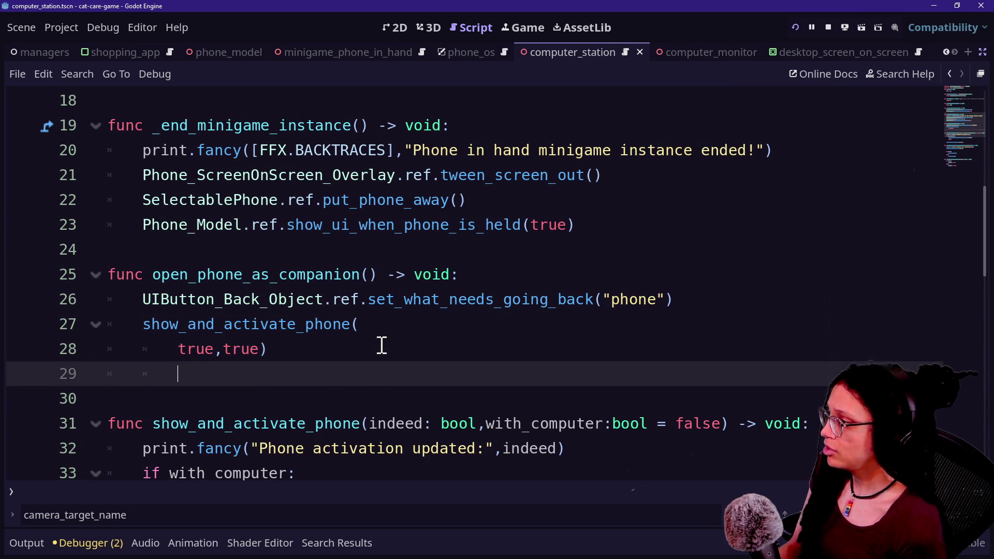
text(S)
key(BackSpace)
text(switch)
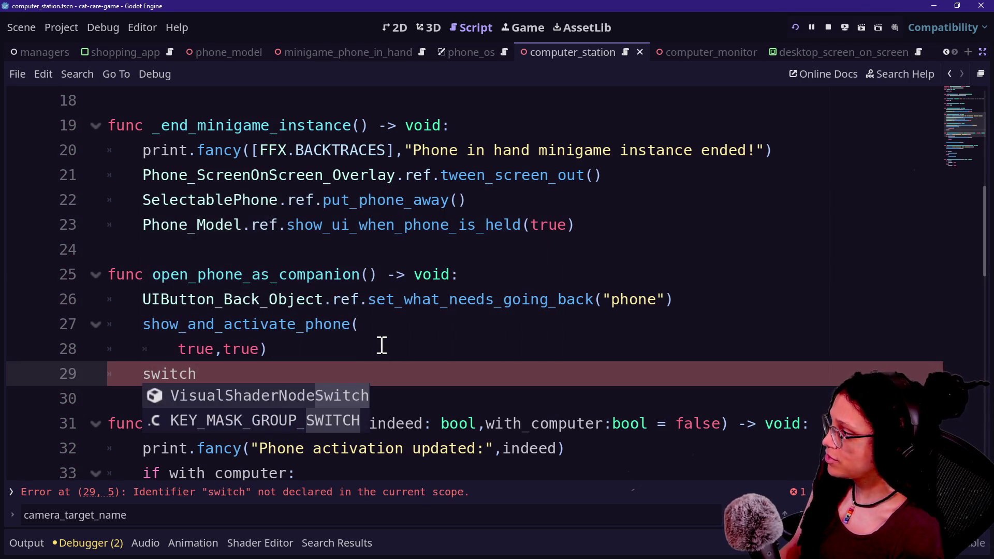
key(BackSpace)
key(BackSpace)
key(BackSpace)
text(Mna)
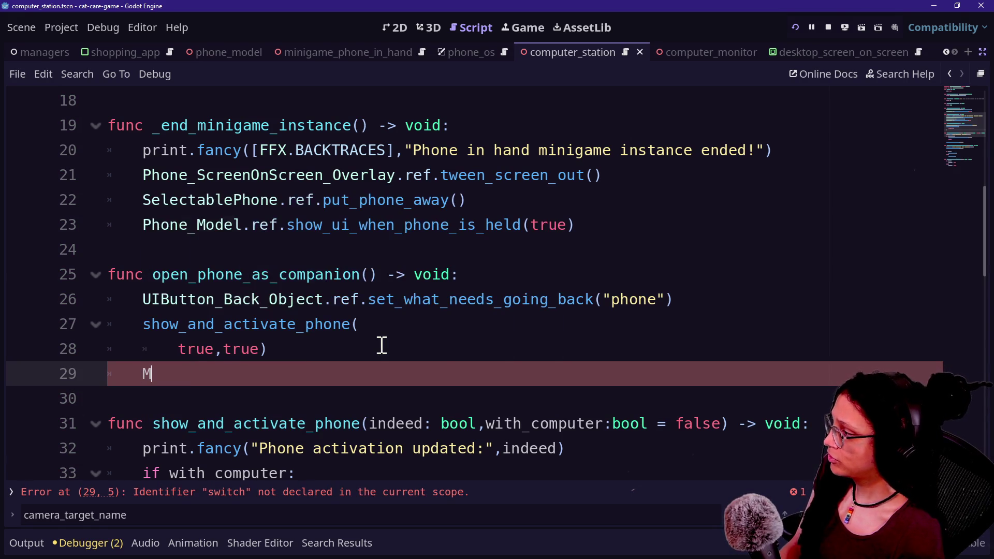
key(BackSpace)
text(an)
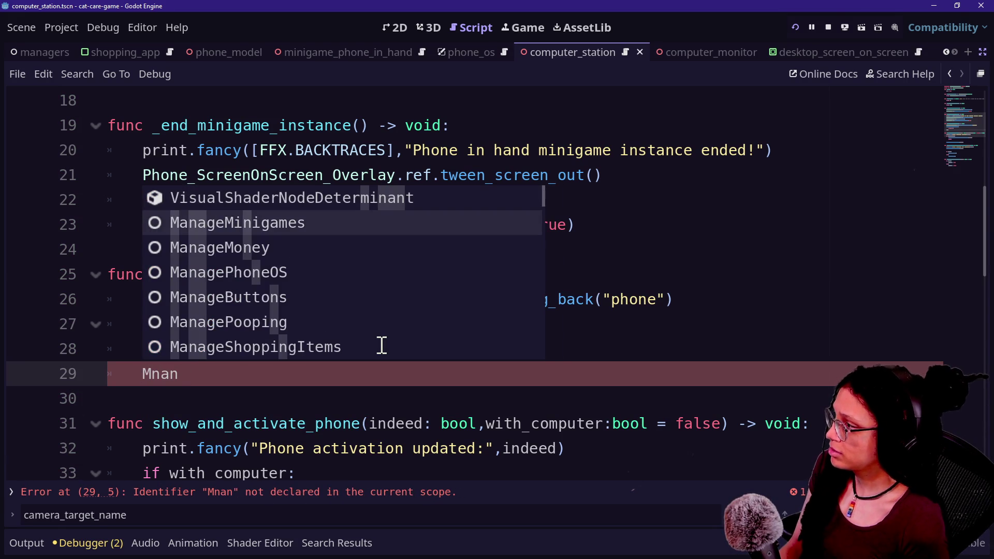
key(BackSpace)
key(BackSpace)
key(BackSpace)
text(anage)
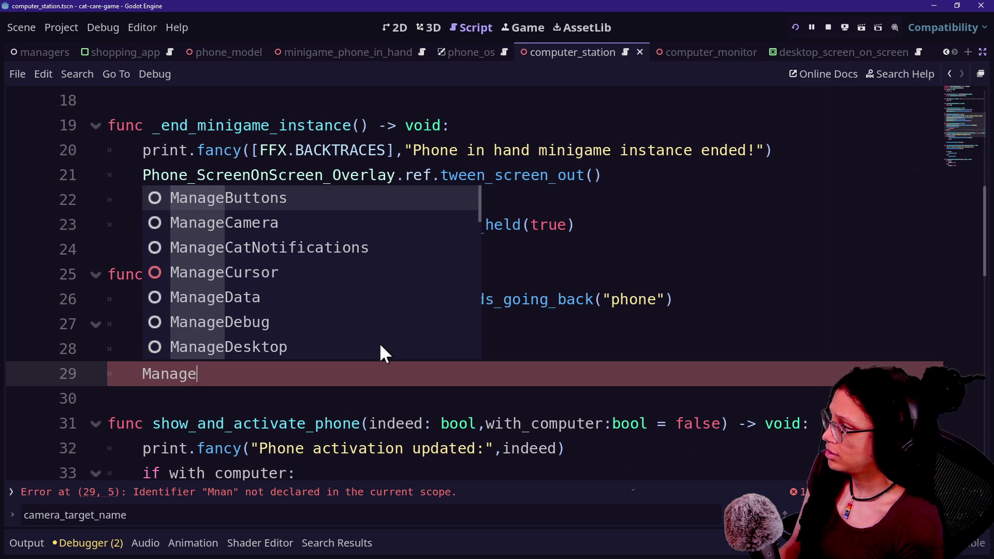
key(Down)
key(Return)
text(.ref.)
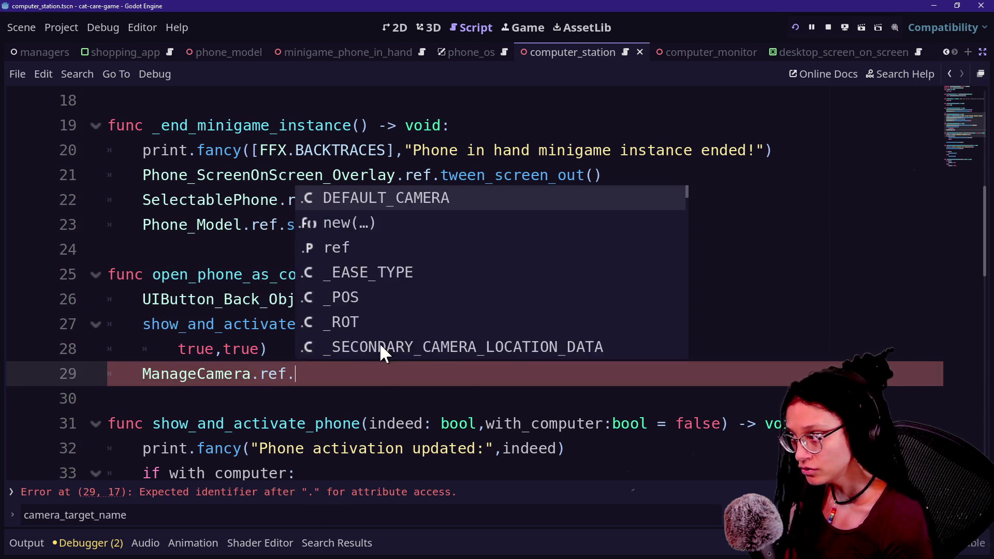
text(s)
key(Down)
key(Return)
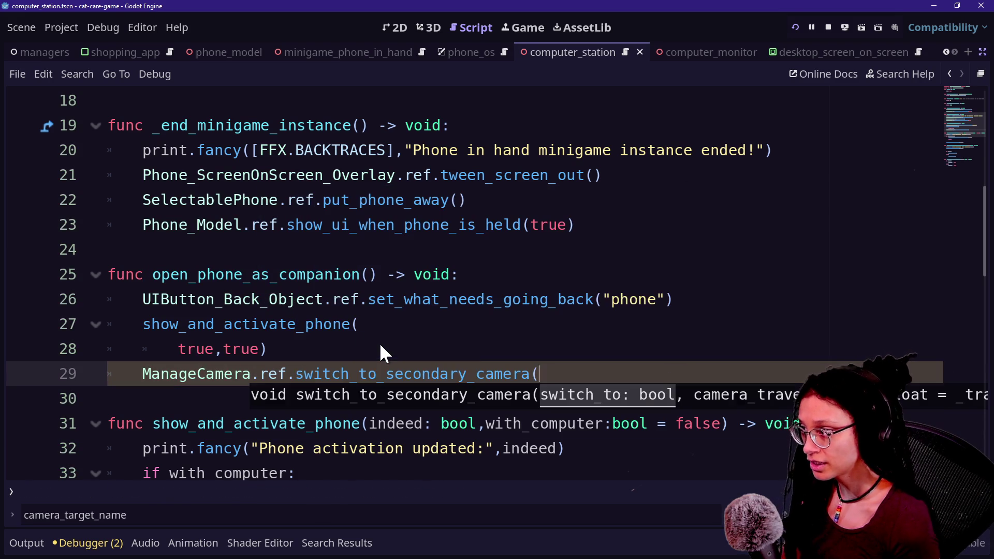
text(true)
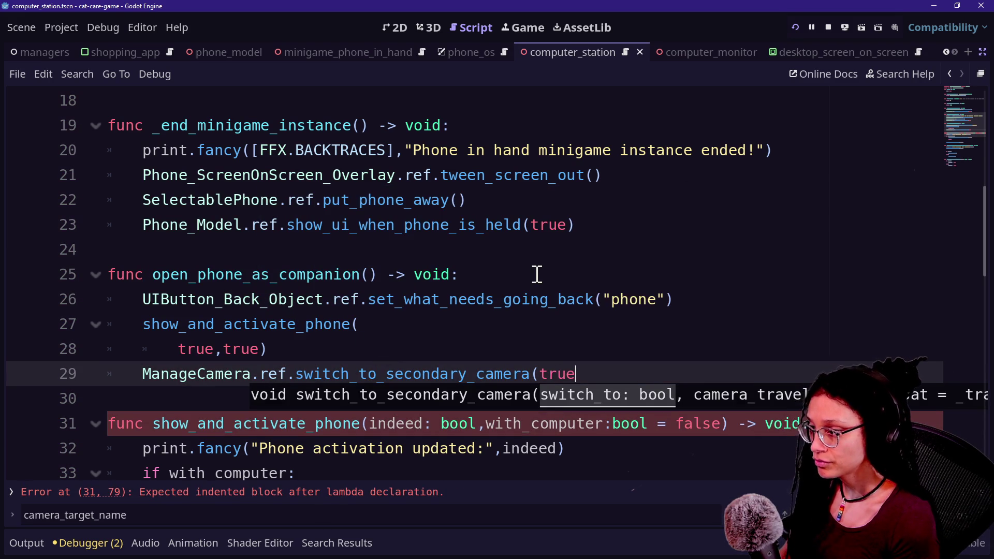
text())
Save the script and select the new camera-switch line to copy it
click(551, 315)
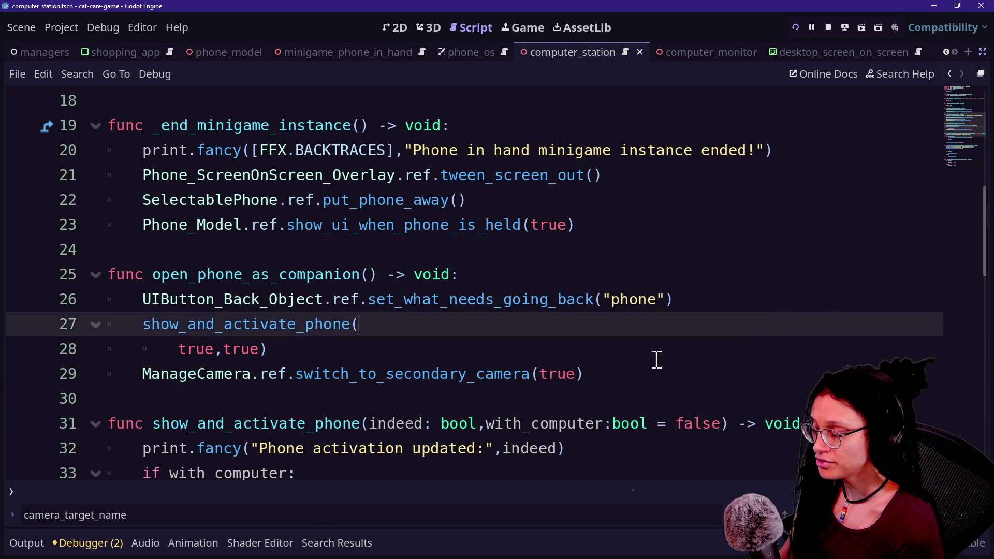
key(ctrl+s)
click(629, 380)
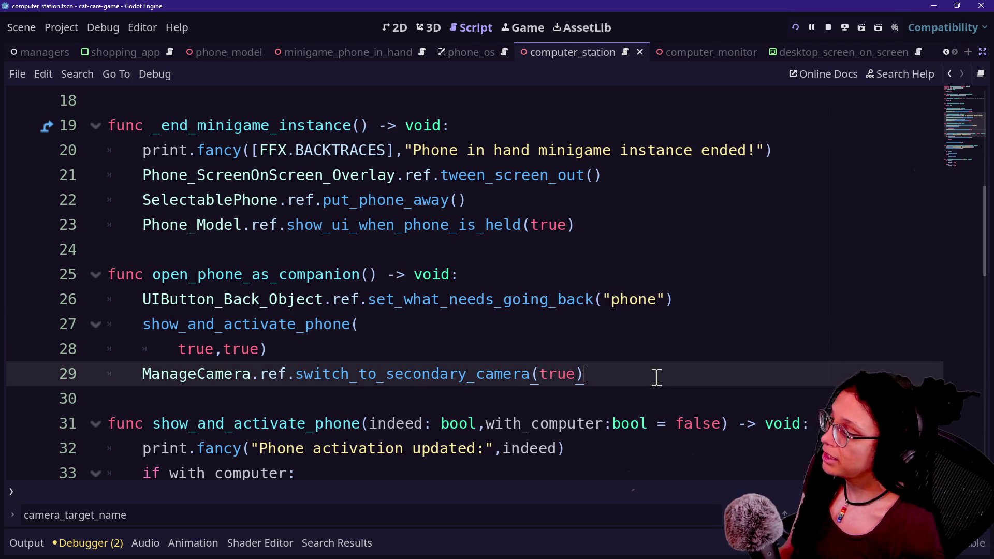
key(shift+Up)
key(ctrl+c)
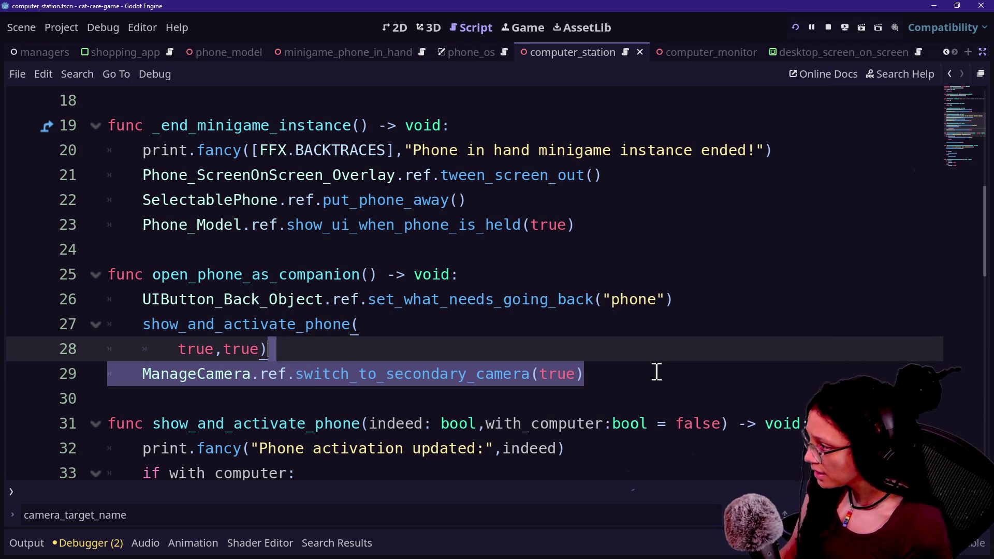
Open manage_programs.gd through Quick Open
scroll(656, 373, down, 1)
scroll(656, 372, down, 7)
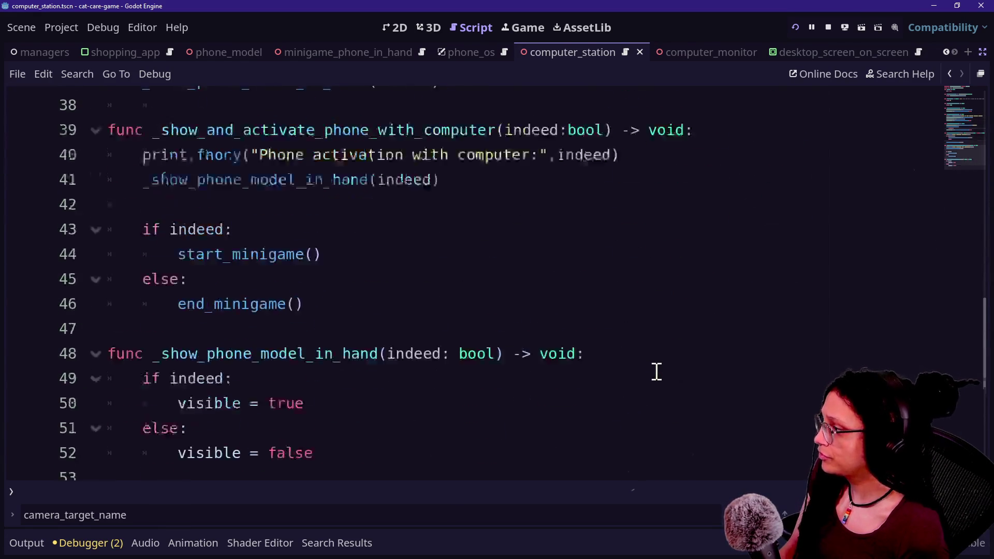
scroll(657, 372, up, 1)
scroll(656, 371, up, 9)
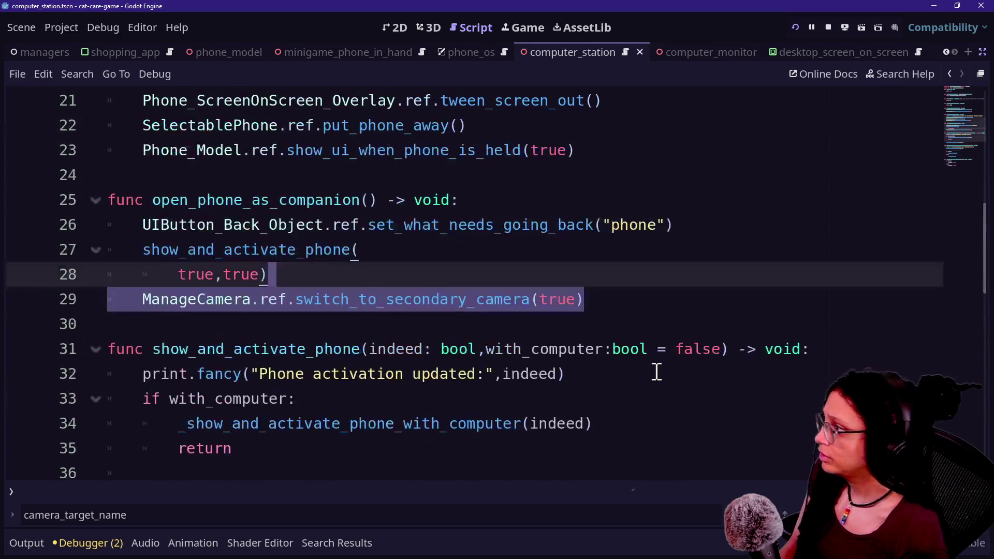
scroll(656, 372, up, 4)
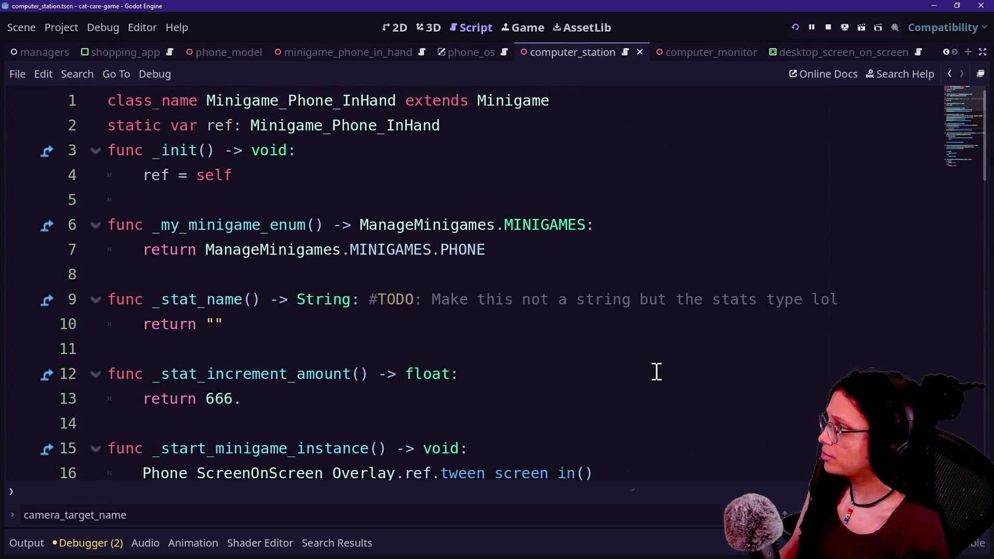
scroll(657, 372, down, 8)
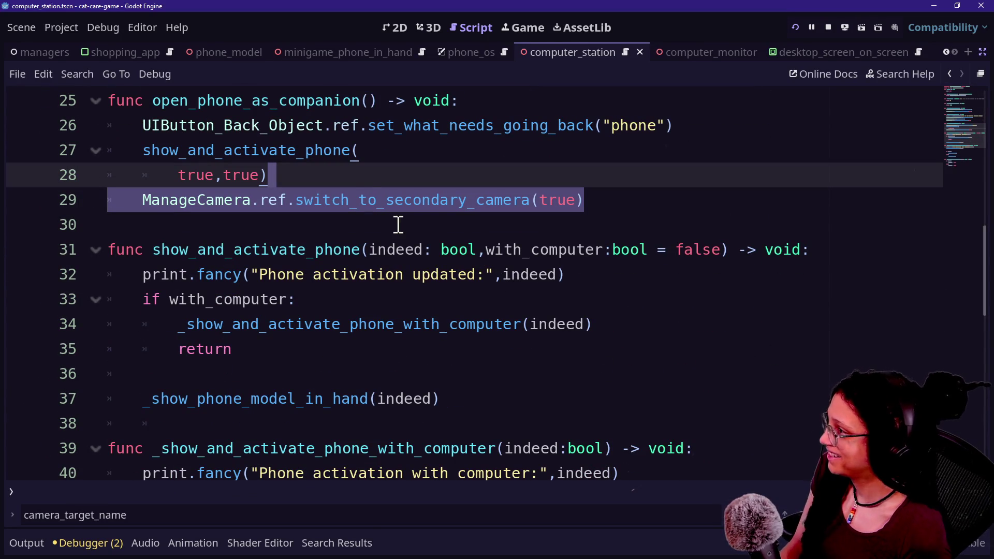
click(360, 179)
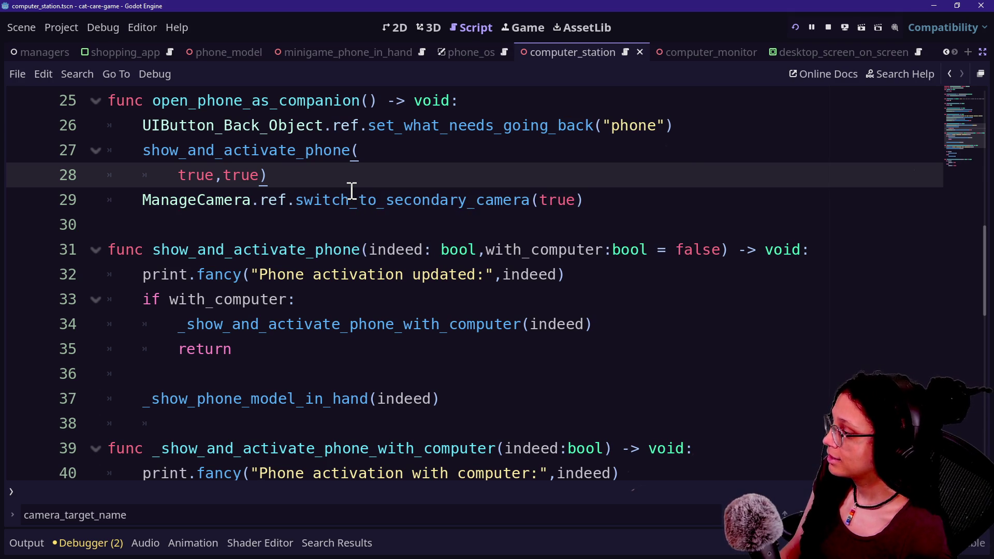
key(shift+alt+o)
text(manageE_)
key(BackSpace)
key(BackSpace)
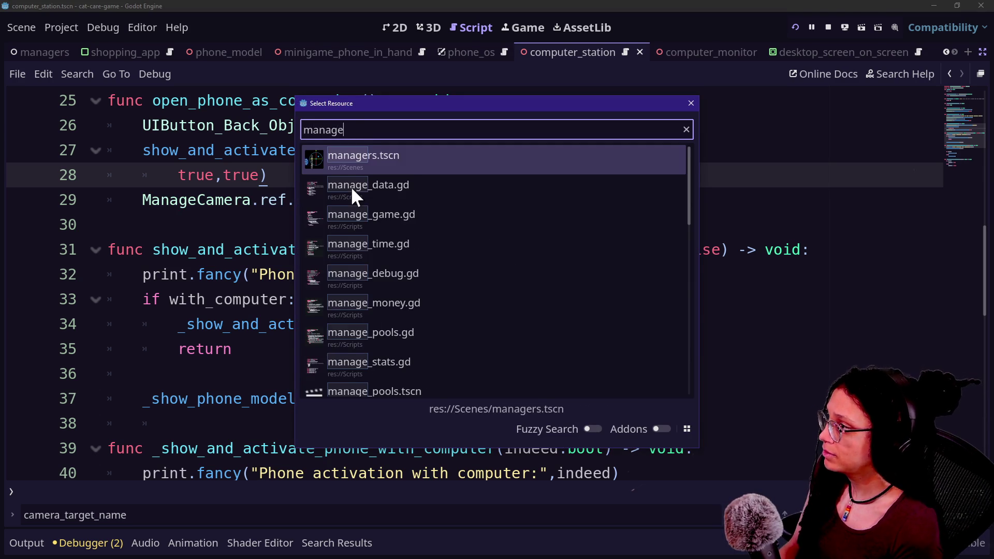
text(_prog)
key(Return)
Search for close_ and follow _check_if_should_close_companion_phone to the Minigame_Phone_InHand script
scroll(356, 299, up, 5)
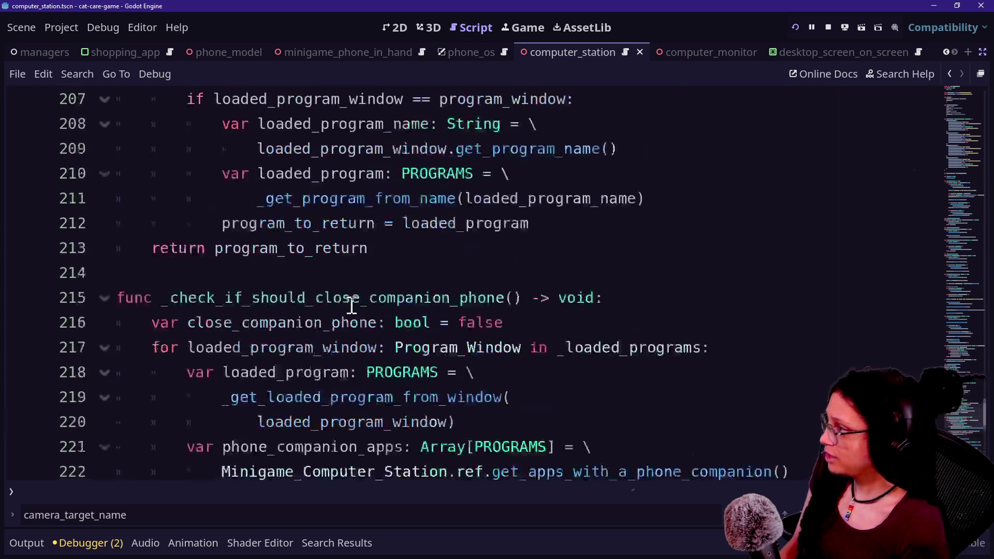
key(ctrl+f)
text(close_)
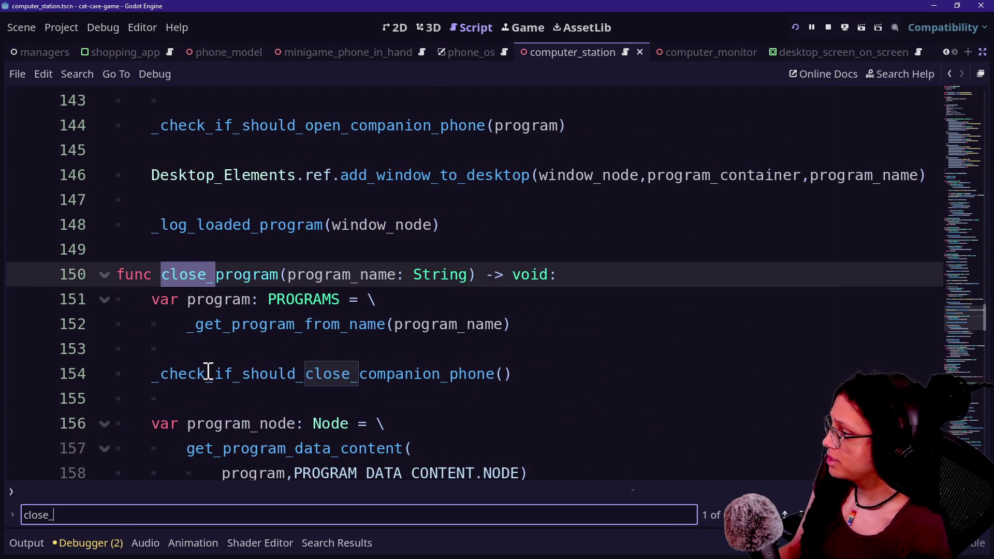
scroll(262, 300, down, 1)
click(262, 283)
ctrl+click(262, 296)
scroll(365, 356, down, 3)
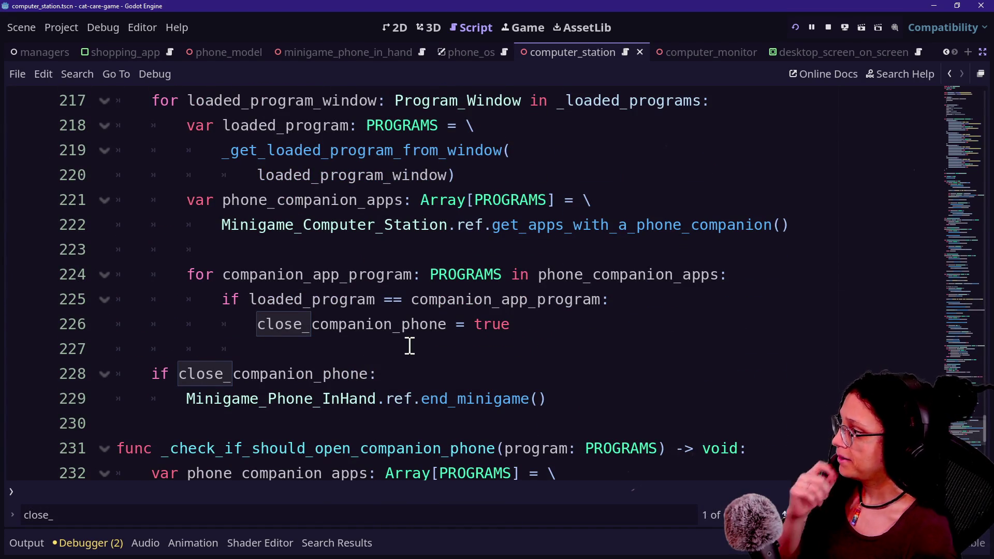
ctrl+click(358, 398)
Search Minigame_Phone_InHand for instance to reach _end_minigame_instance
scroll(454, 390, down, 5)
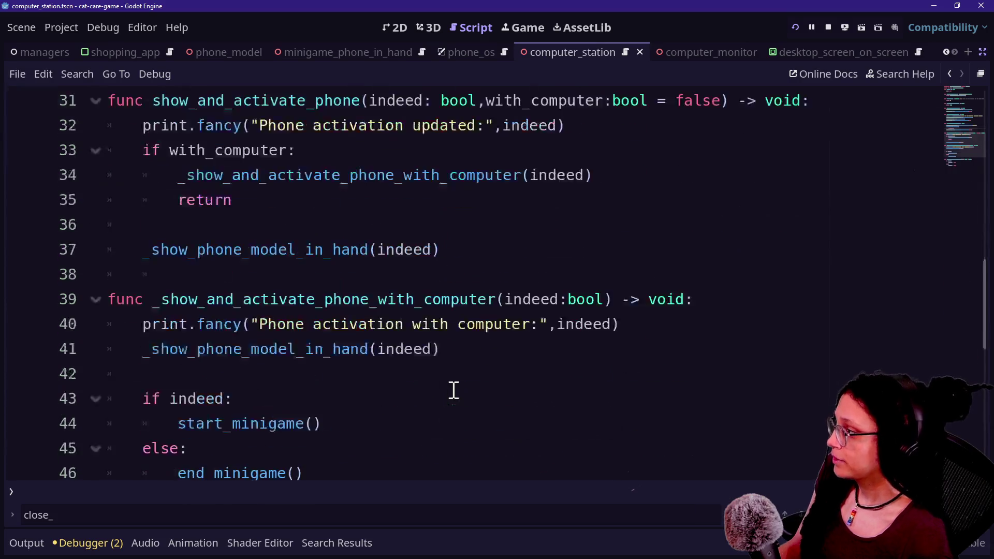
scroll(454, 390, up, 6)
scroll(454, 390, up, 7)
scroll(454, 390, down, 8)
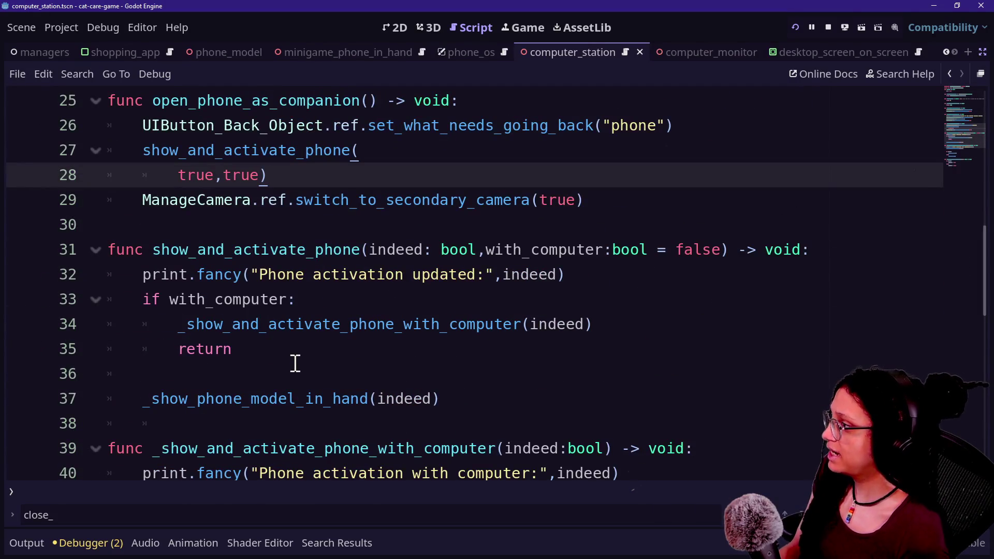
scroll(293, 361, down, 3)
key(ctrl+f)
text(instance)
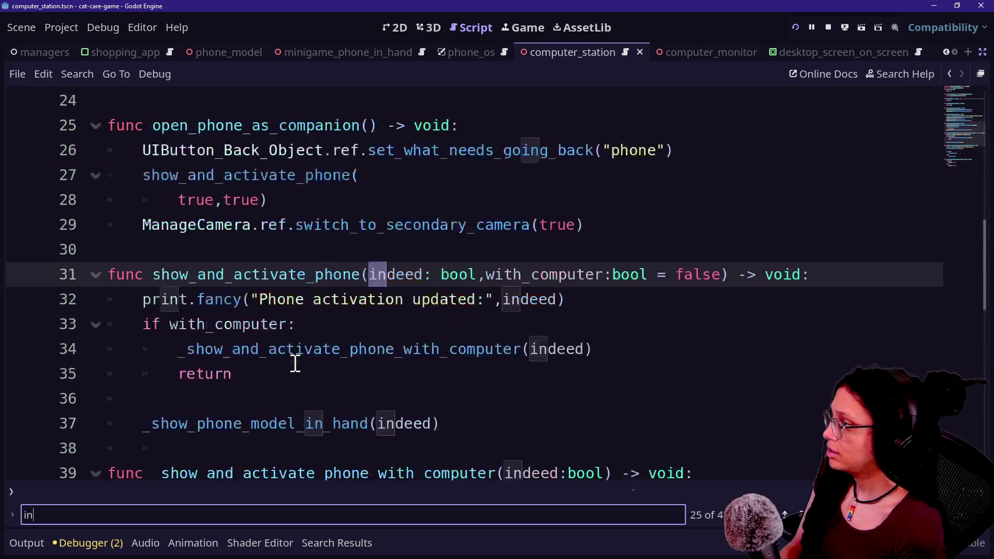
click(205, 356)
scroll(228, 358, down, 1)
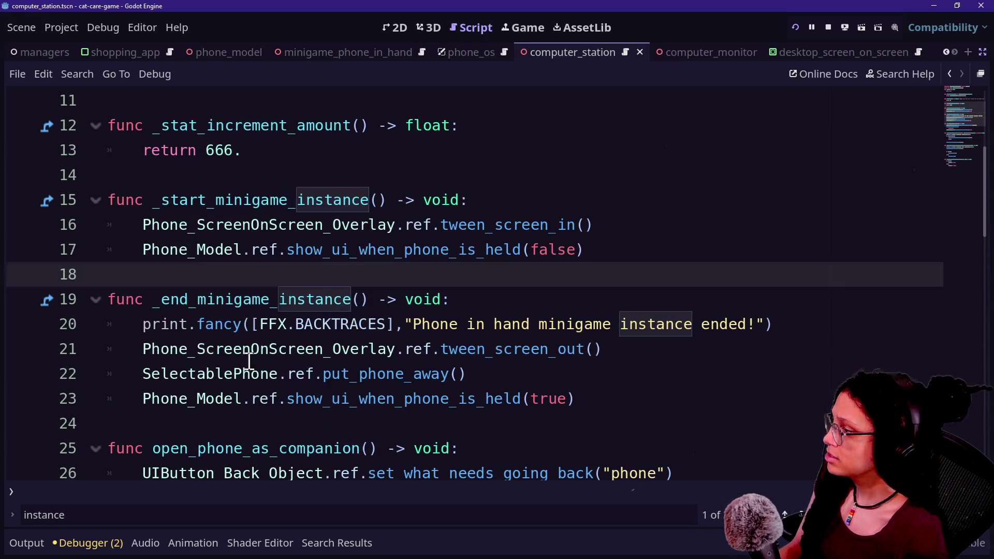
Paste the copied camera-switch call as a new line at the end of _end_minigame_instance
drag(248, 360, 632, 411)
click(628, 402)
key(Return)
key(Return)
key(ctrl+v)
click(379, 417)
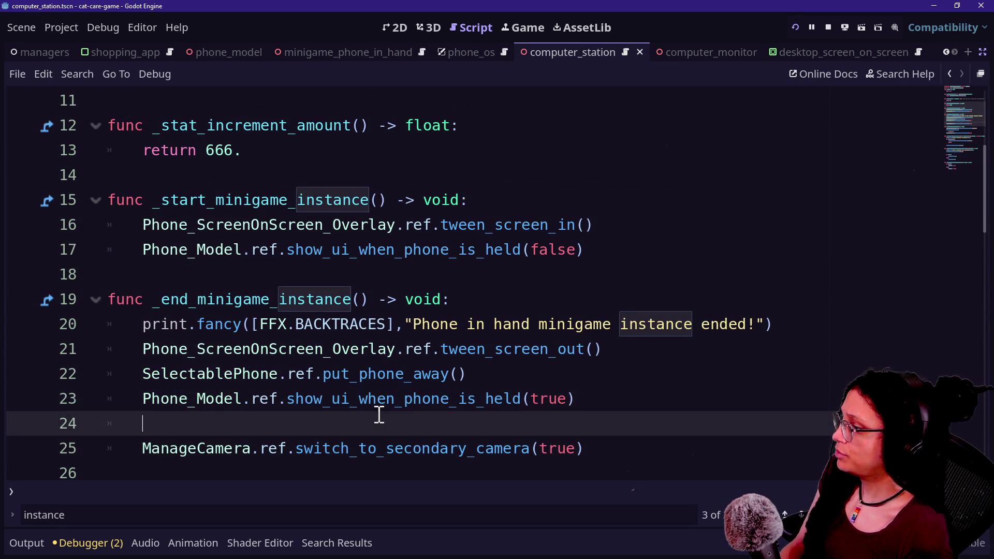
key(BackSpace)
key(BackSpace)
Delete the pasted camera call again and bring up the Quick Open file finder
click(208, 422)
mouse_move(582, 425)
mouse_down()
mouse_move(178, 425)
mouse_move(298, 413)
mouse_move(168, 432)
mouse_up()
click(169, 433)
mouse_move(251, 425)
mouse_down()
mouse_move(558, 425)
mouse_move(604, 418)
mouse_move(607, 406)
mouse_up()
key(ctrl+c)
click(570, 424)
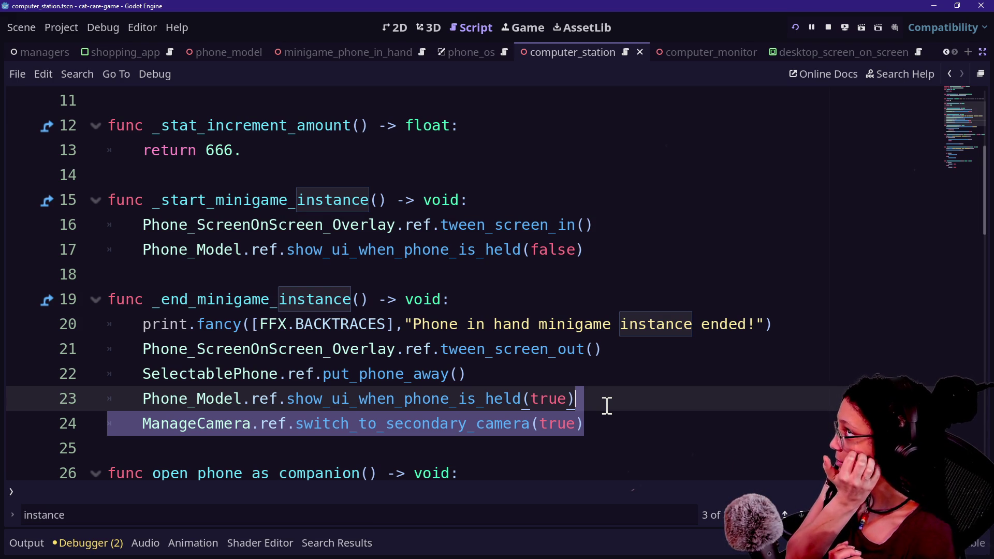
key(BackSpace)
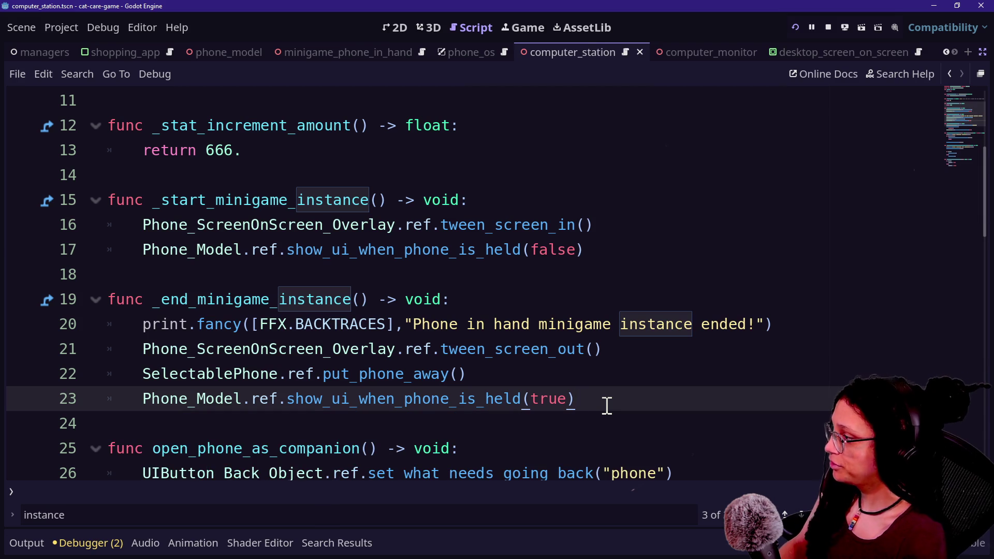
key(shift+alt+o)
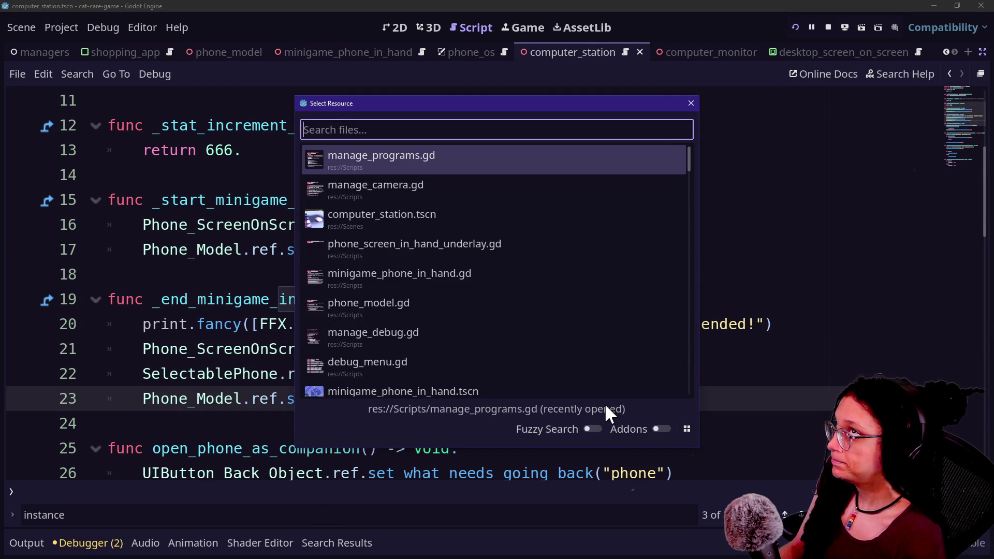
Open manage_programs.gd from the recent scripts list
key(Down)
key(Down)
key(Up)
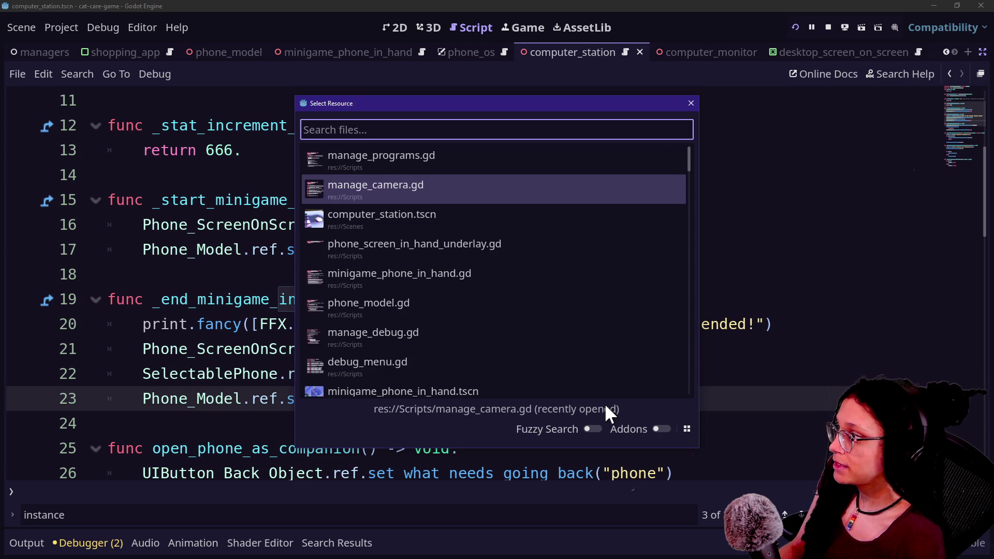
key(Up)
key(Return)
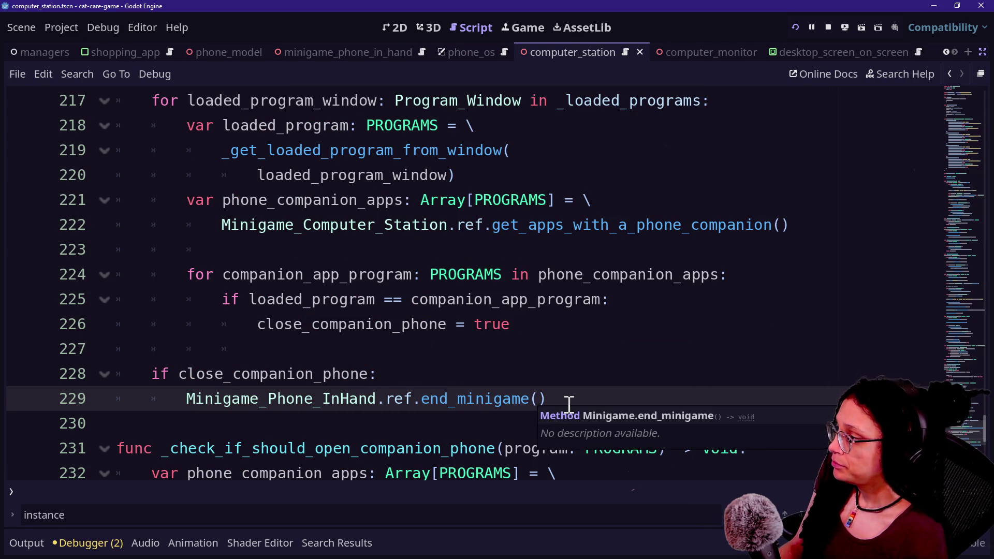
Add an indented ManageCamera.ref.switch_to_secondary_camera(false) call after end_minigame() on line 229
click(568, 399)
key(shift+Up)
key(shift+Up)
click(605, 399)
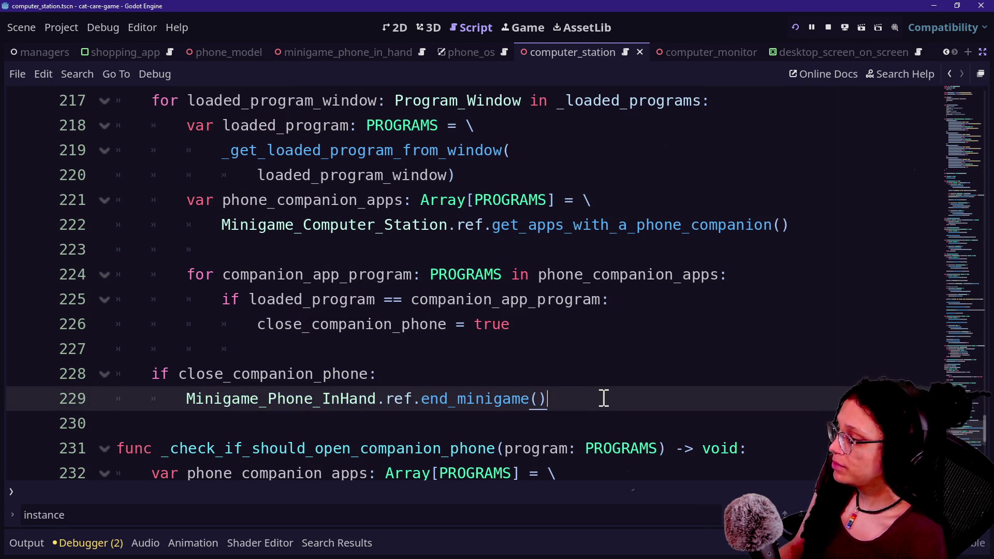
key(Return)
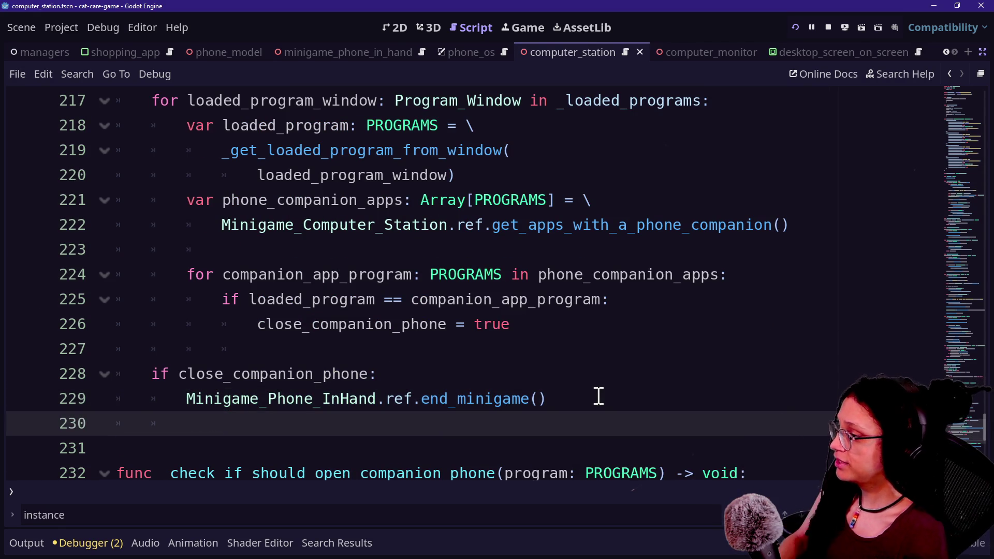
key(ctrl+v)
click(340, 425)
key(BackSpace)
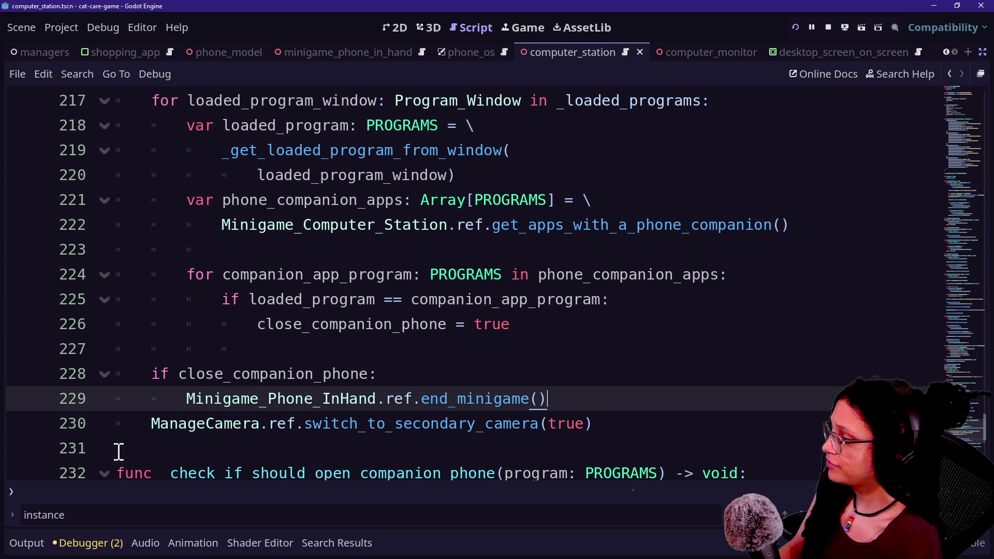
click(137, 422)
key(Tab)
double_click(596, 427)
text(false)
Review the edited if block and surrounding loop code, then run the game to test it
drag(185, 424, 634, 447)
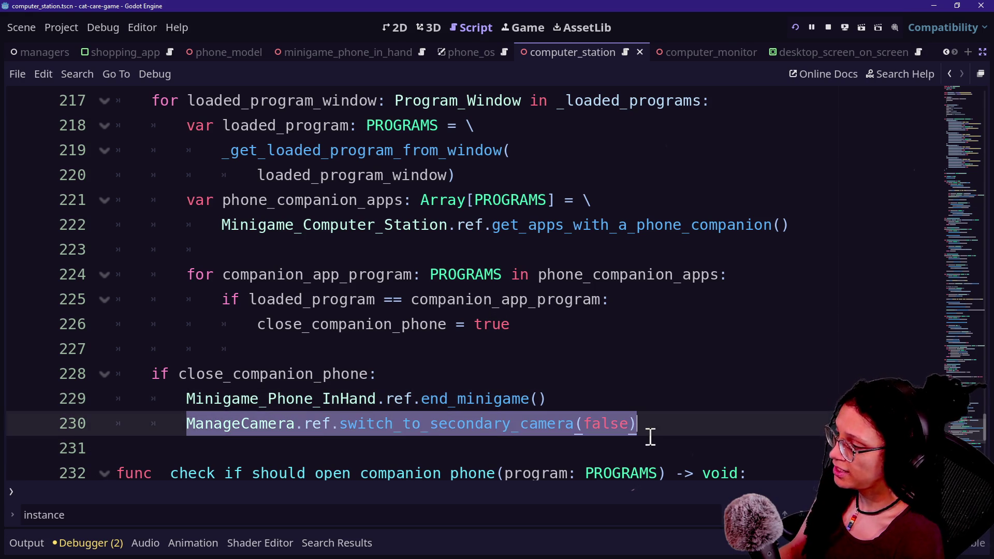
scroll(651, 435, down, 1)
click(288, 303)
click(577, 383)
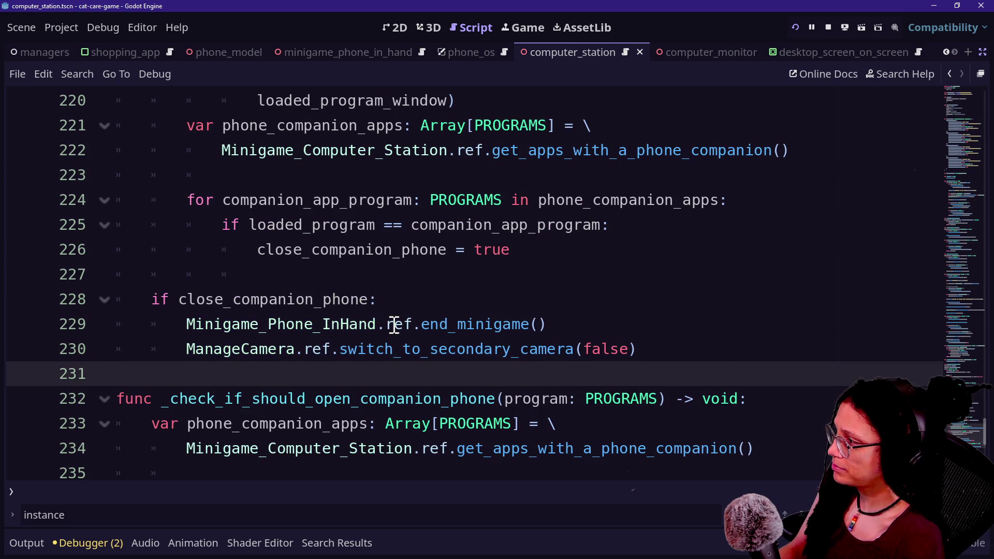
click(462, 269)
scroll(462, 268, down, 1)
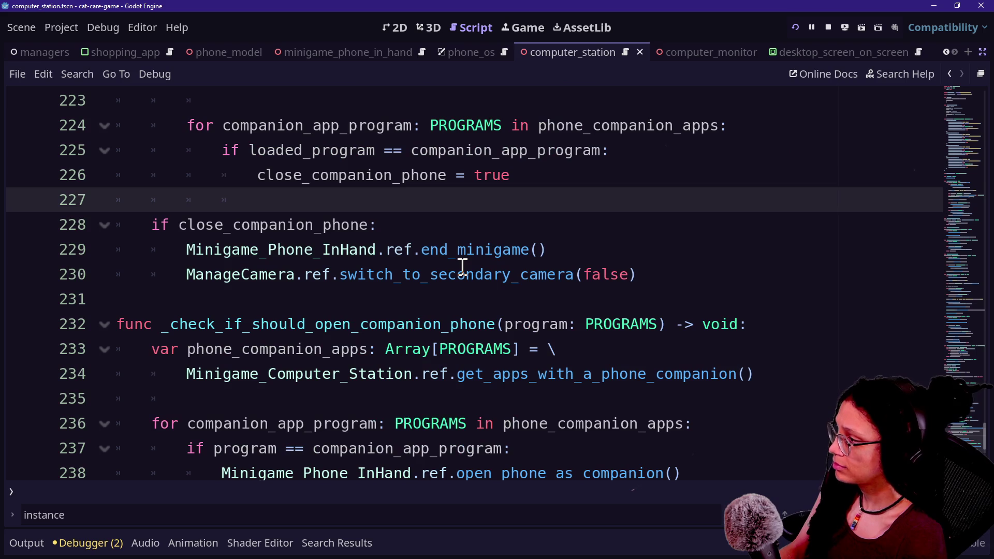
scroll(462, 266, up, 4)
drag(461, 227, 573, 315)
click(573, 316)
scroll(574, 316, up, 4)
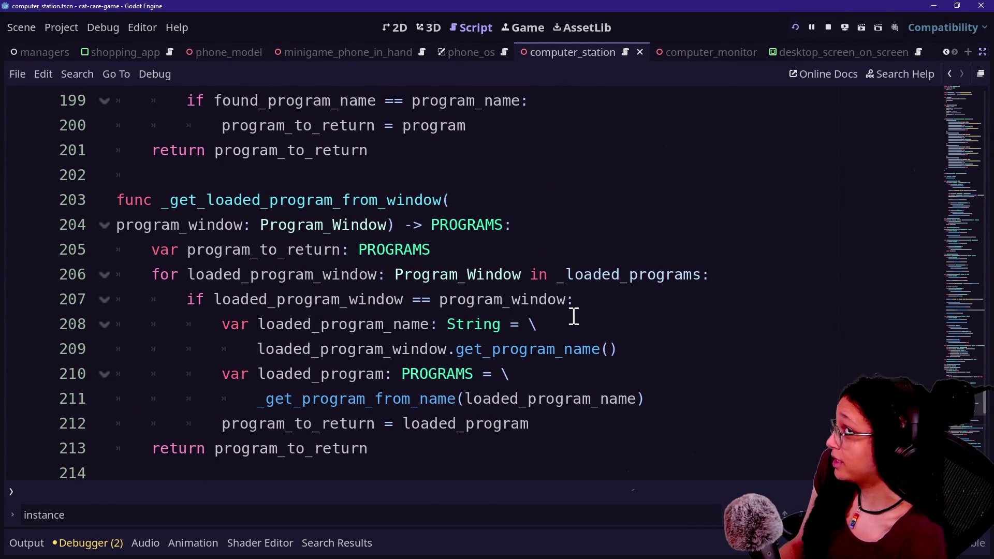
scroll(574, 316, down, 7)
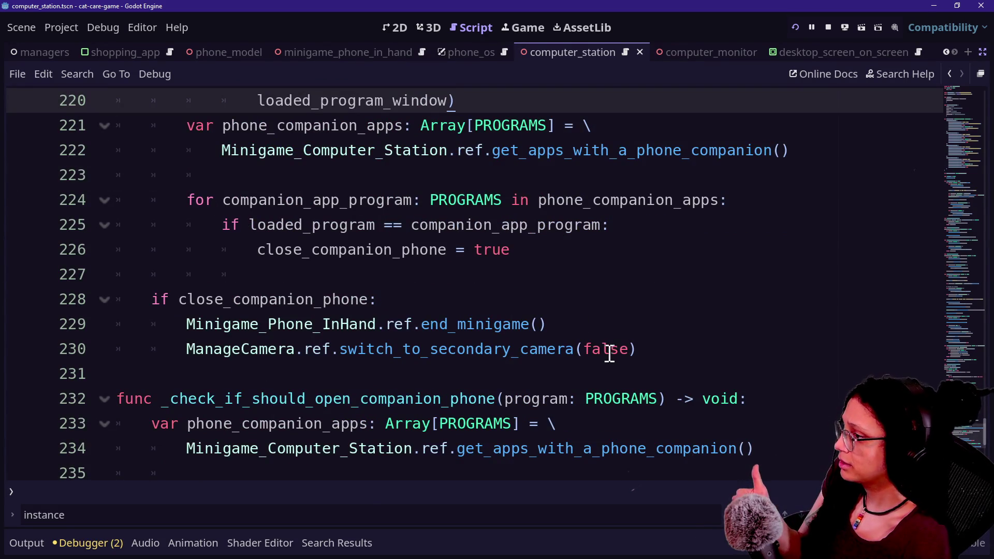
click(538, 324)
scroll(540, 313, up, 4)
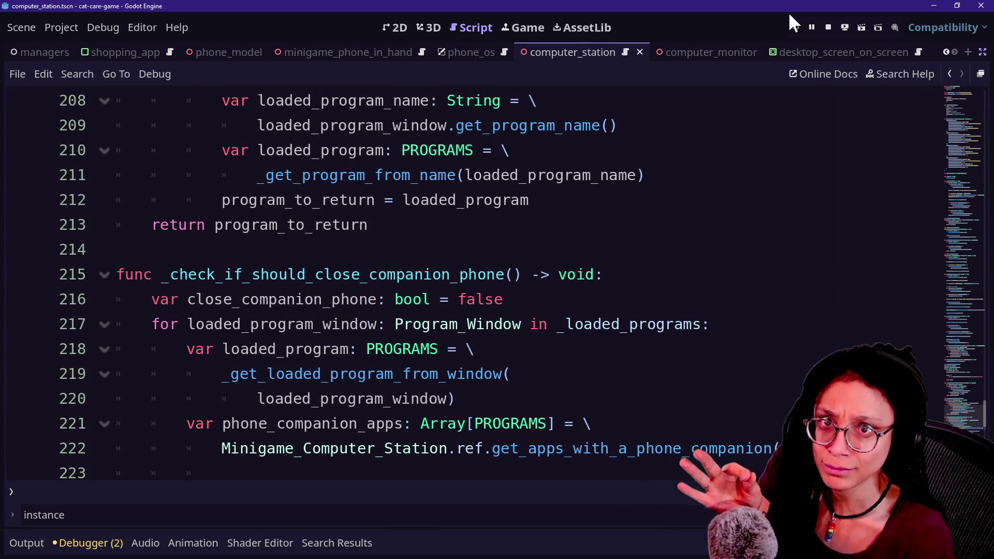
click(795, 26)
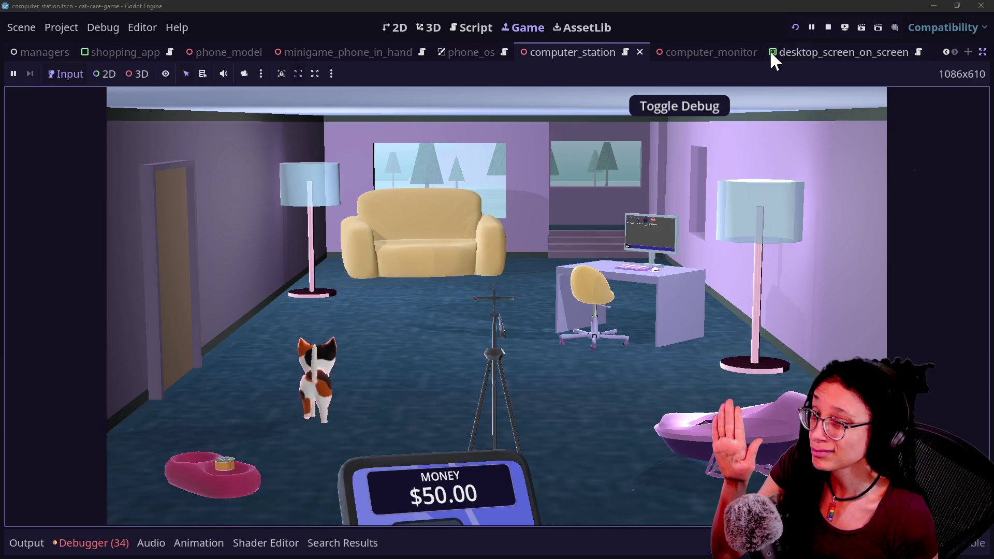
Zoom into the monitor, open and close the Shopping App three times, then return to the script
click(632, 243)
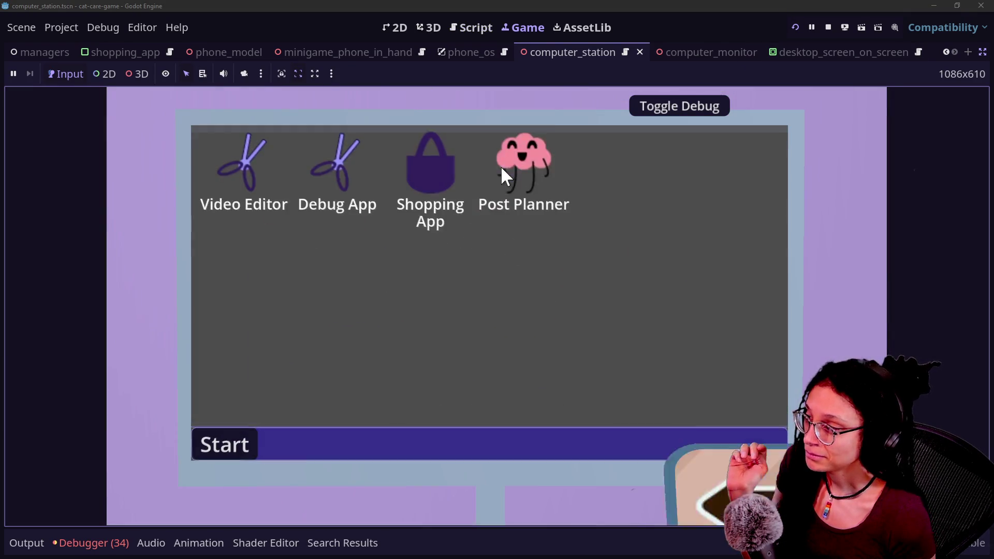
click(433, 185)
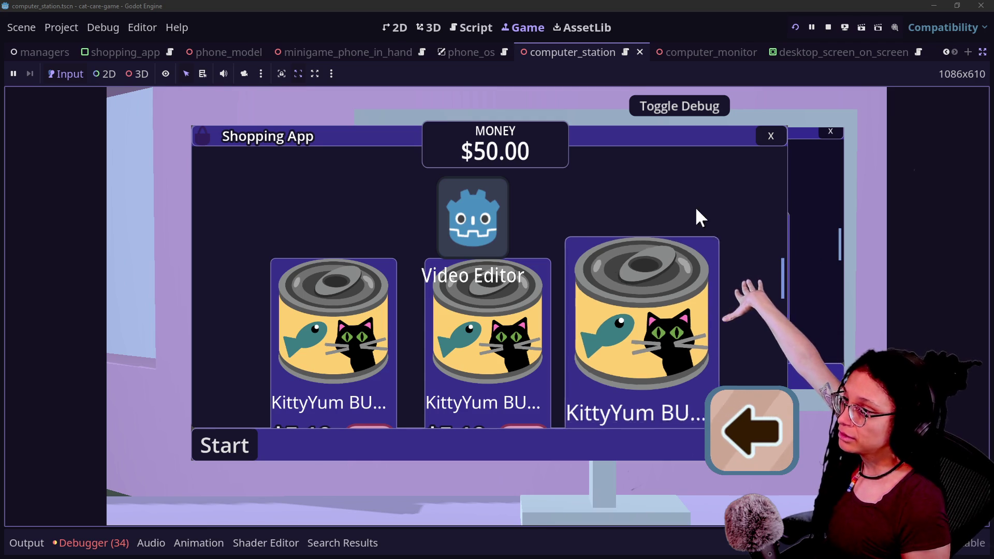
click(772, 138)
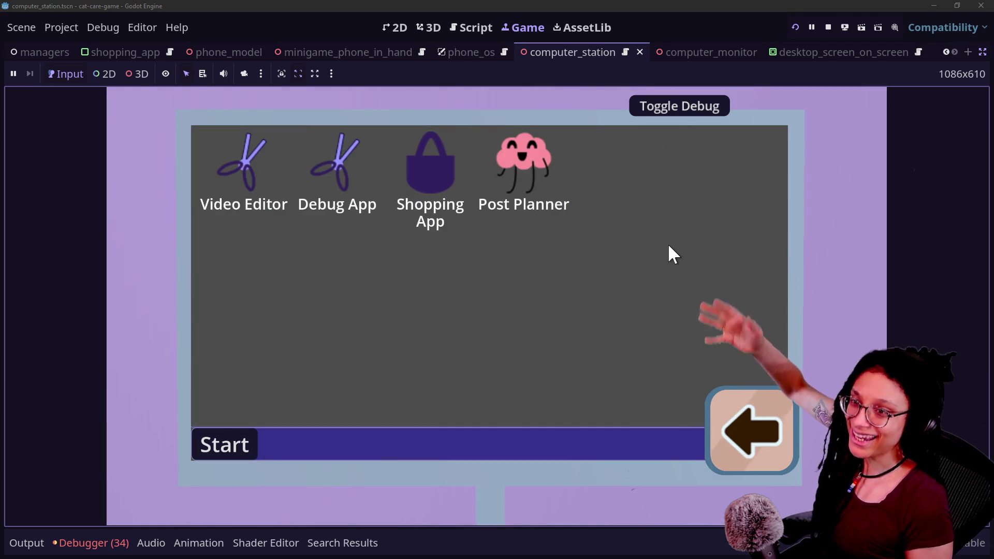
click(446, 191)
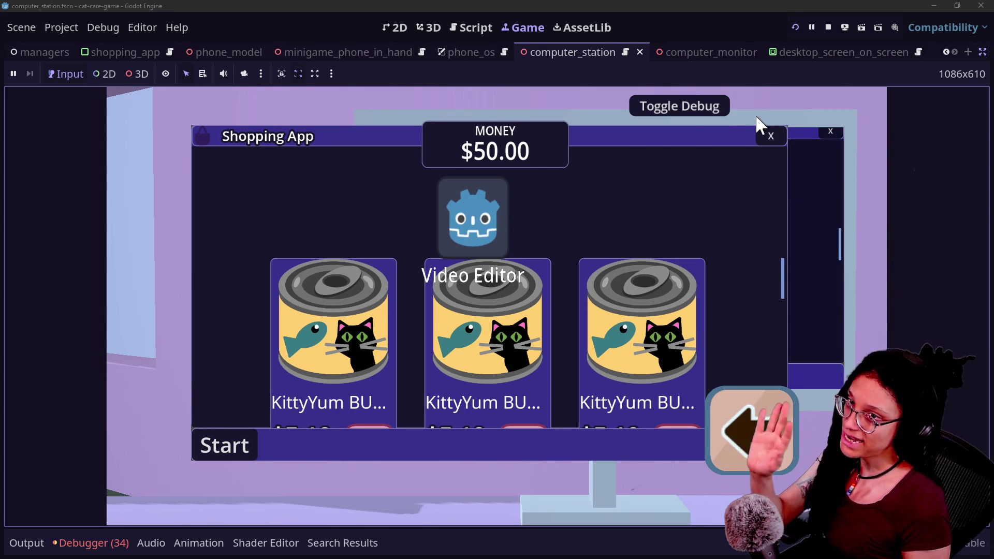
click(759, 143)
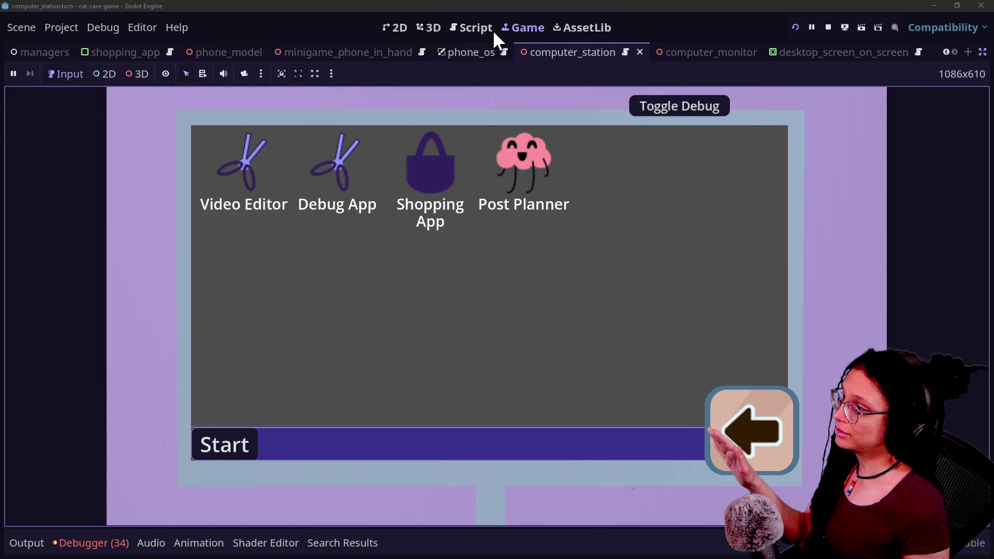
click(459, 139)
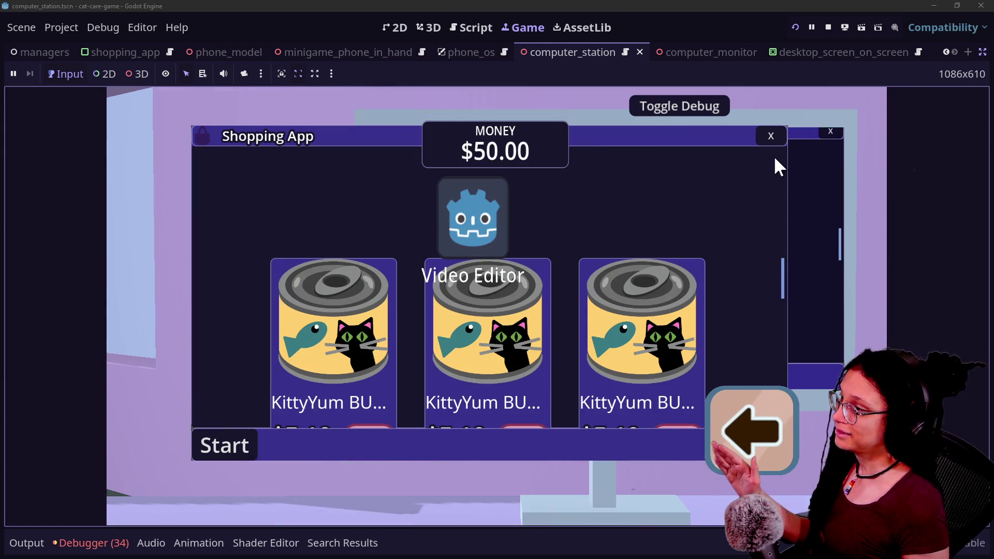
click(771, 138)
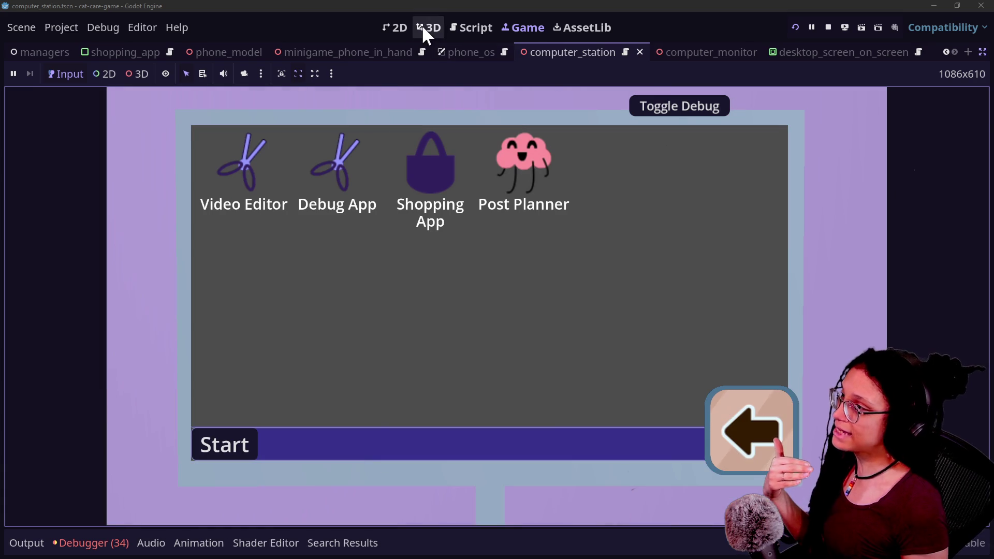
click(458, 27)
click(482, 233)
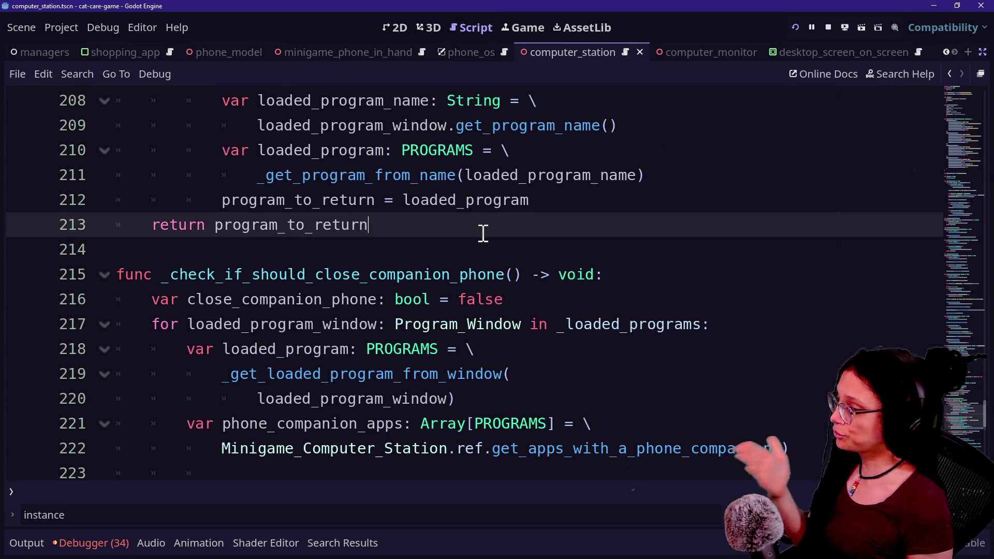
Open manage_camera.gd through the quick file search, then switch over to the YouTube browser window
scroll(482, 233, up, 7)
scroll(484, 233, down, 12)
scroll(483, 233, down, 5)
scroll(483, 233, up, 11)
scroll(484, 233, up, 20)
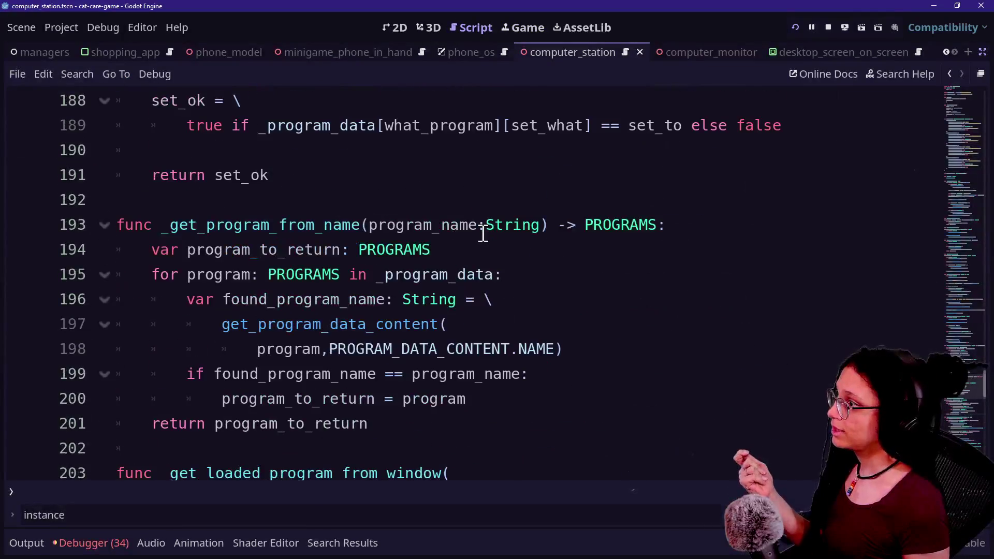
scroll(483, 233, up, 16)
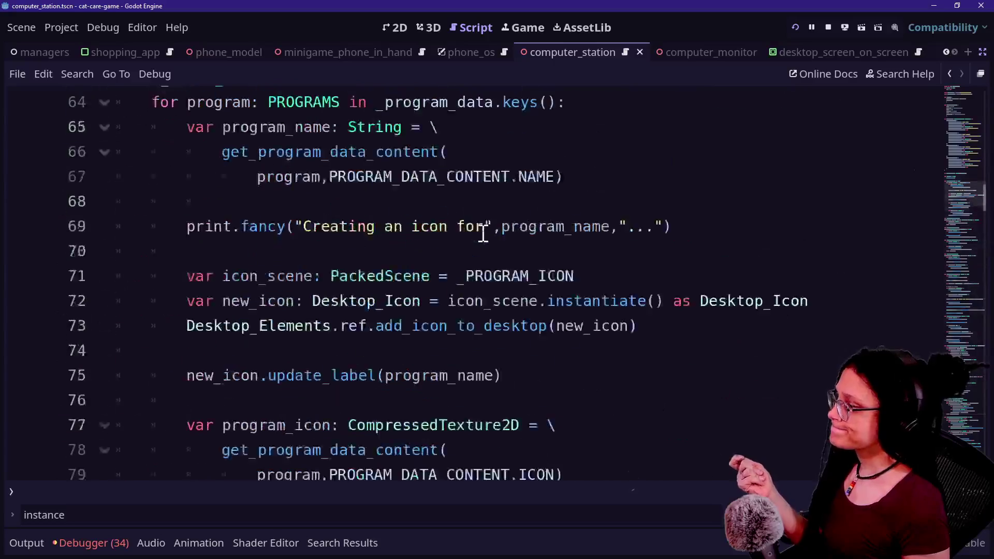
key(alt+shift+o)
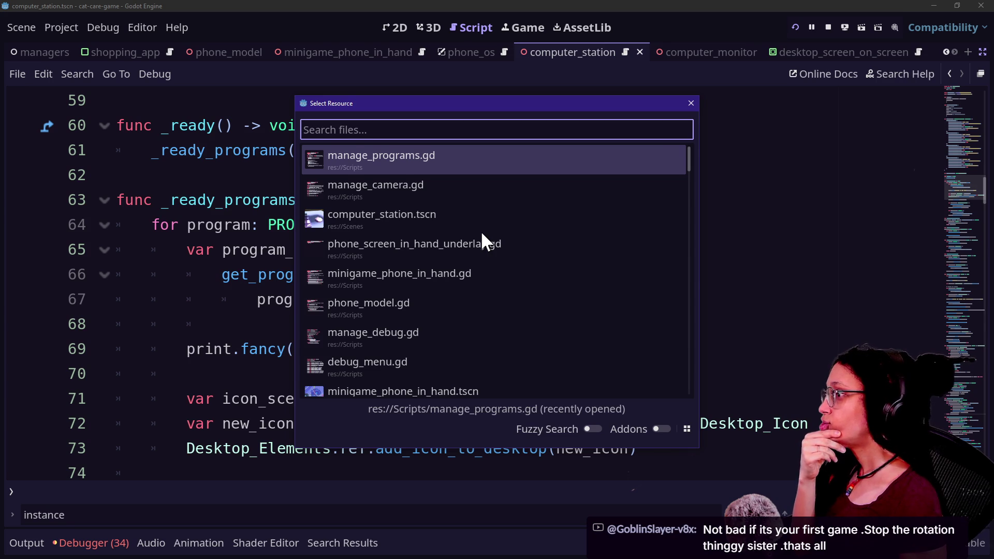
key(Down)
key(Return)
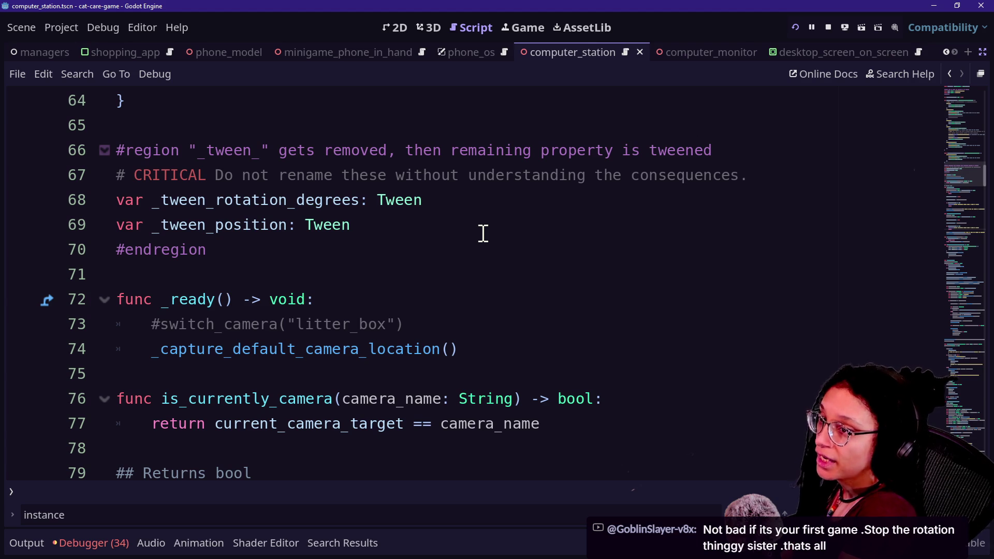
key(alt+Tab)
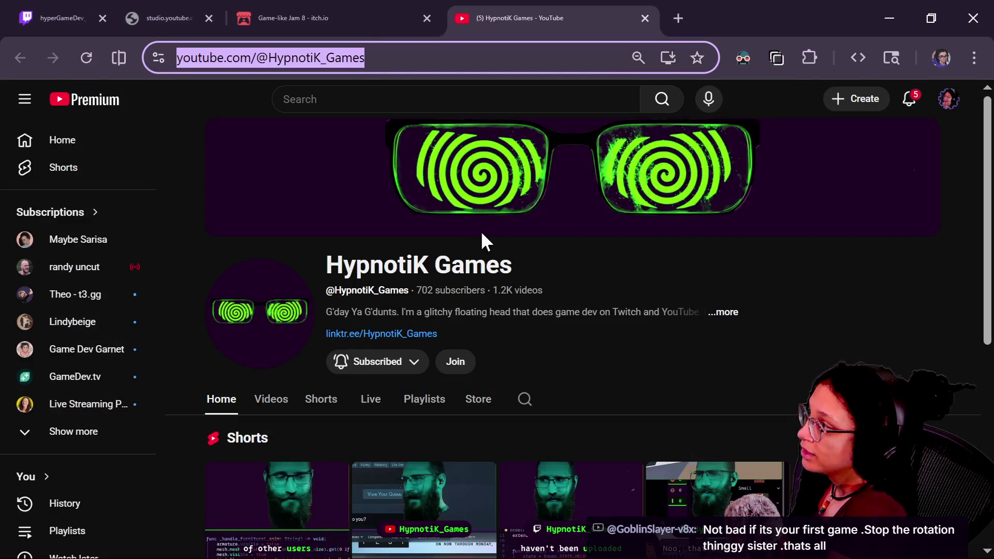
key(alt+Tab)
key(alt+Tab)
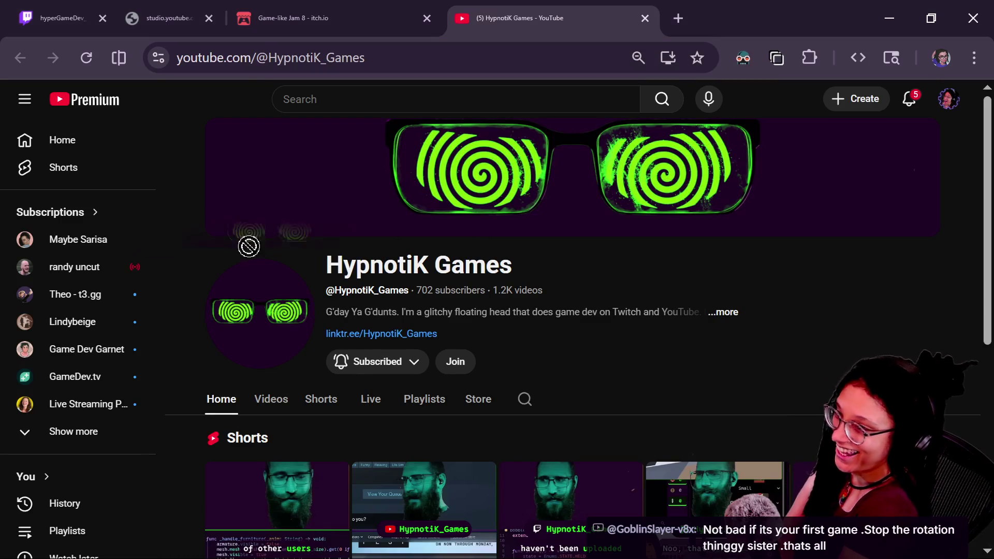
click(155, 18)
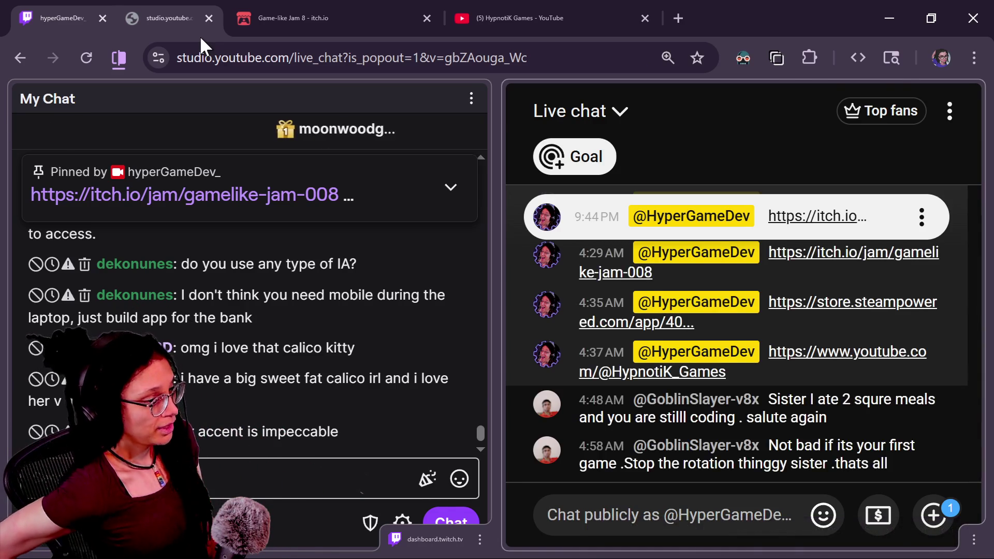
key(alt+Tab)
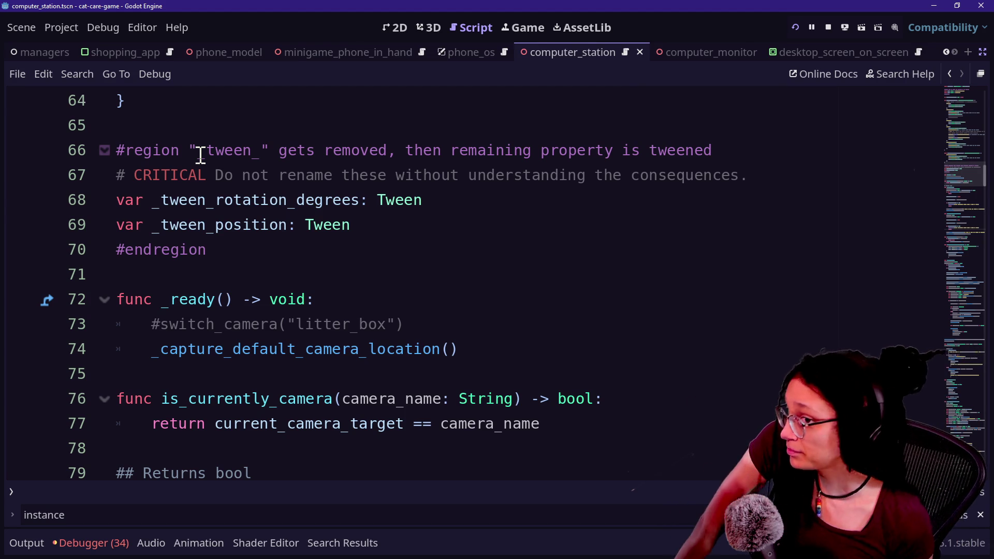
click(231, 267)
key(Down)
key(Down)
key(Down)
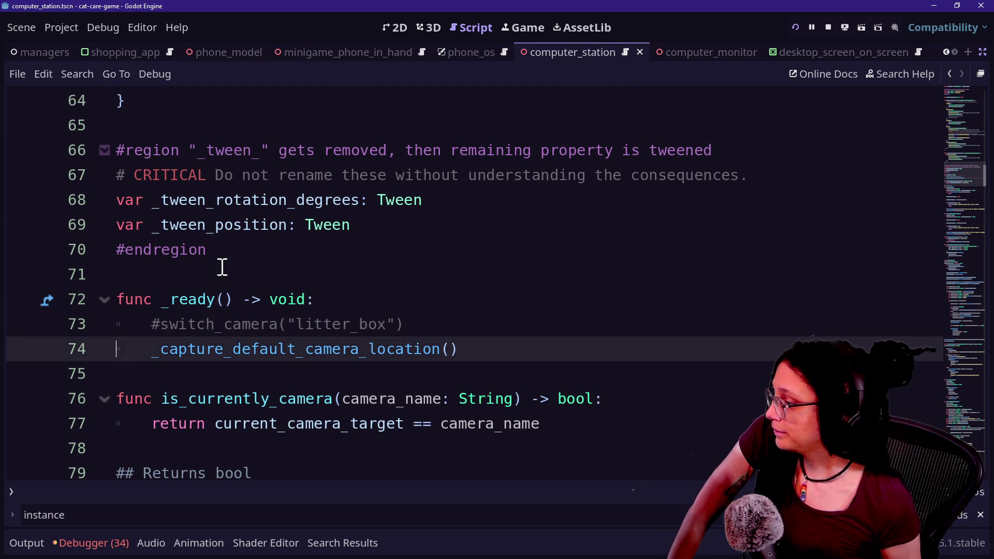
scroll(223, 268, down, 3)
click(399, 298)
click(364, 242)
key(Up)
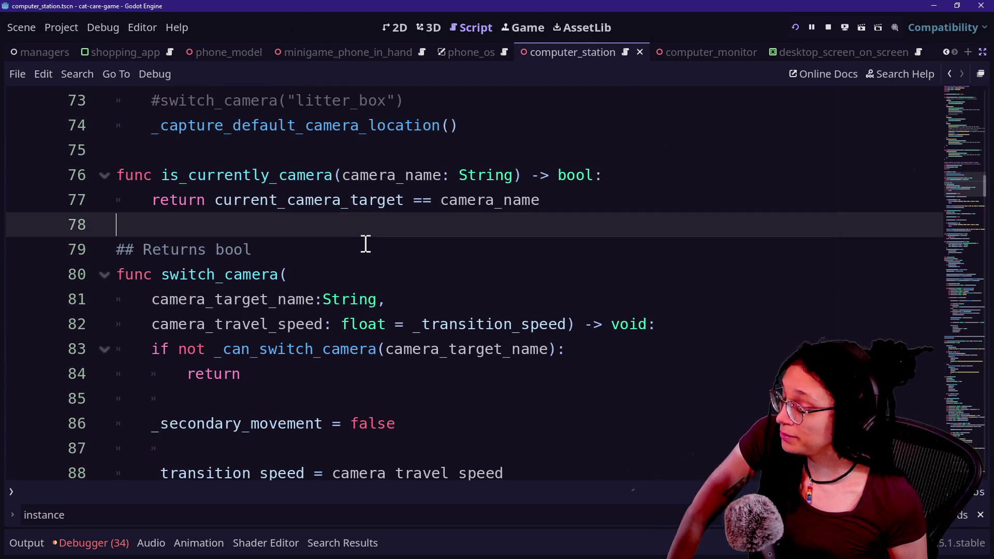
key(Up)
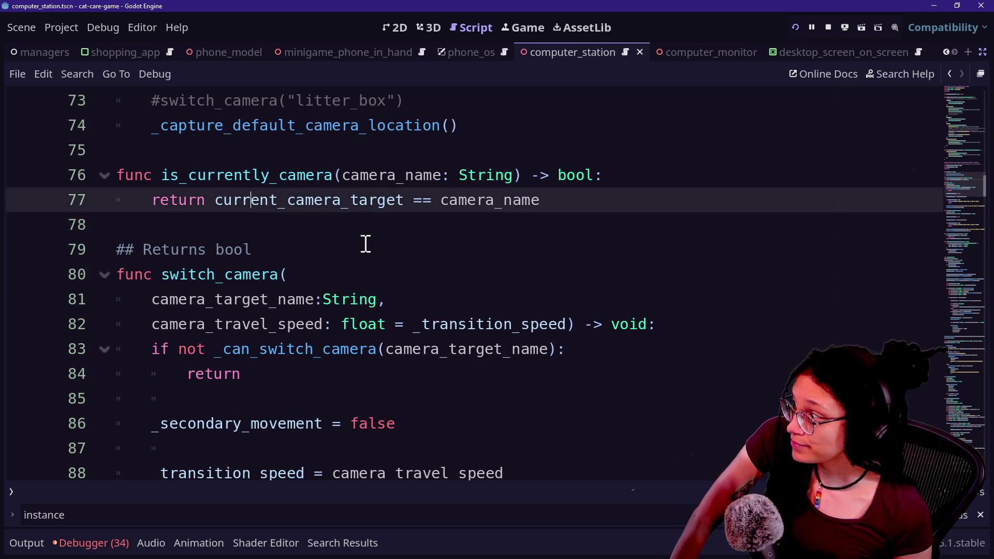
key(Down)
key(Down)
key(Up)
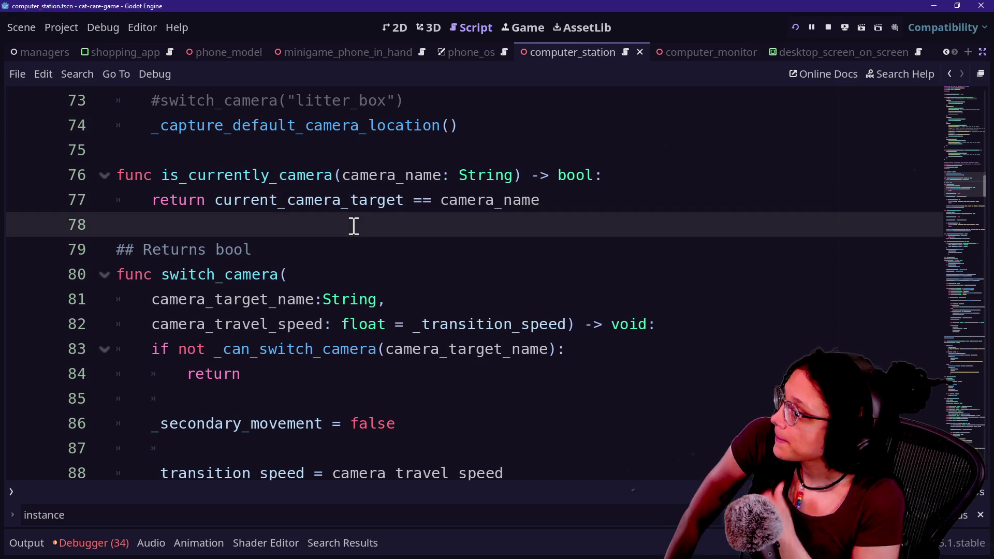
scroll(353, 227, up, 12)
scroll(353, 226, up, 11)
scroll(353, 226, down, 6)
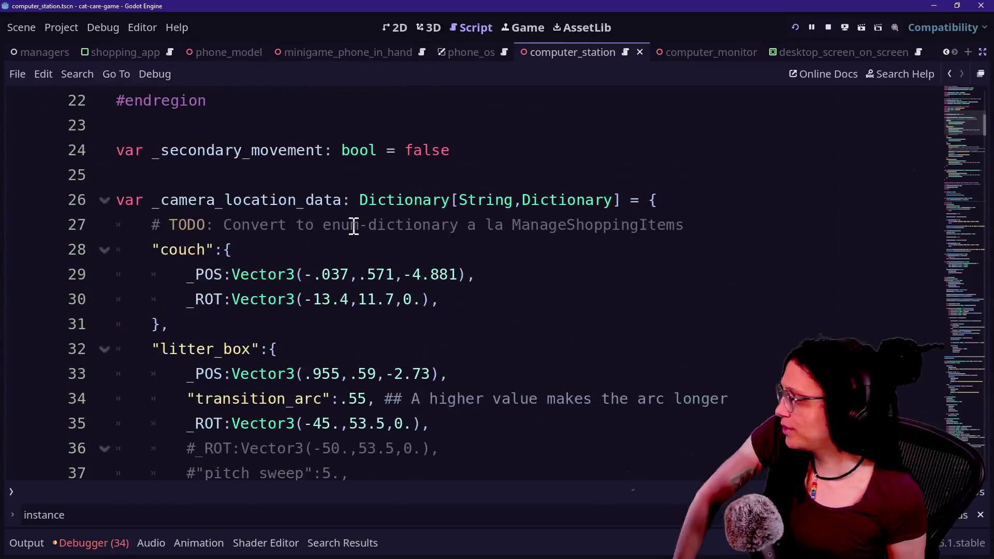
scroll(354, 226, down, 17)
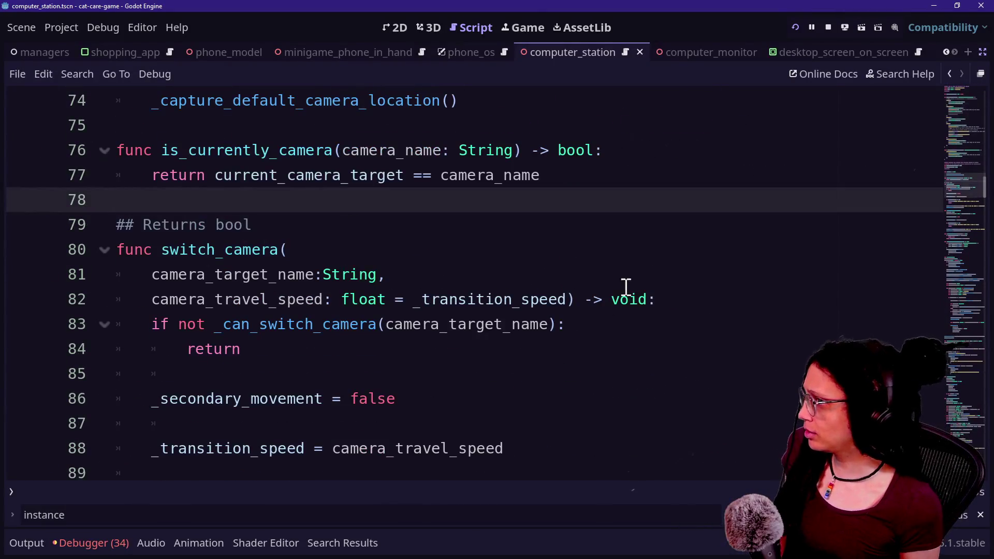
scroll(304, 283, down, 3)
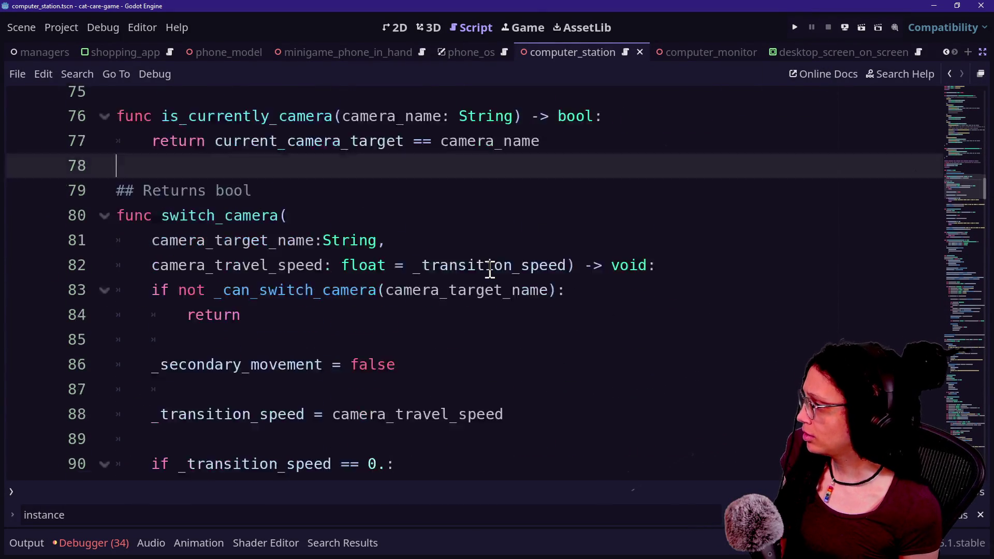
scroll(127, 167, up, 1)
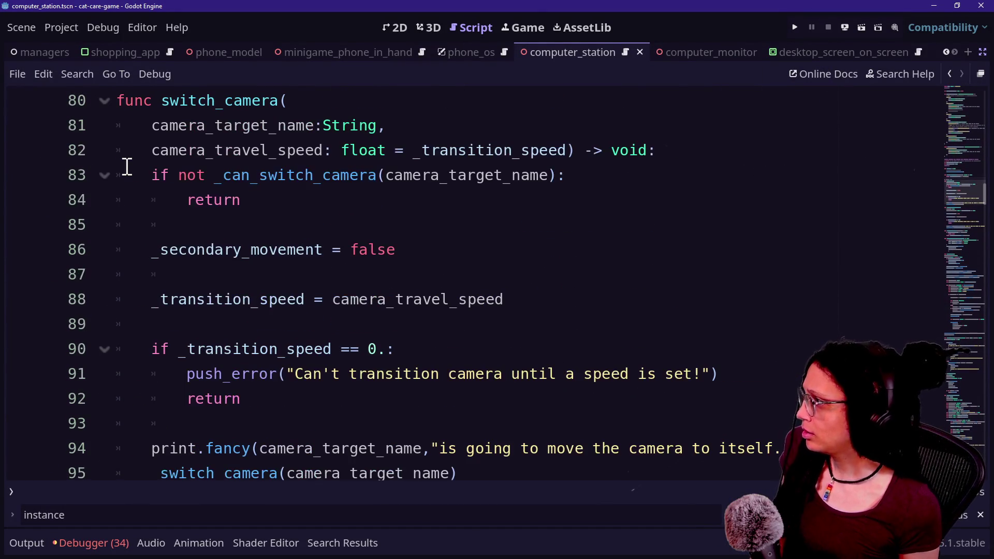
scroll(159, 275, down, 8)
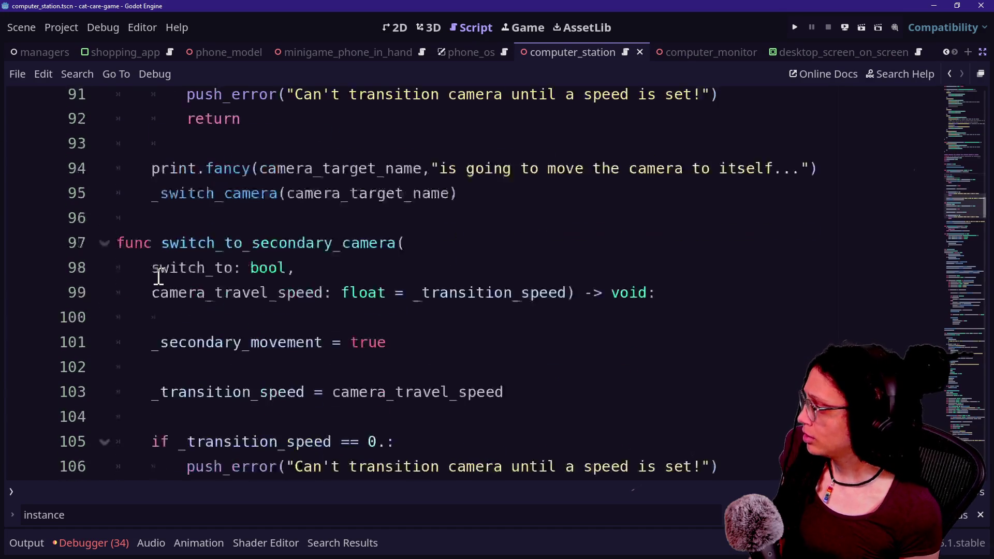
scroll(159, 276, up, 2)
scroll(158, 276, up, 1)
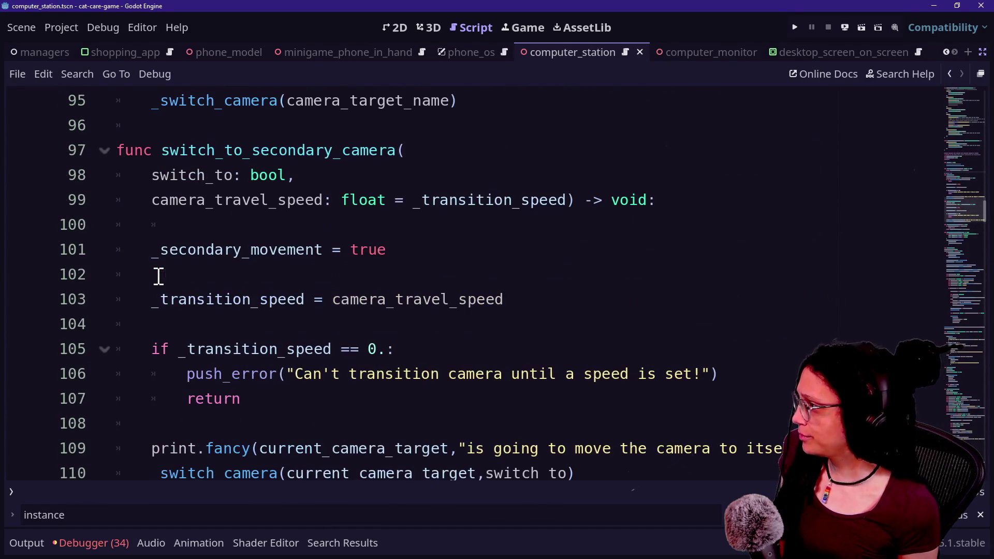
scroll(231, 288, down, 2)
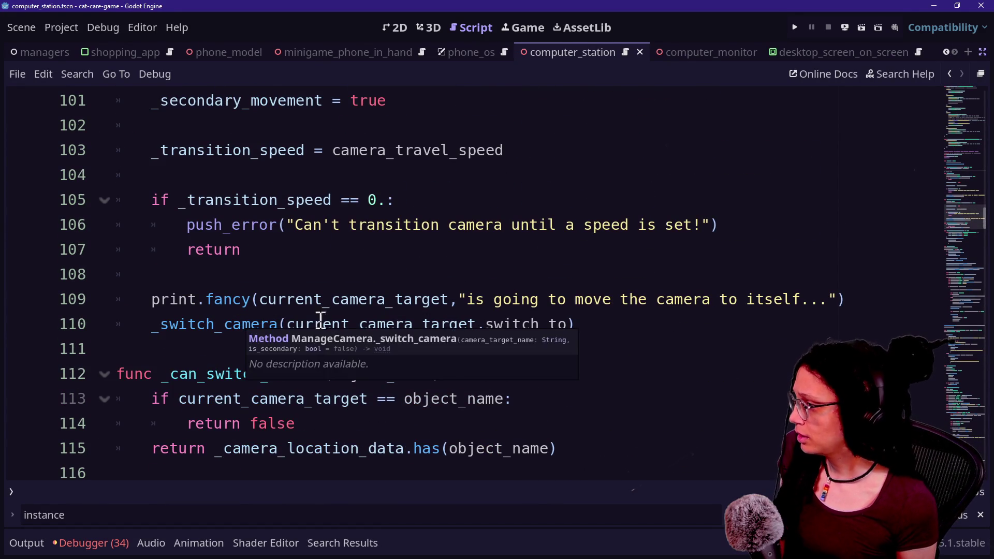
scroll(341, 325, down, 1)
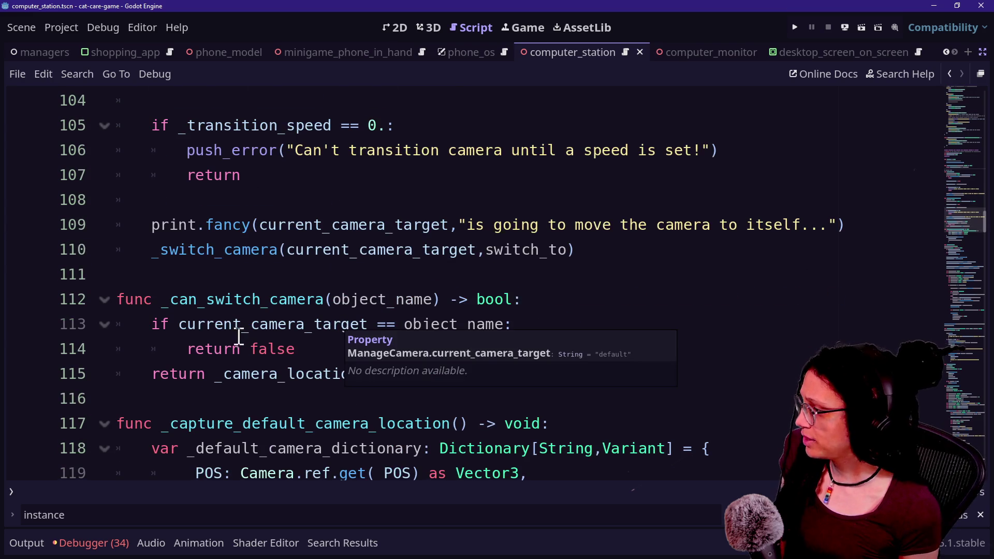
ctrl+click(266, 250)
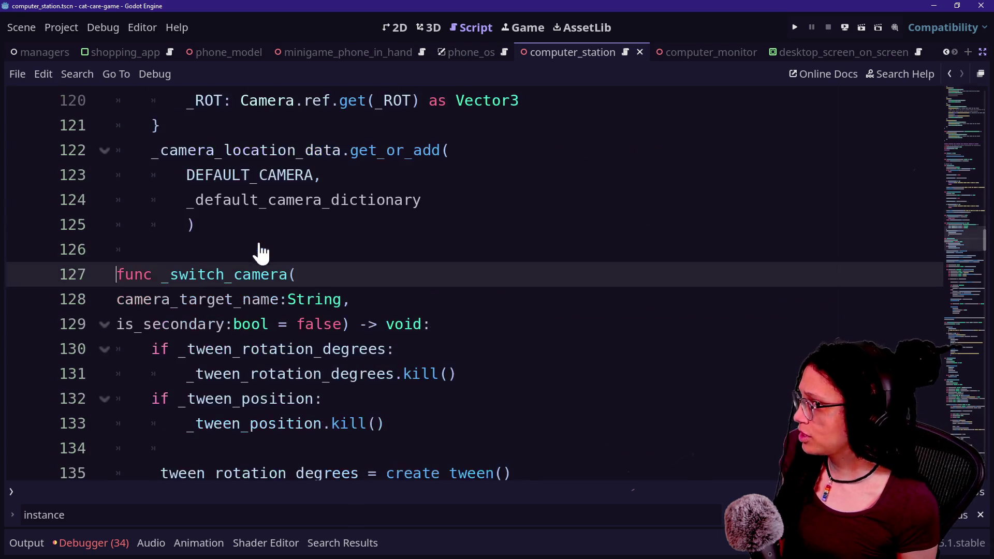
key(Down)
key(Down)
key(Down)
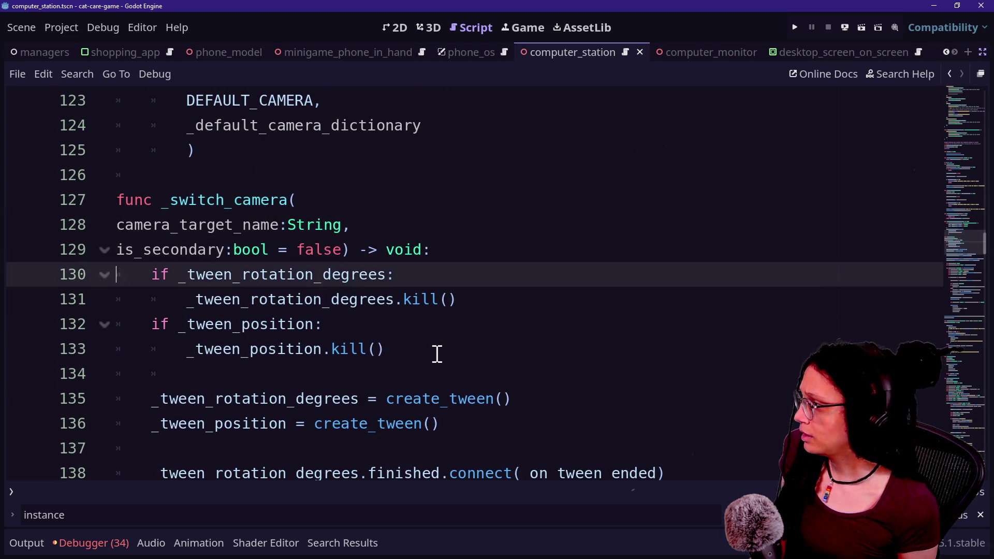
key(ctrl+minus)
key(Down)
key(Down)
key(Down)
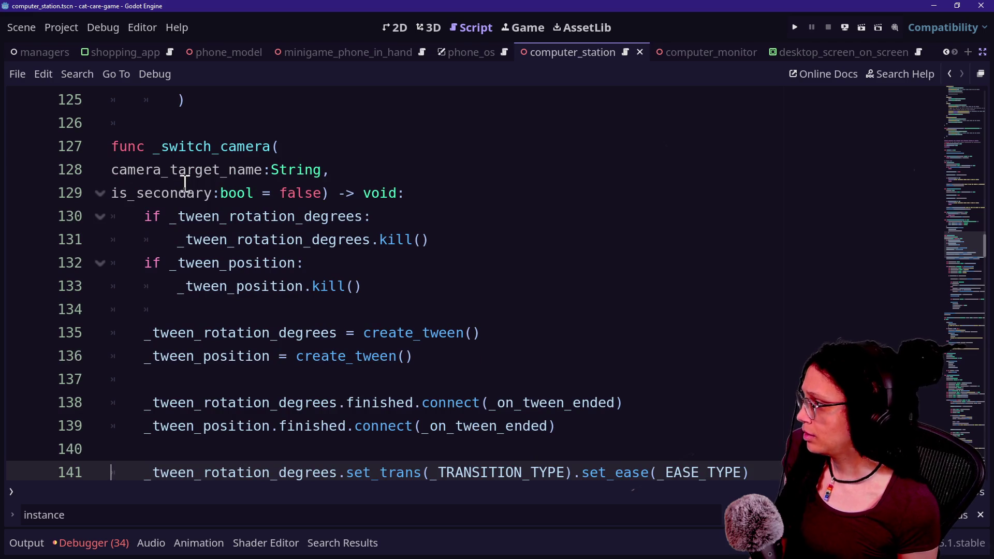
click(168, 197)
scroll(419, 374, down, 12)
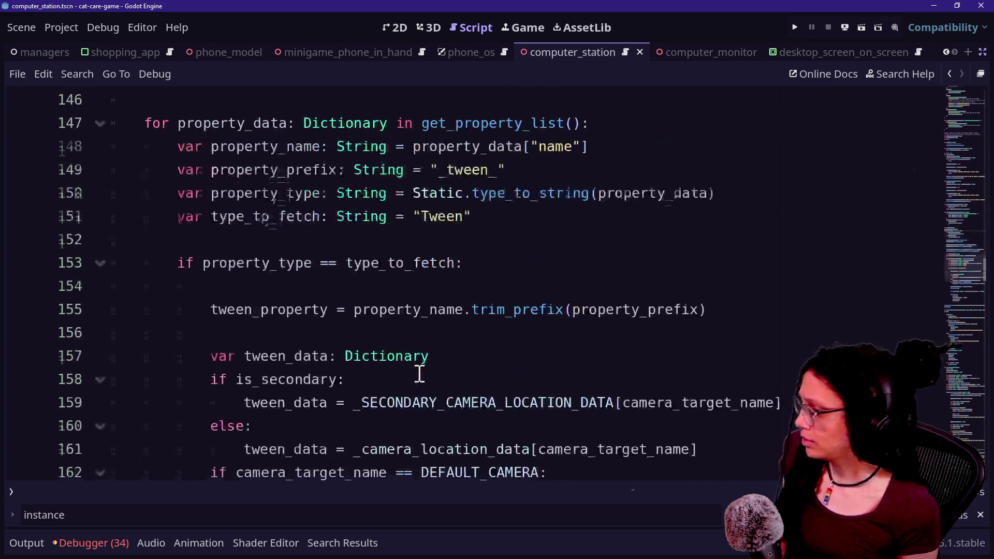
scroll(419, 374, up, 3)
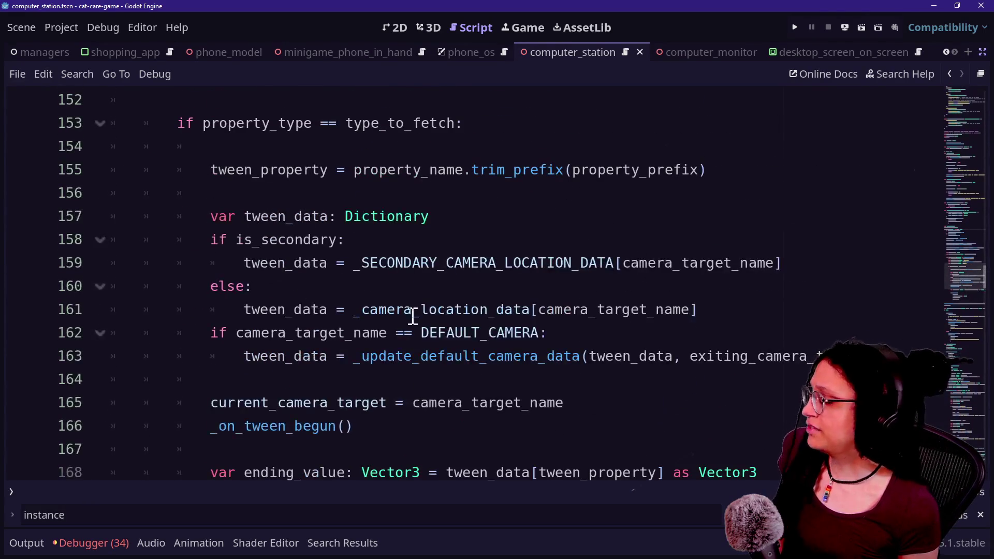
key(ctrl+f)
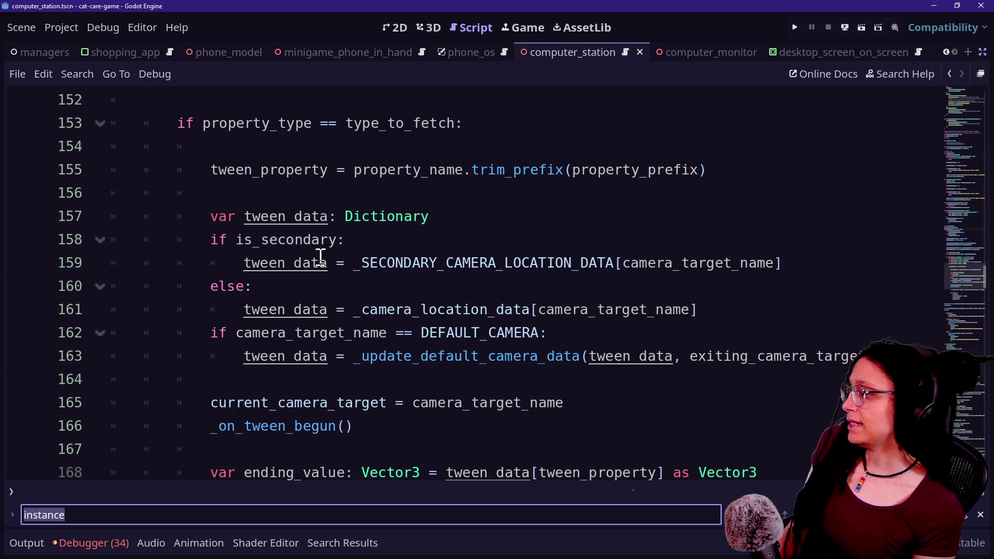
click(321, 256)
drag(212, 216, 524, 356)
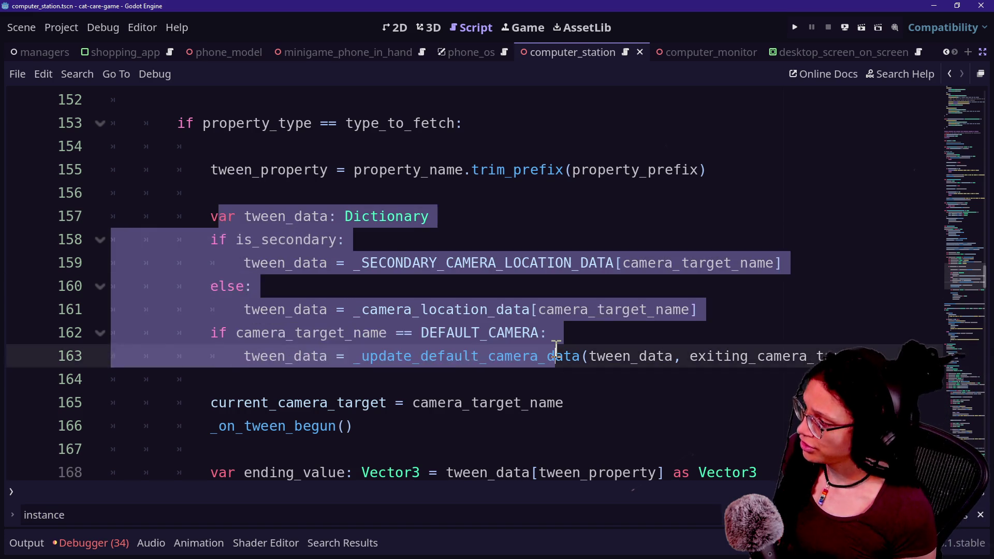
click(554, 356)
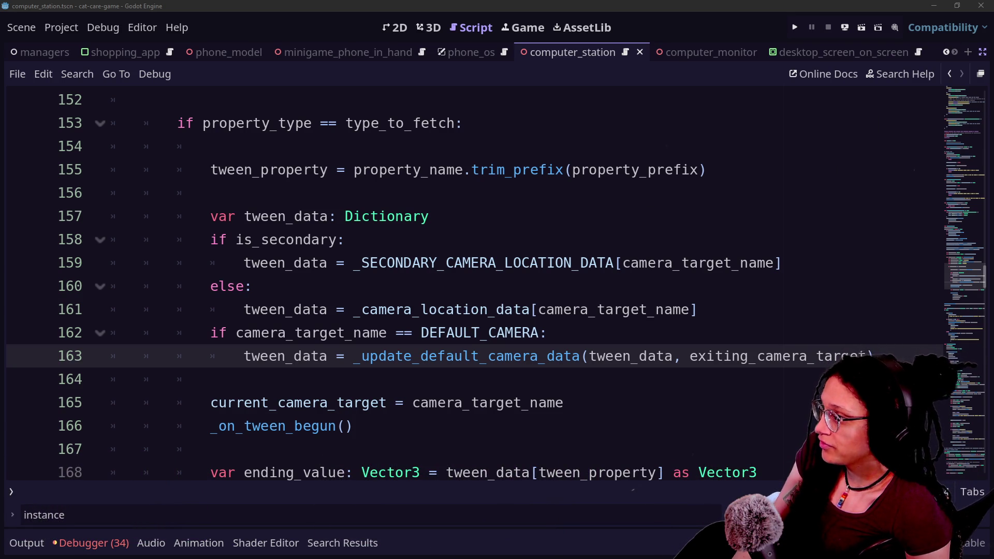
scroll(326, 175, up, 9)
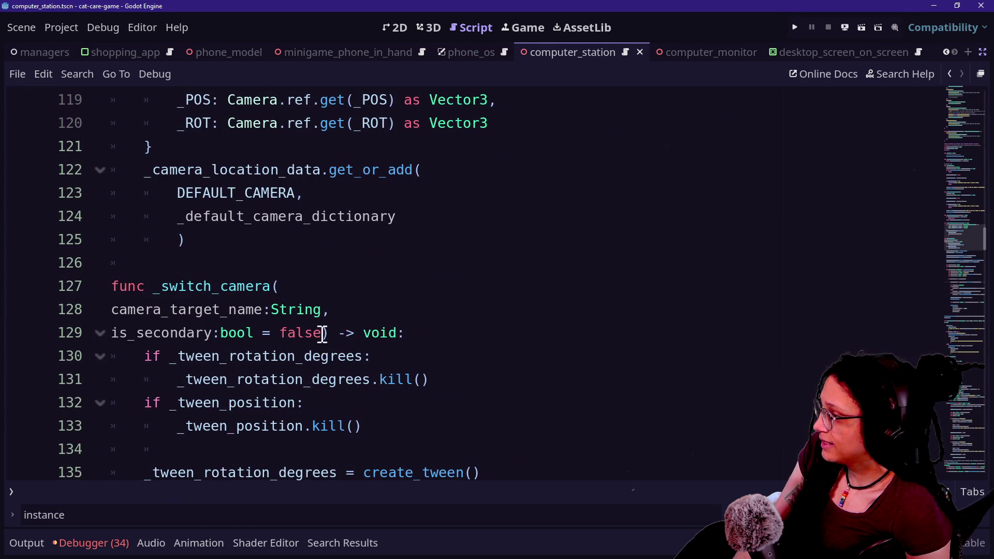
Add a 'from_secondary:bool = false,' parameter above is_secondary in _switch_camera's signature
click(322, 334)
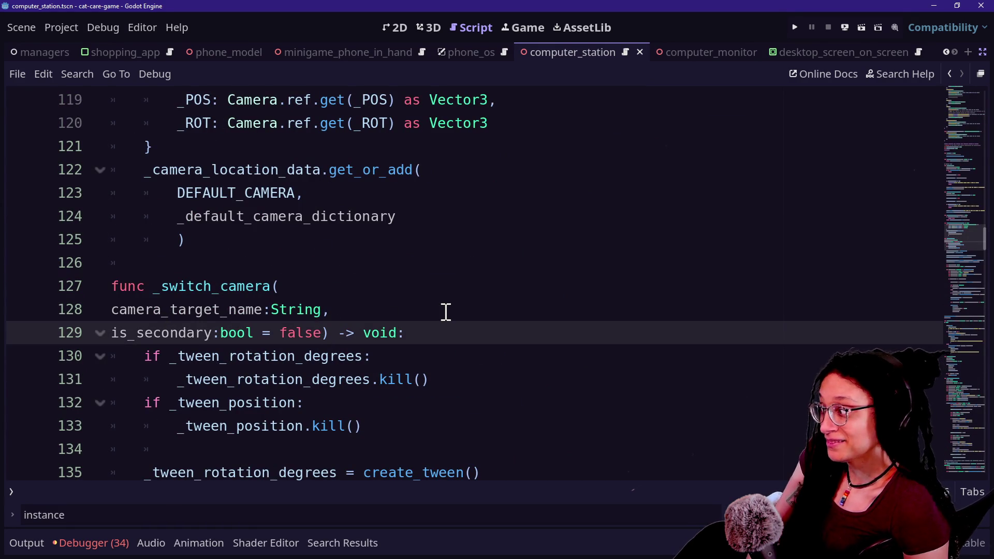
key(Return)
text(from_secon)
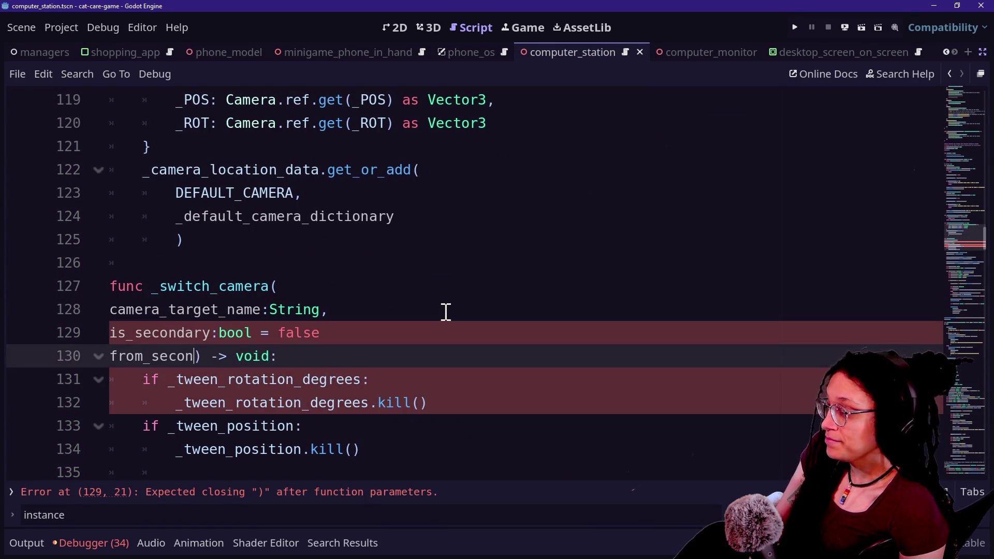
key(BackSpace)
key(BackSpace)
key(BackSpace)
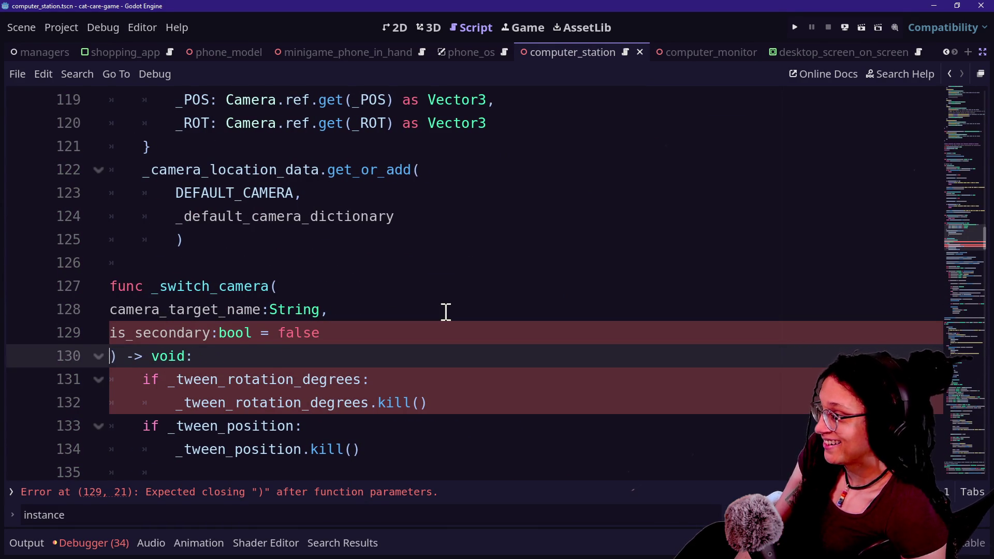
key(BackSpace)
key(Home)
key(Return)
text(from_secondary:bool = false,)
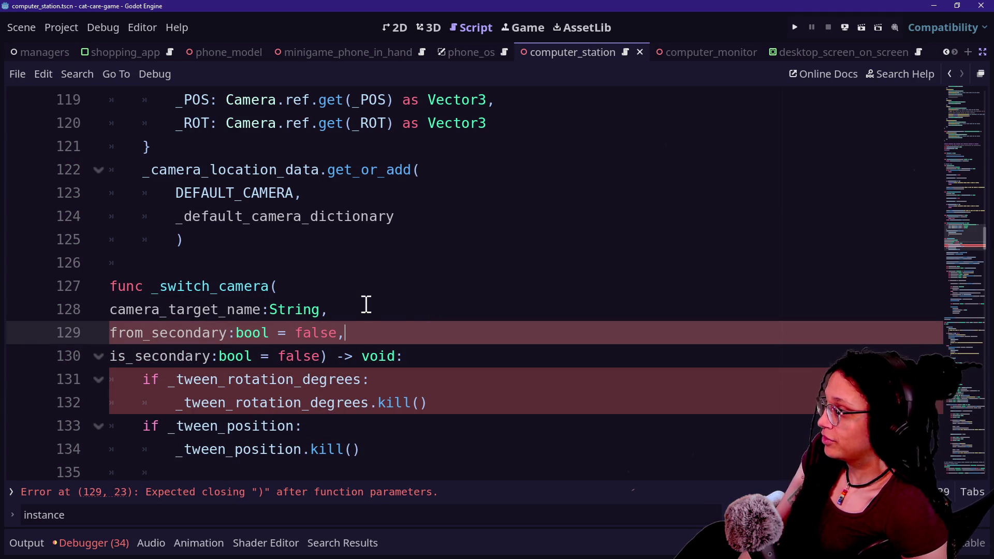
Pass 'true,' after current_camera_target in switch_to_secondary_camera's _switch_camera call
click(359, 263)
scroll(361, 263, up, 2)
scroll(361, 263, up, 1)
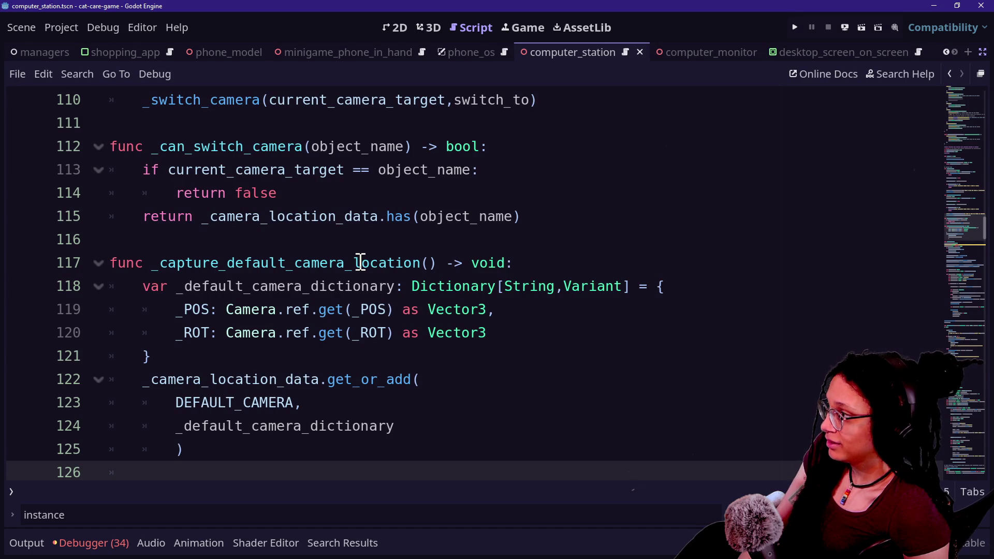
scroll(361, 263, up, 6)
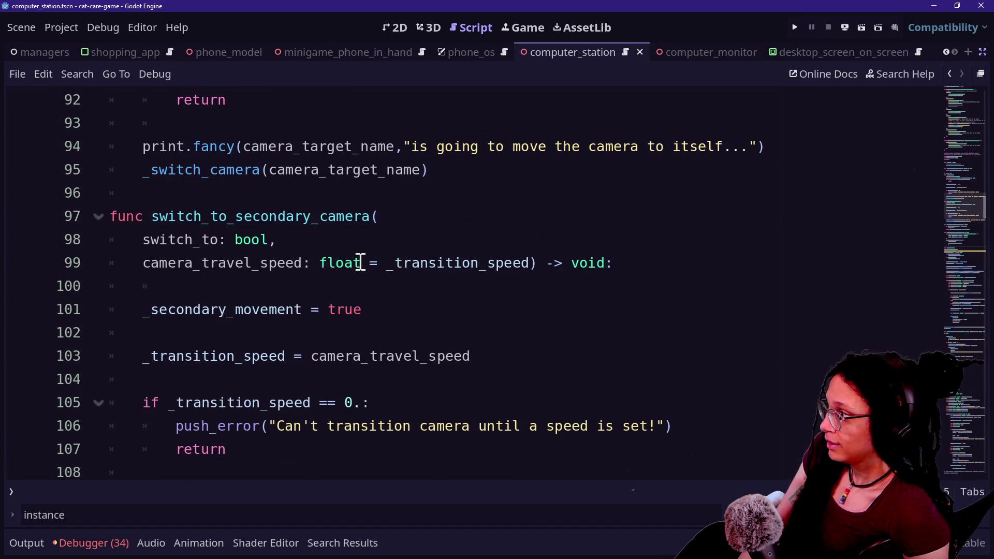
scroll(393, 333, down, 1)
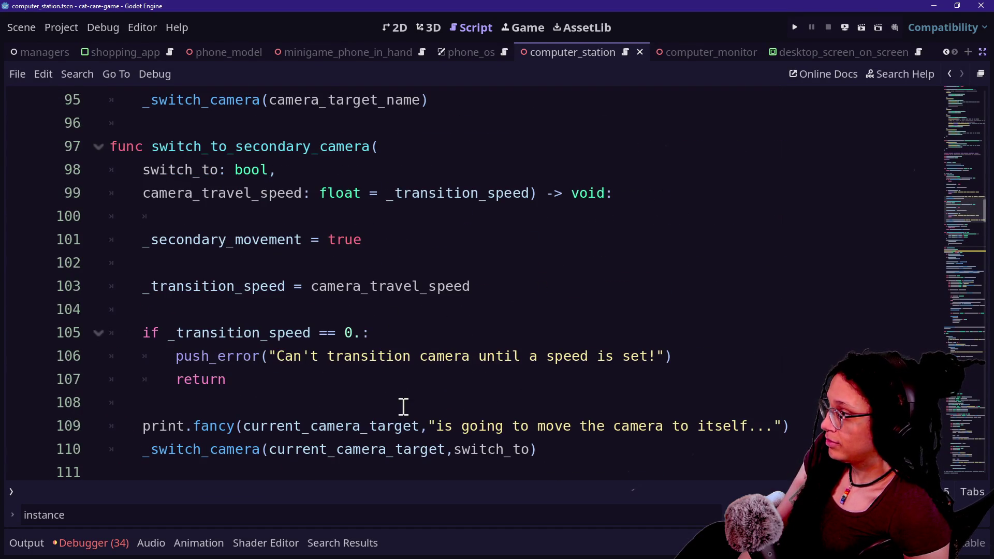
scroll(404, 407, down, 2)
scroll(403, 406, up, 4)
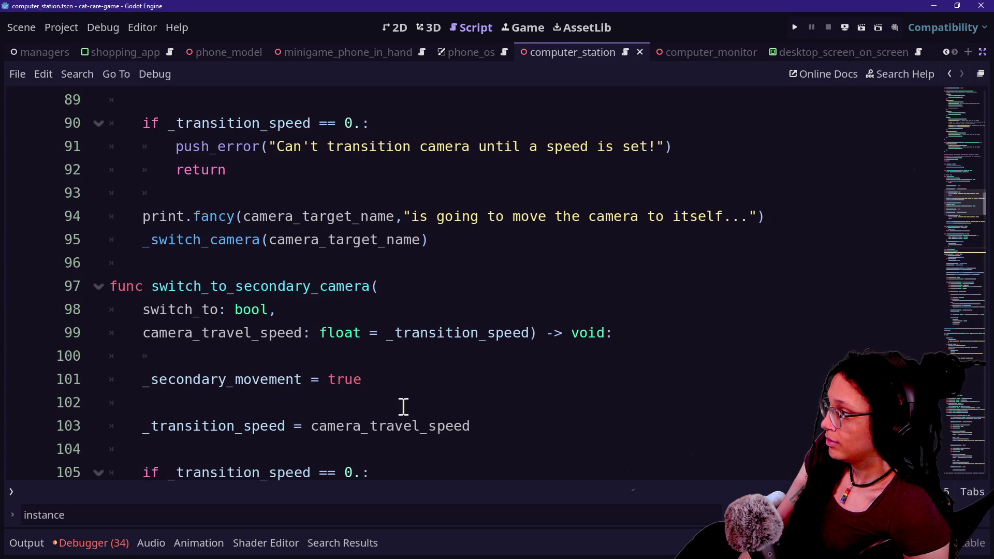
scroll(403, 407, up, 1)
scroll(403, 407, down, 3)
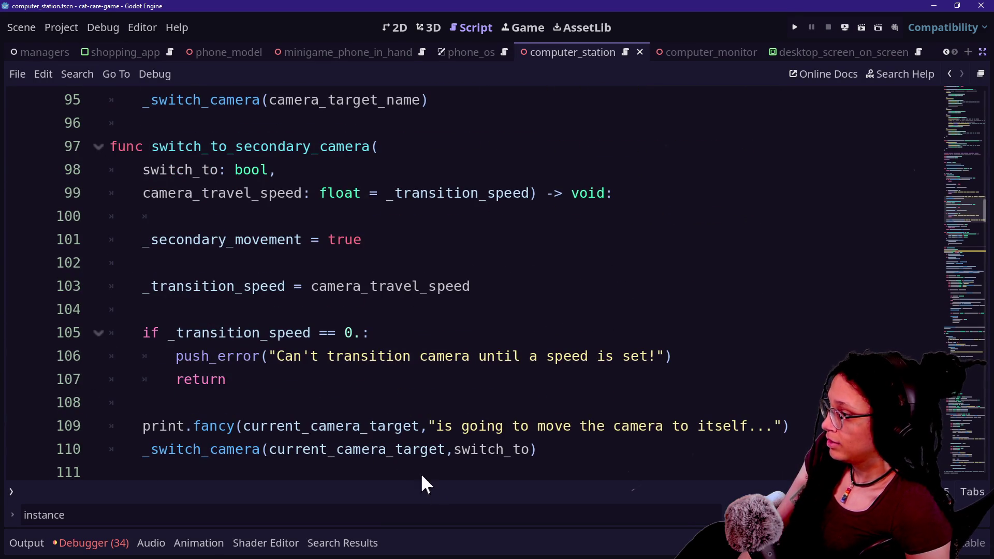
click(451, 450)
text(true)
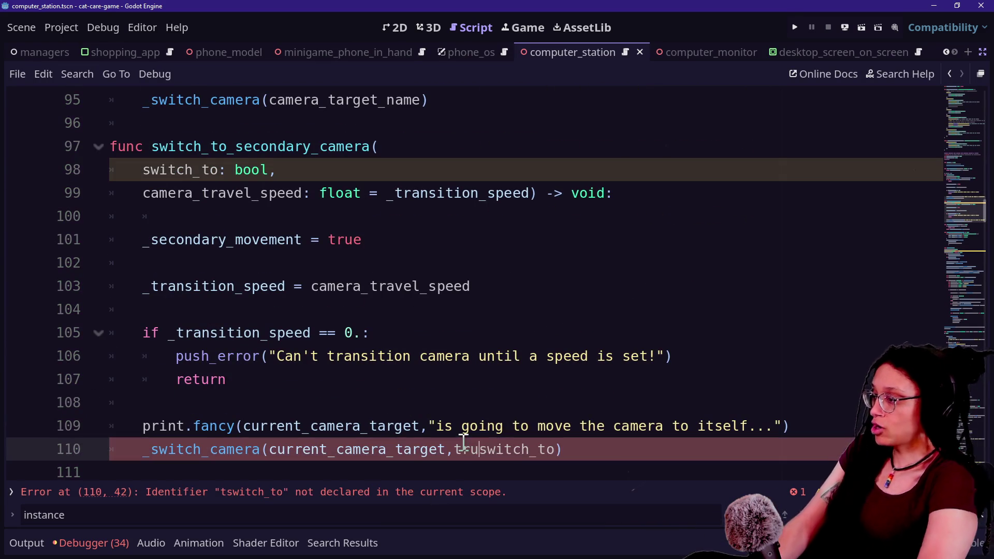
text(,)
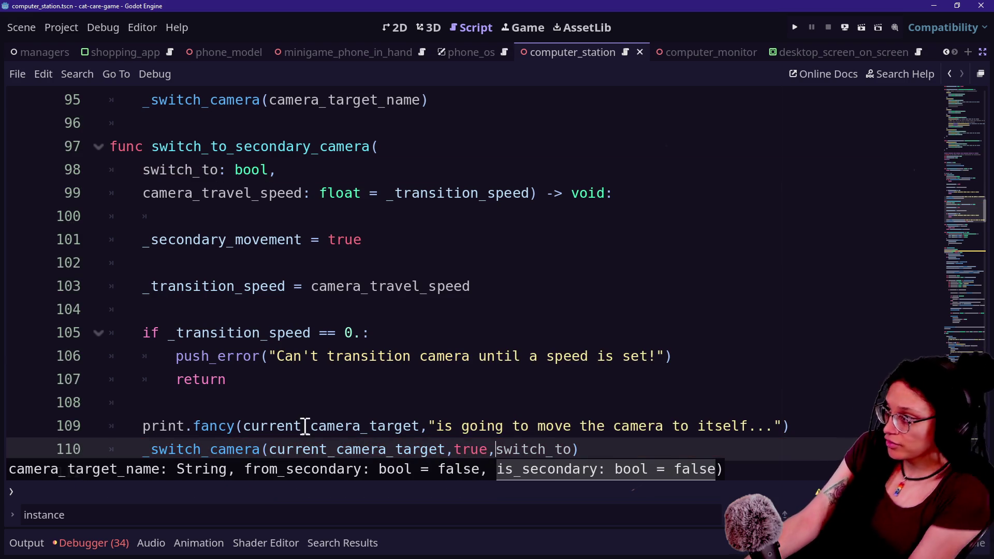
Review the switch_to parameter lines and search the script for 'tween'
drag(185, 147, 331, 163)
click(350, 372)
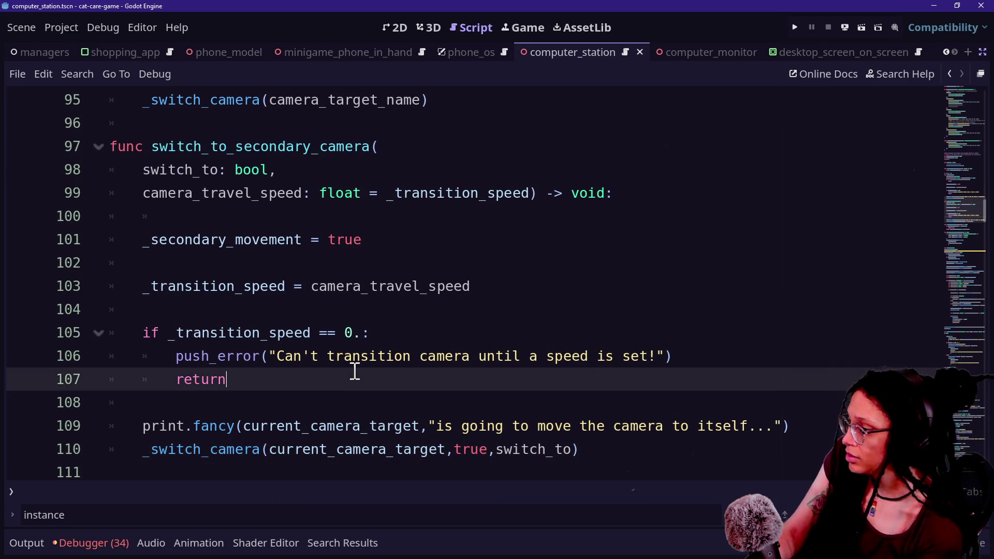
scroll(355, 371, down, 10)
scroll(354, 371, down, 6)
scroll(354, 370, up, 6)
scroll(355, 371, down, 2)
key(ctrl+f)
text(tween)
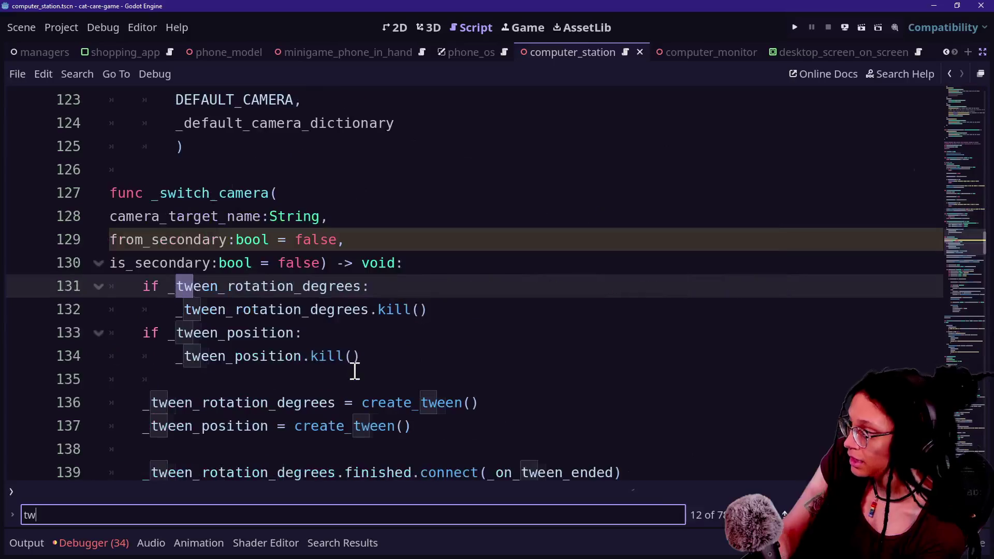
text(_data)
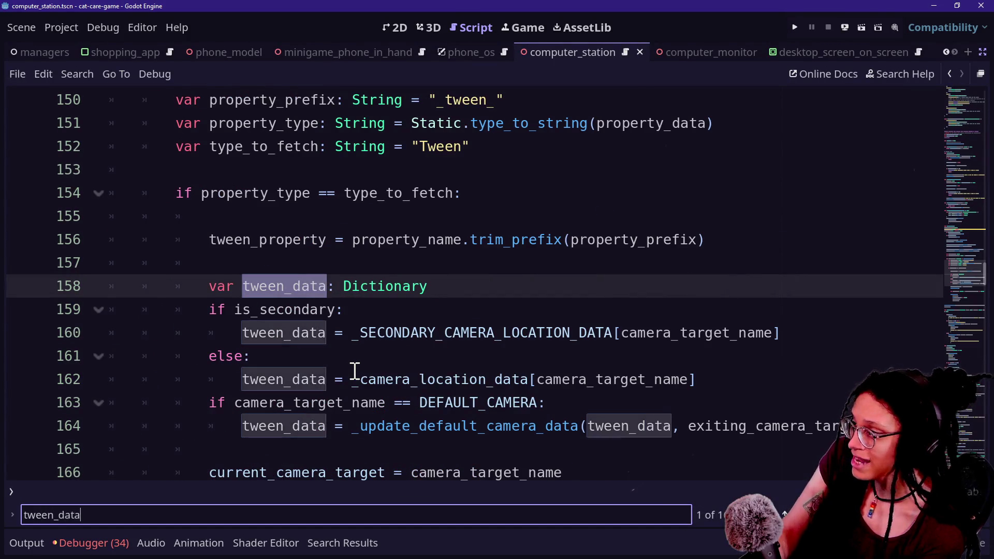
click(357, 343)
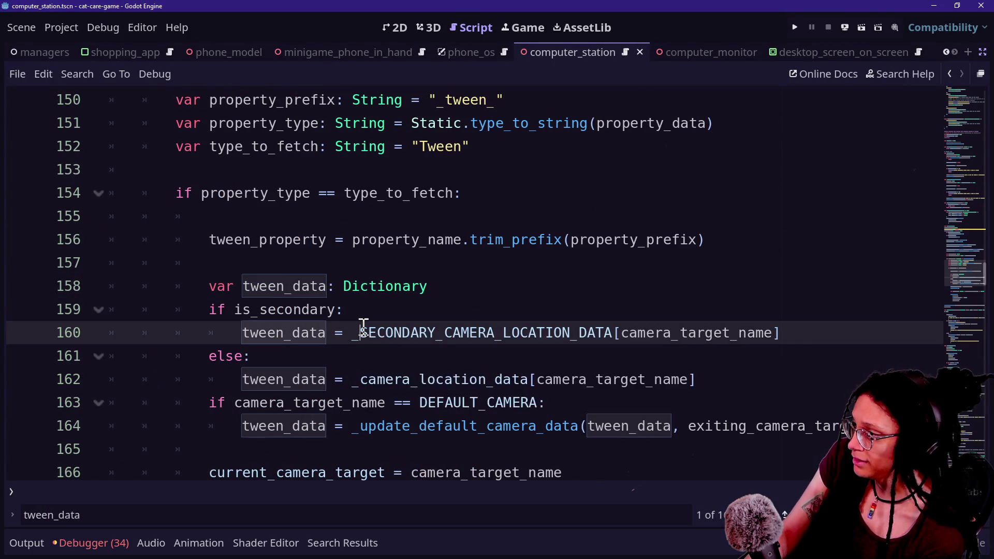
click(395, 348)
key(Down)
key(Down)
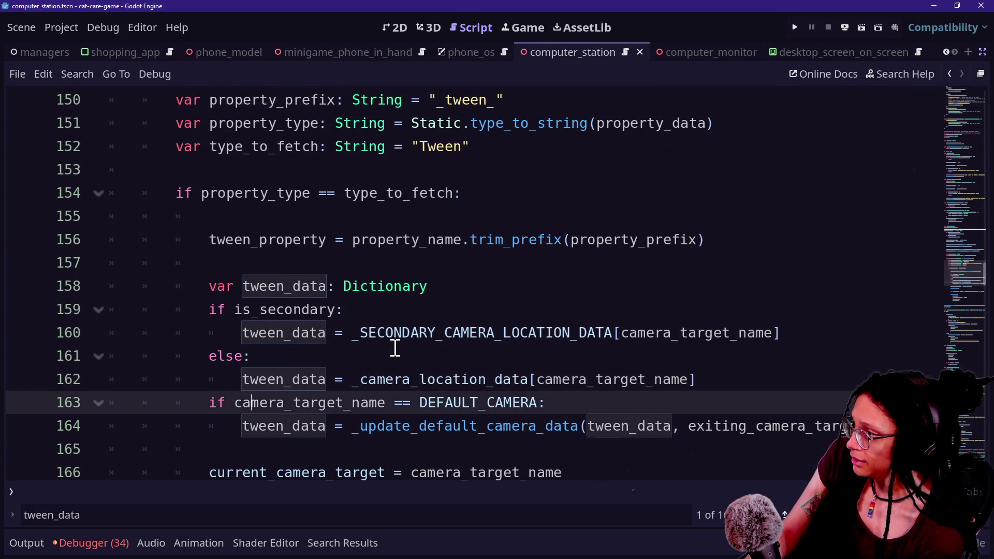
scroll(395, 349, down, 5)
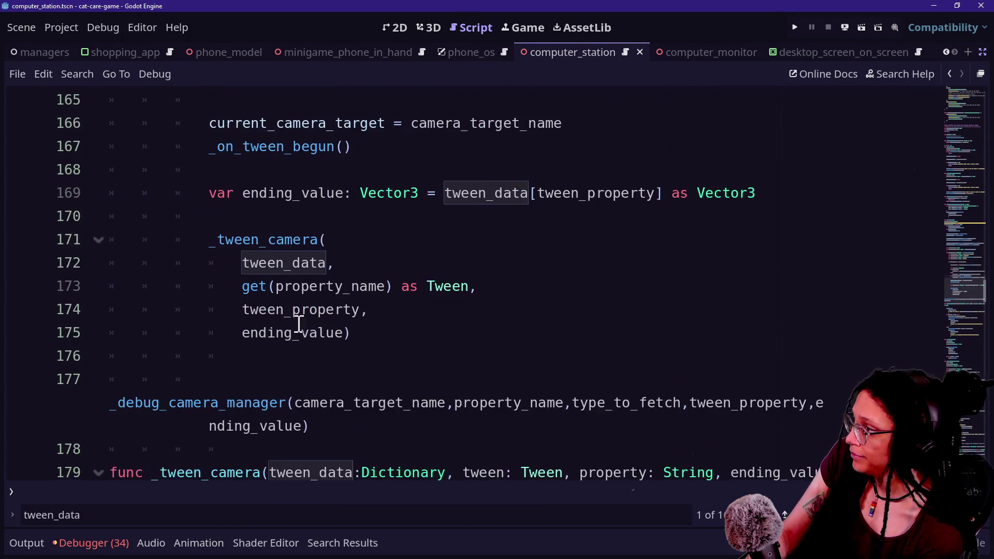
mouse_move(302, 344)
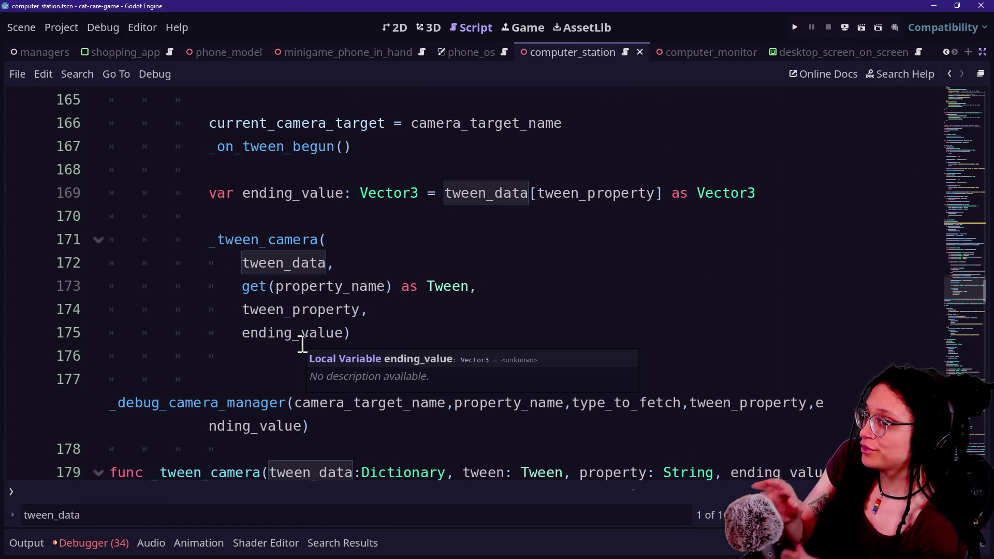
scroll(367, 259, up, 2)
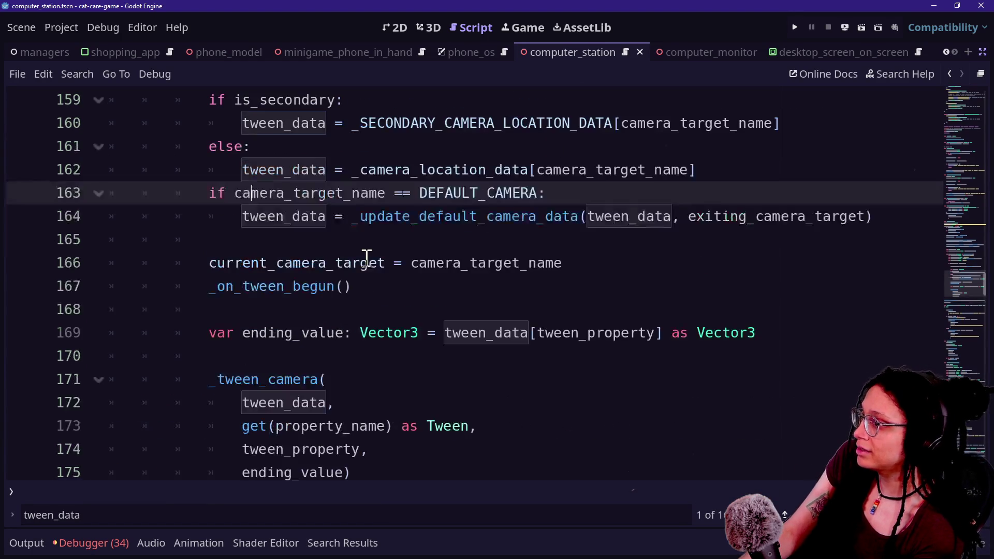
mouse_move(969, 284)
mouse_down()
mouse_move(939, 130)
mouse_move(939, 147)
mouse_up()
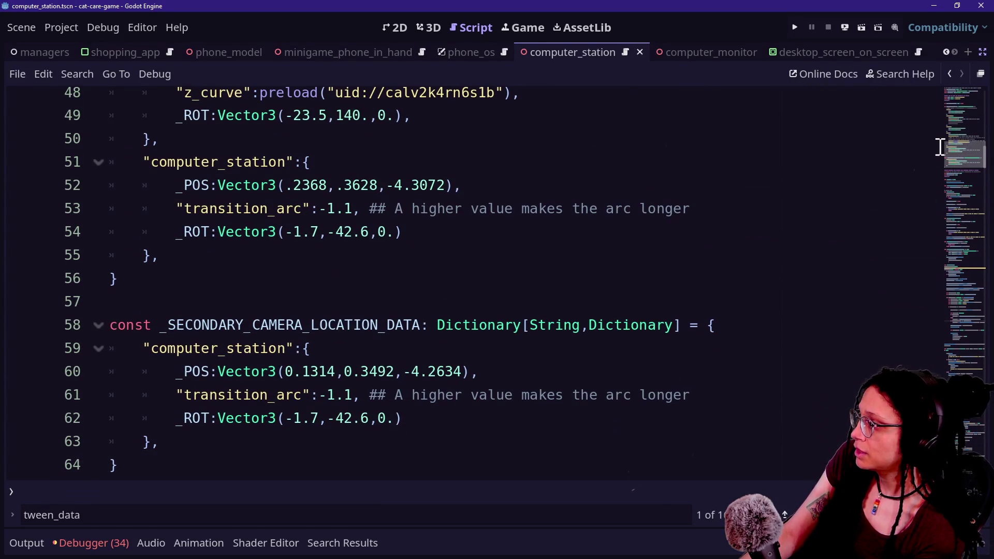
mouse_move(168, 393)
mouse_down()
mouse_move(464, 401)
mouse_move(422, 372)
mouse_move(788, 402)
mouse_move(275, 371)
mouse_move(166, 403)
mouse_up()
scroll(456, 386, down, 20)
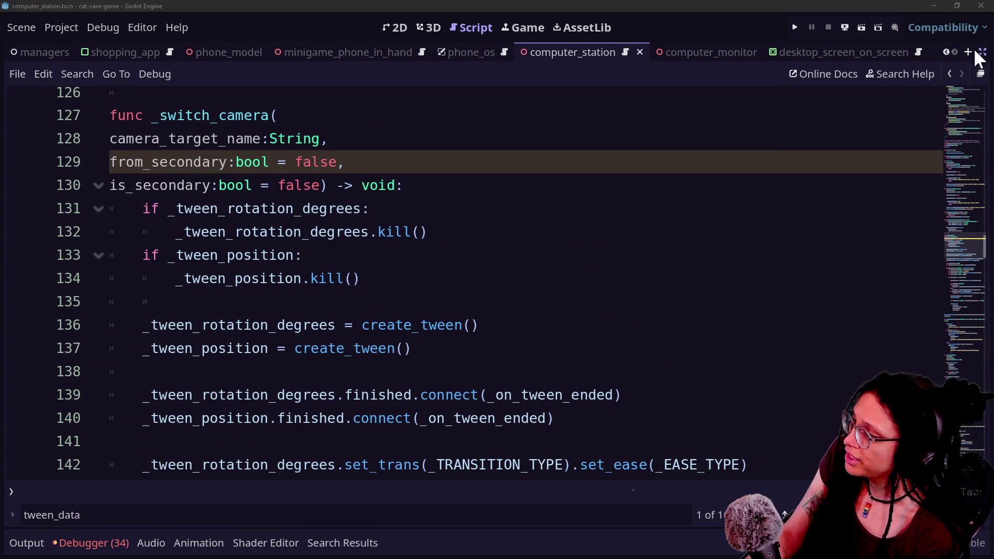
click(360, 279)
key(Down)
key(Down)
key(Down)
key(Down)
key(Down)
key(Down)
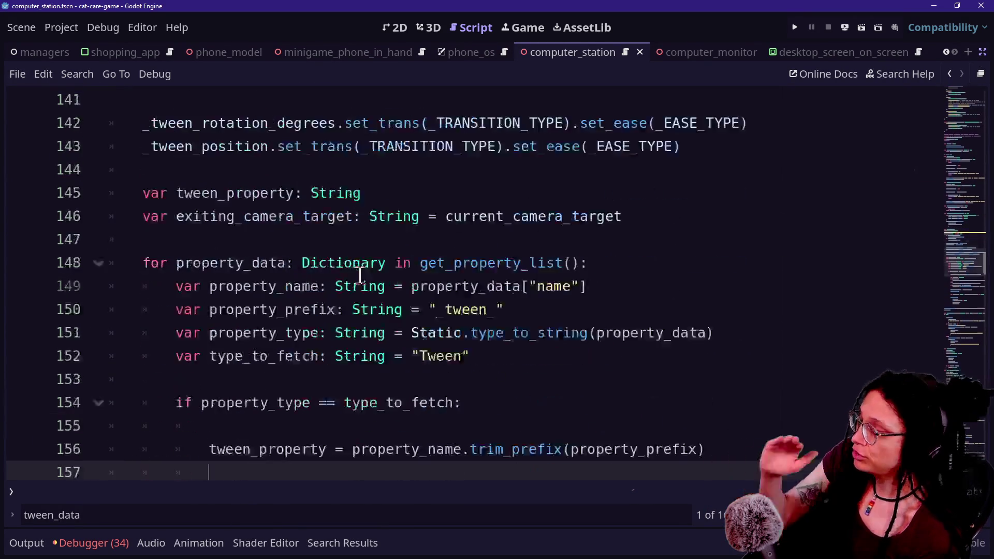
click(494, 316)
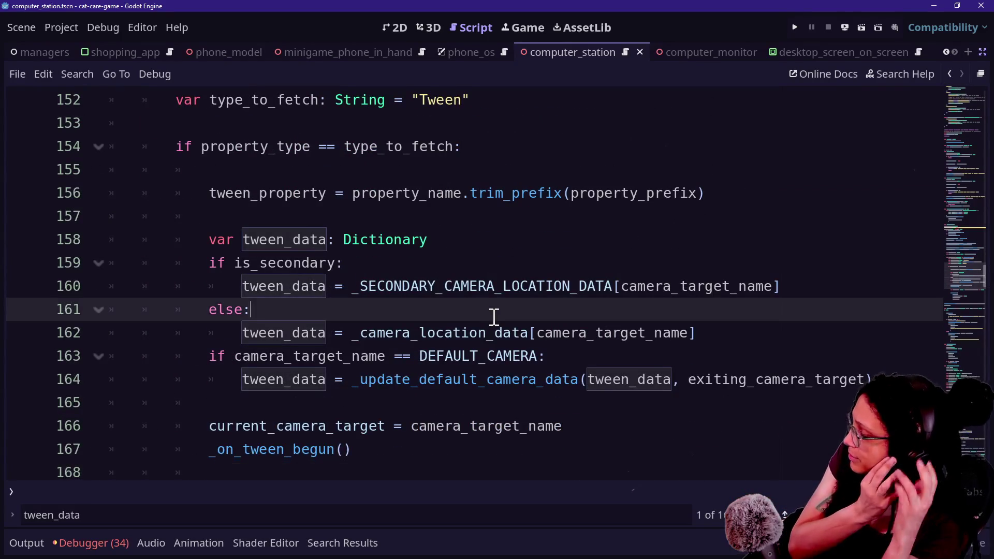
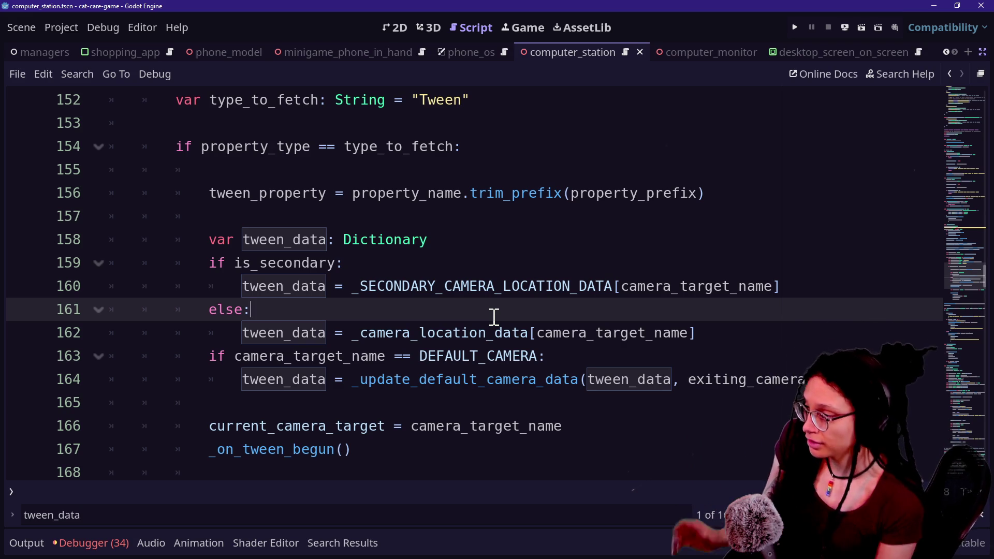
Scroll down to the _tween_camera call and look over its arguments
key(Down)
scroll(520, 257, down, 5)
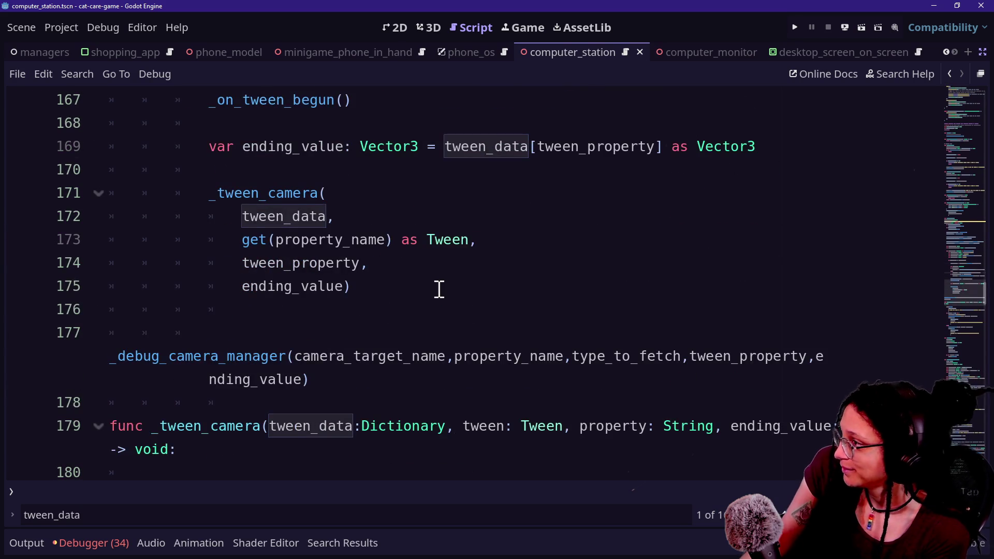
scroll(438, 288, down, 1)
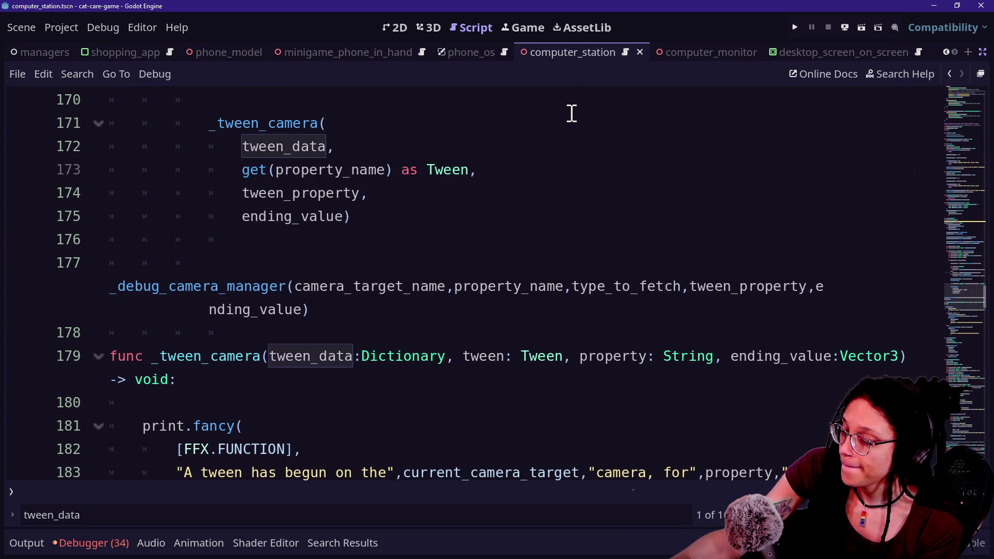
click(410, 191)
scroll(408, 191, down, 3)
drag(409, 190, 526, 285)
click(531, 286)
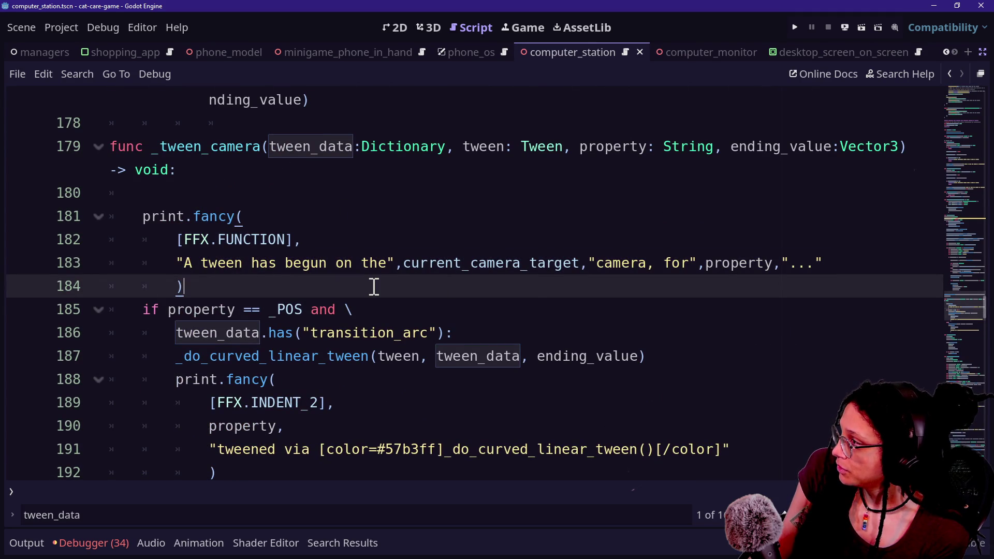
scroll(374, 286, up, 5)
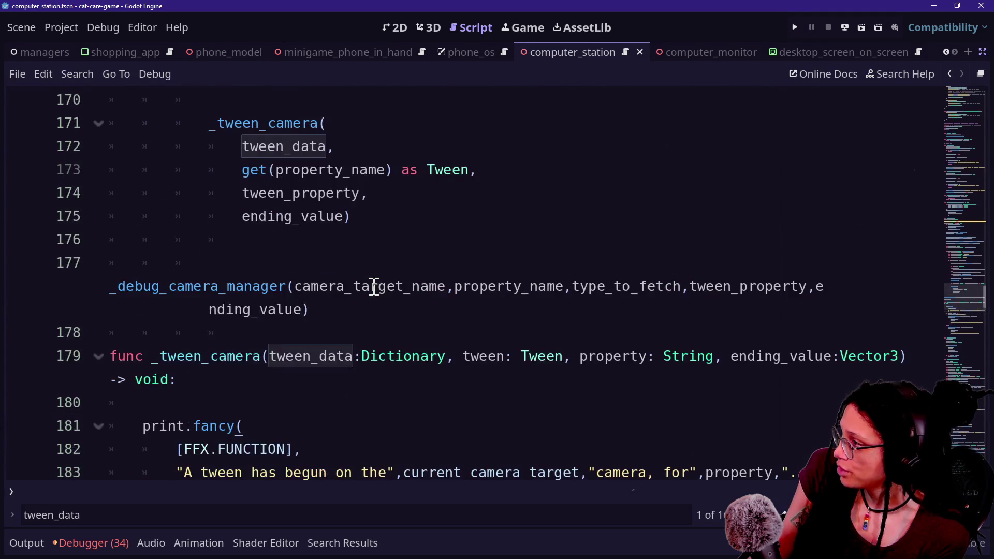
Search the computer_station script for 'transition' to locate the transition_arc check
click(372, 275)
key(ctrl+f)
text(transition)
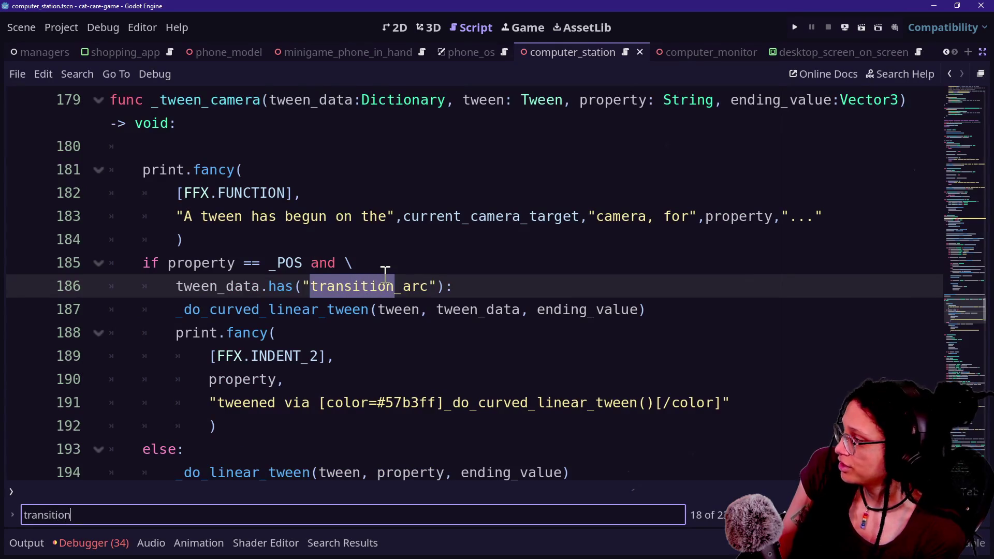
scroll(253, 250, up, 1)
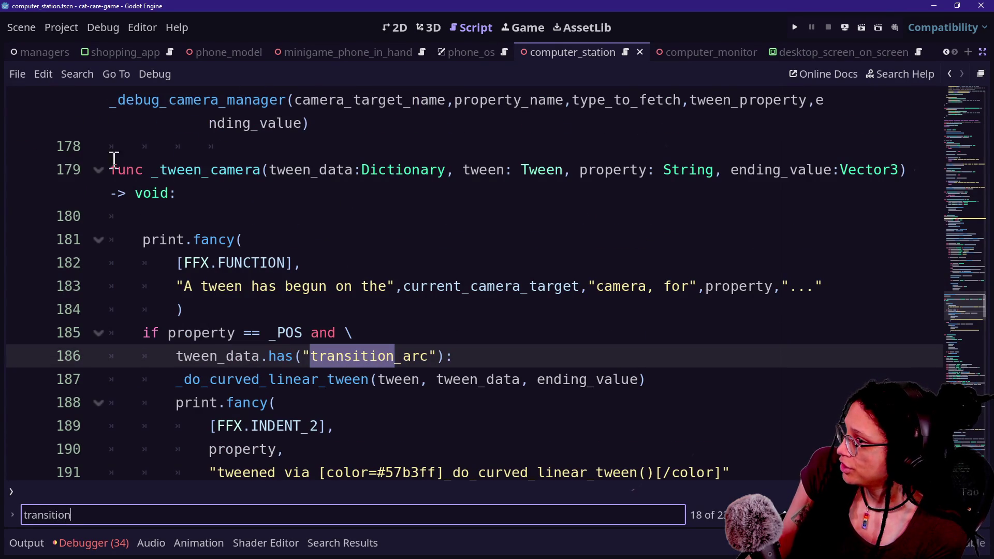
Move the _tween_camera parameters onto their own line in the signature
click(269, 170)
key(Return)
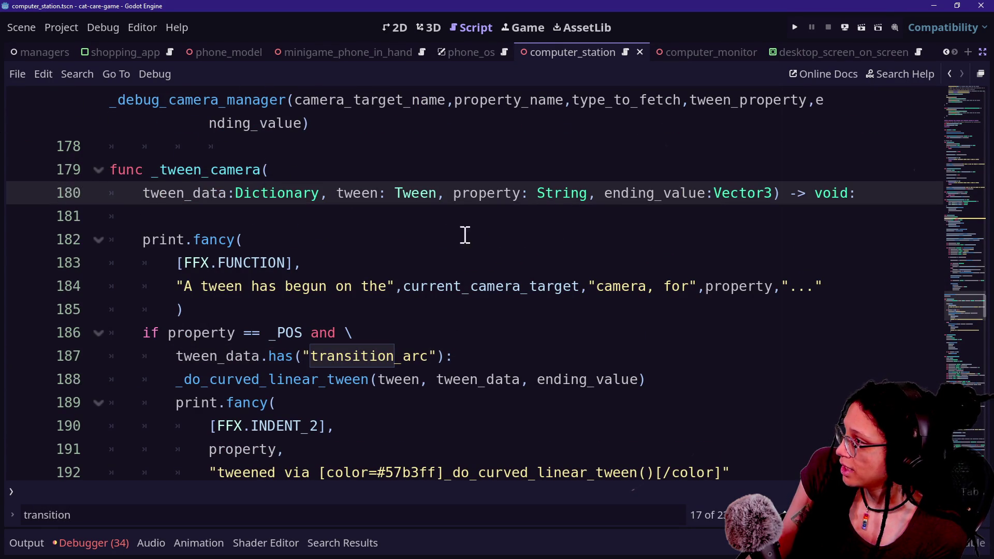
key(BackSpace)
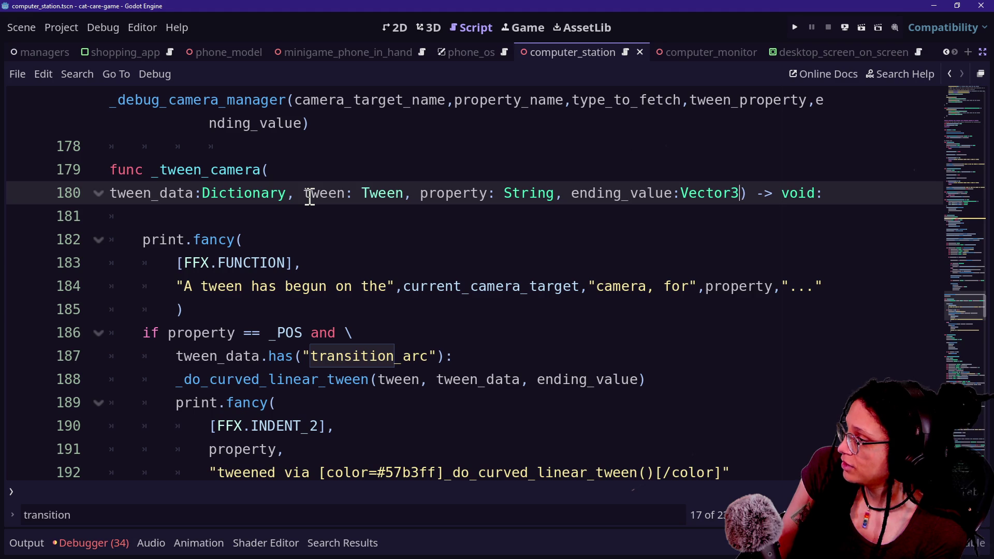
Add a skip_arc:bool = false parameter after ending_value
text(,)
key(Return)
text(sku)
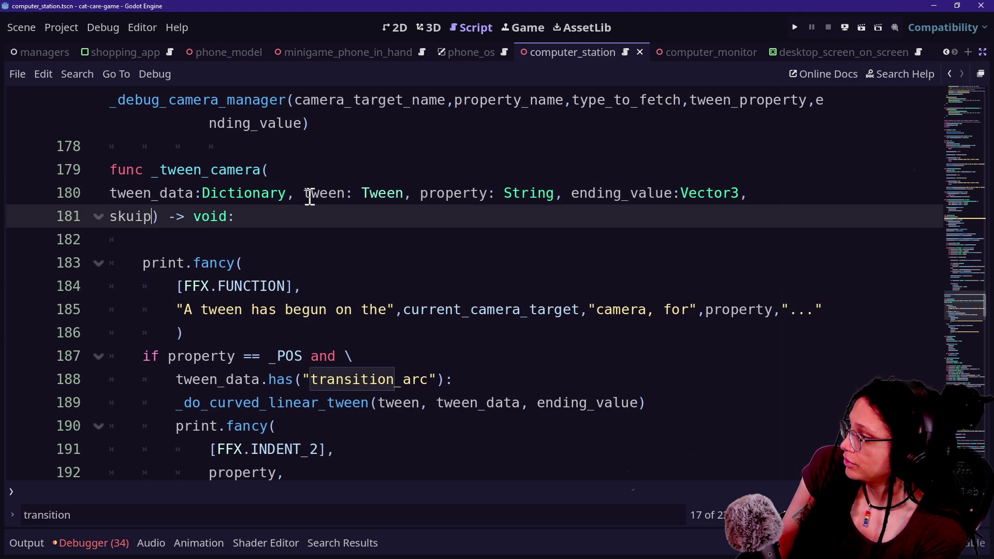
key(BackSpace)
text(ip_arc:)
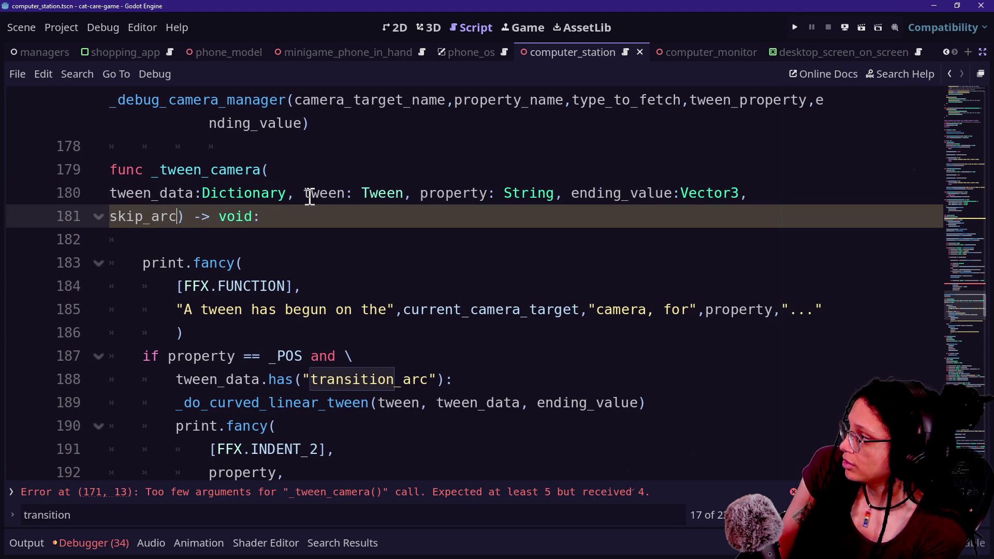
key(BackSpace)
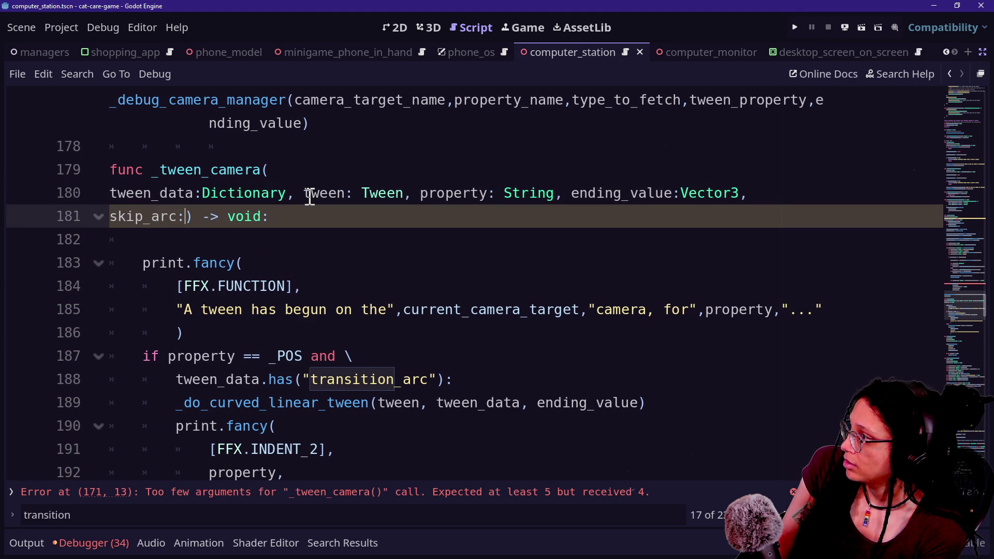
text(bool = fals)
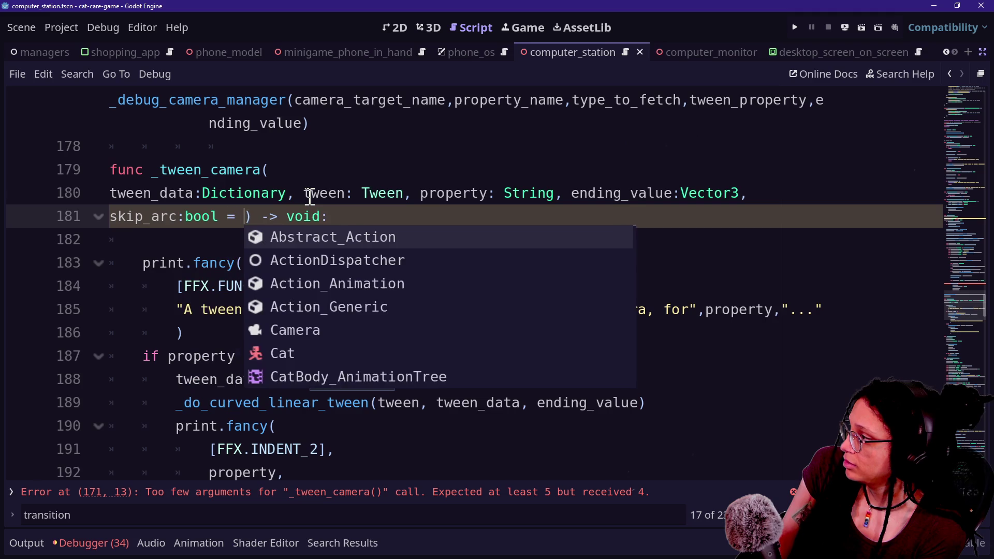
text(e)
click(333, 185)
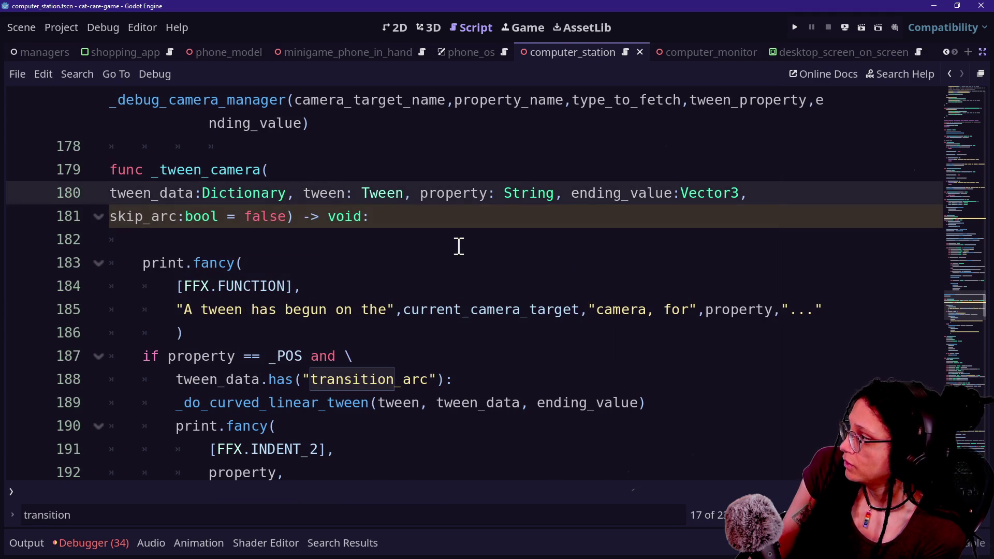
scroll(458, 246, down, 4)
scroll(298, 200, up, 1)
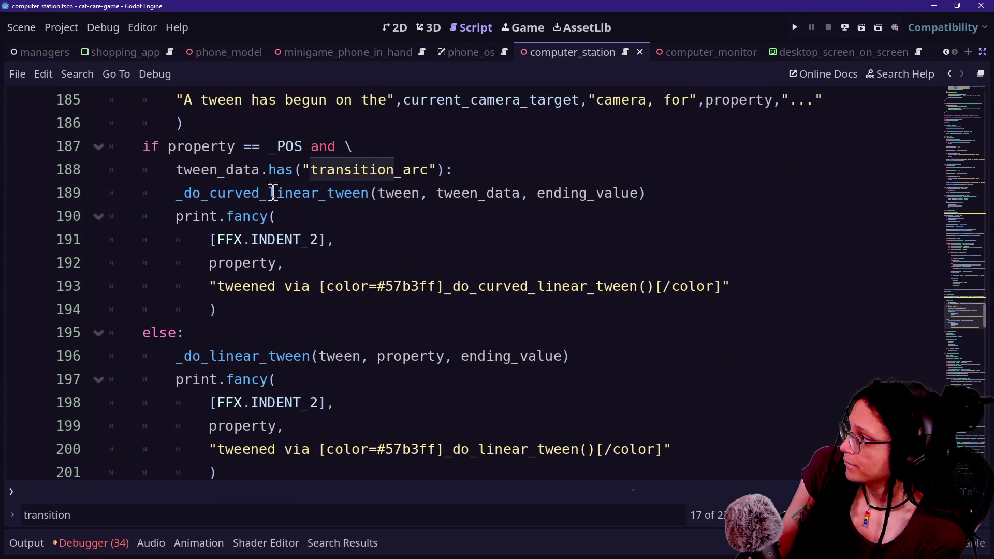
Continue the has("transition_arc") condition onto a new line with a trailing backslash
click(333, 146)
click(331, 161)
click(299, 150)
key(Right)
drag(161, 168, 406, 188)
click(406, 188)
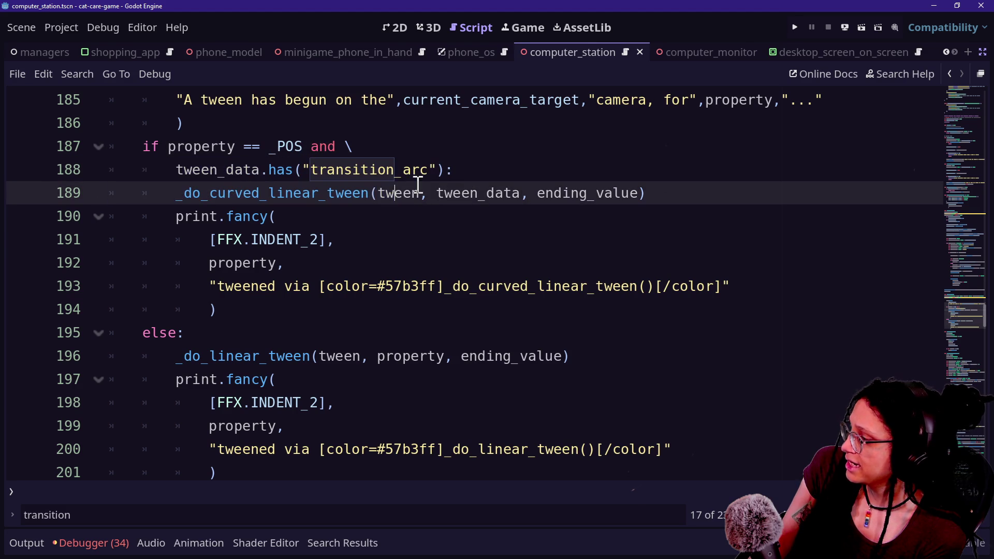
click(450, 178)
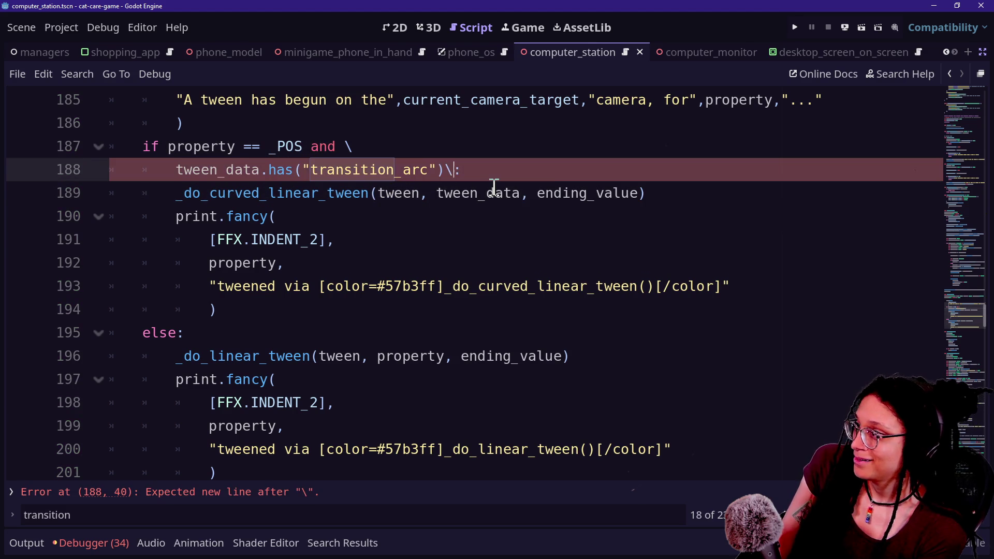
text(\)
key(Return)
text(and :)
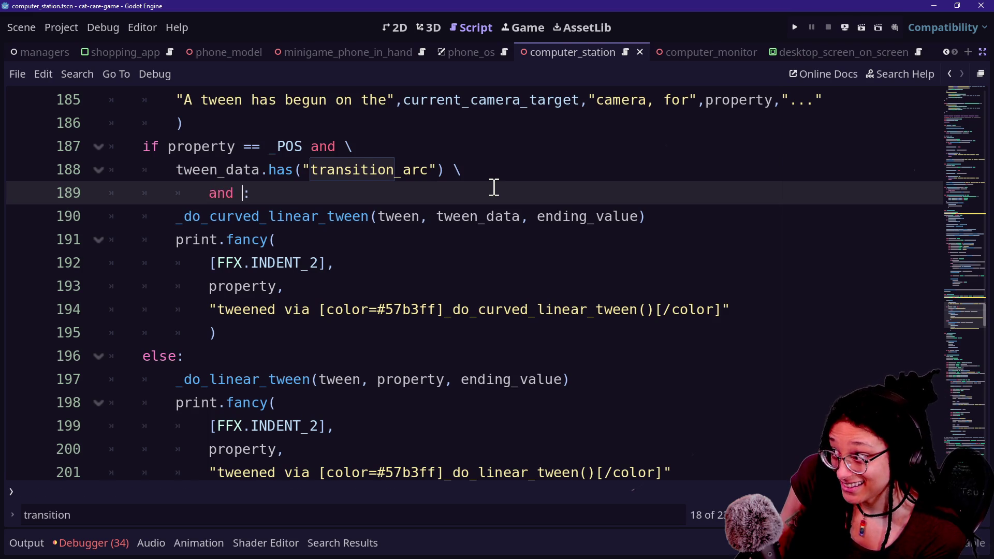
Add 'and not skip_arc' on the new condition line
right_click(494, 187)
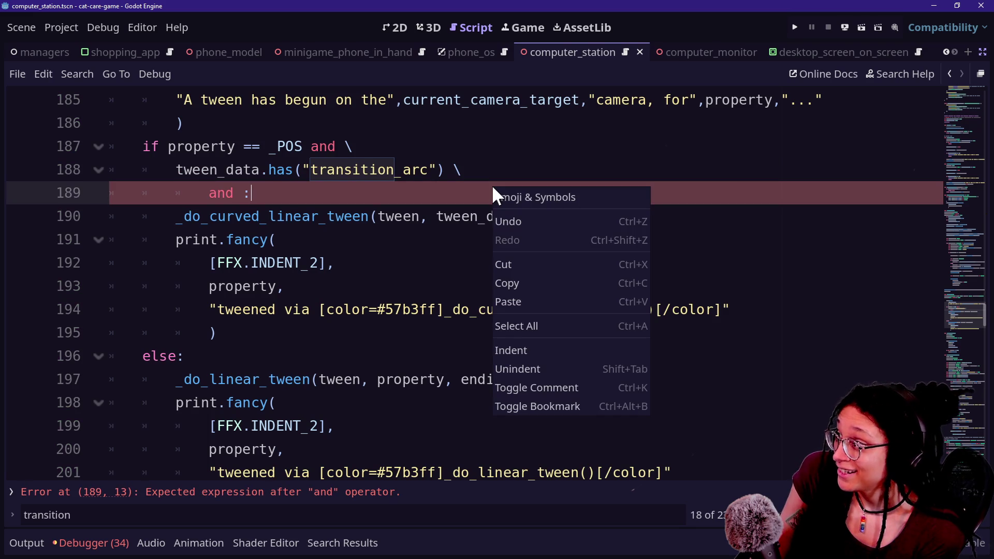
click(221, 169)
scroll(227, 183, up, 2)
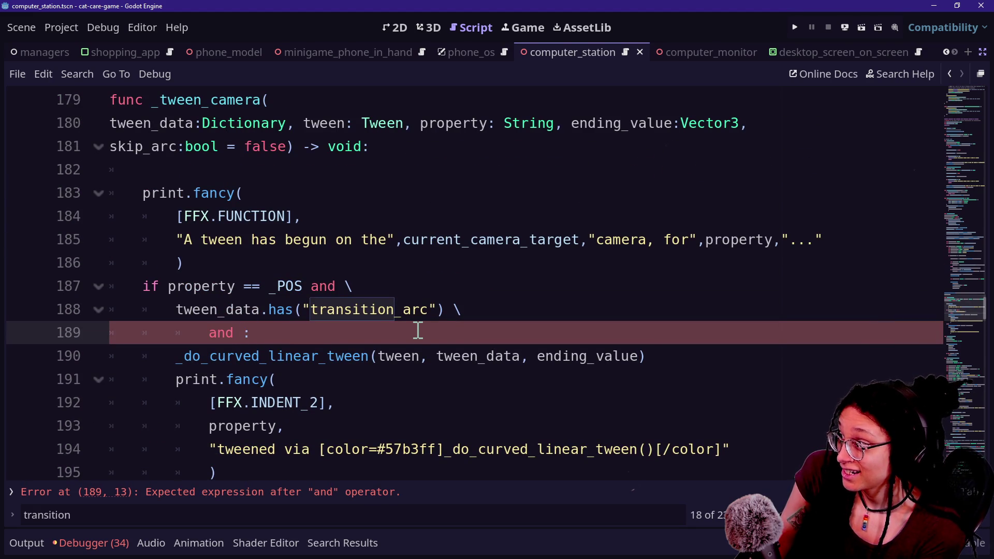
text(not skip_arc)
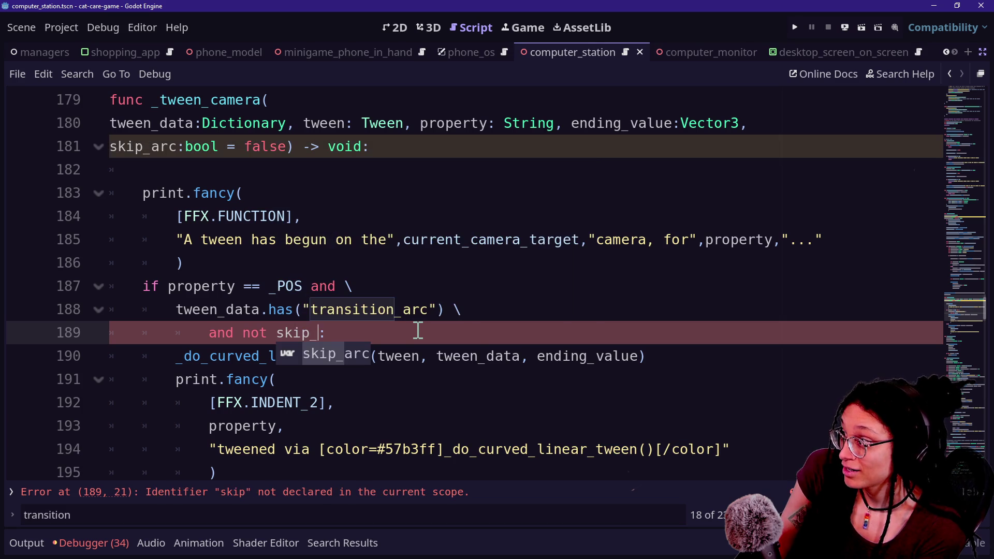
click(206, 239)
drag(255, 342, 381, 355)
click(384, 356)
Check the _tween_camera parameter line above the edited condition
mouse_move(230, 218)
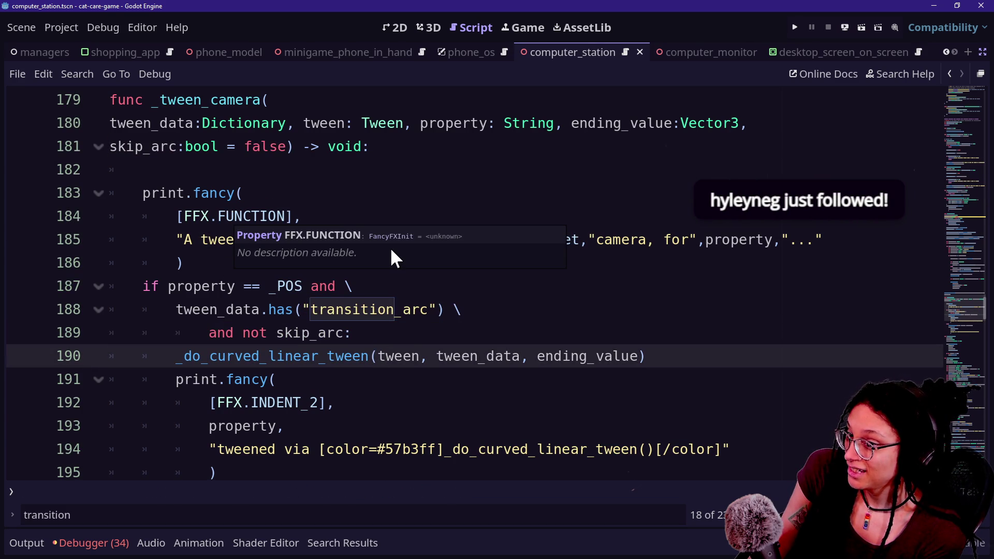
click(402, 151)
key(Down)
key(Up)
key(Up)
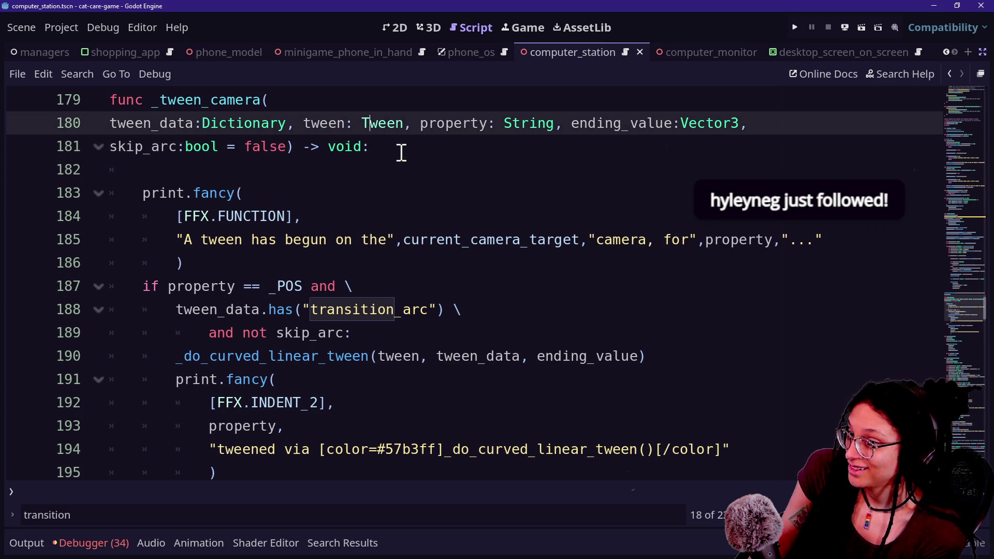
scroll(402, 152, up, 2)
scroll(408, 155, up, 1)
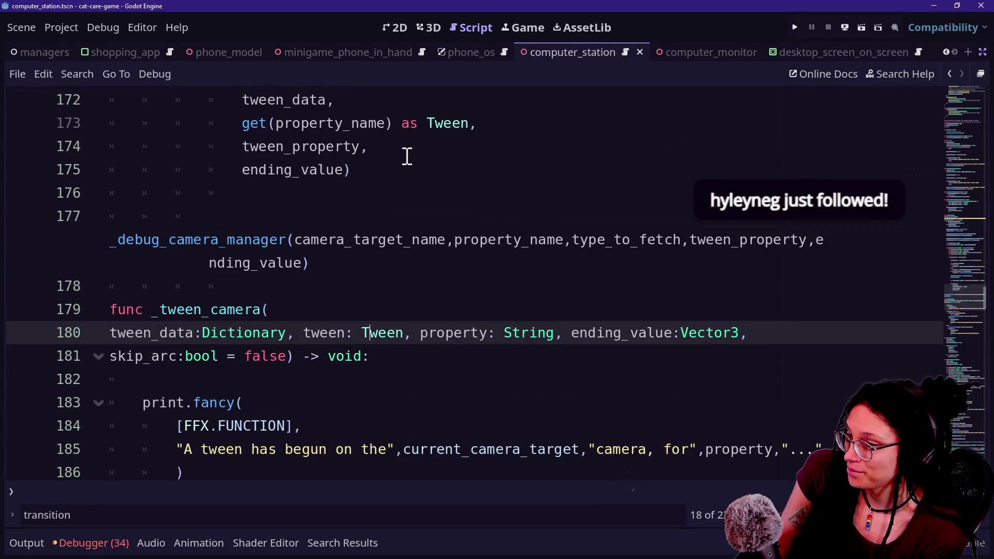
scroll(407, 155, up, 3)
scroll(407, 155, down, 6)
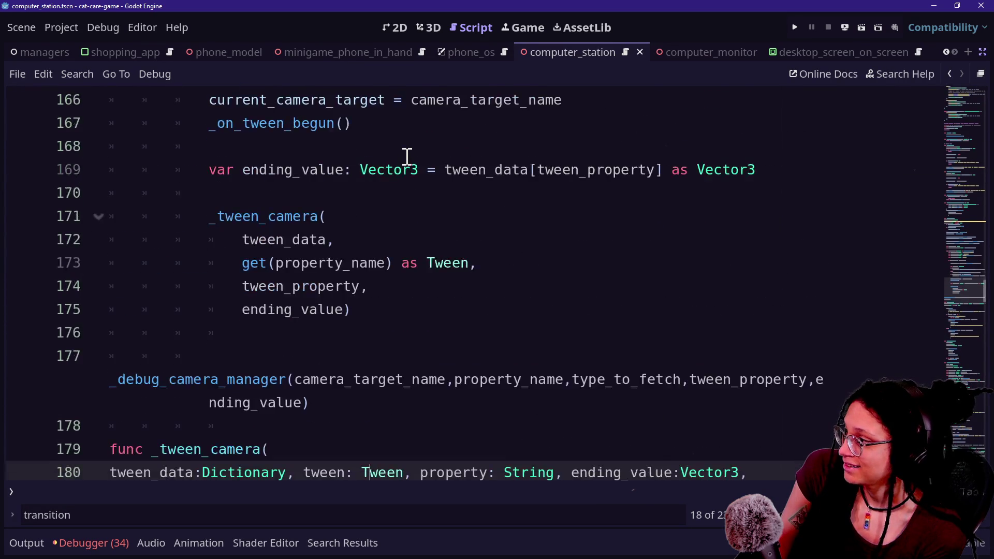
Review the three-line _POS, transition_arc and skip_arc condition
drag(213, 240, 413, 286)
click(417, 286)
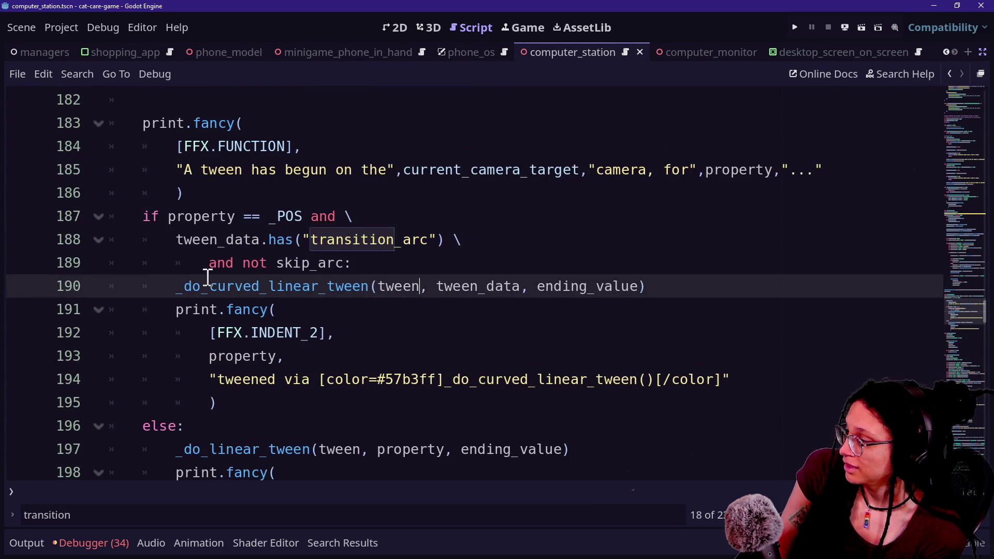
drag(244, 217, 295, 217)
click(259, 217)
drag(210, 217, 353, 217)
click(177, 241)
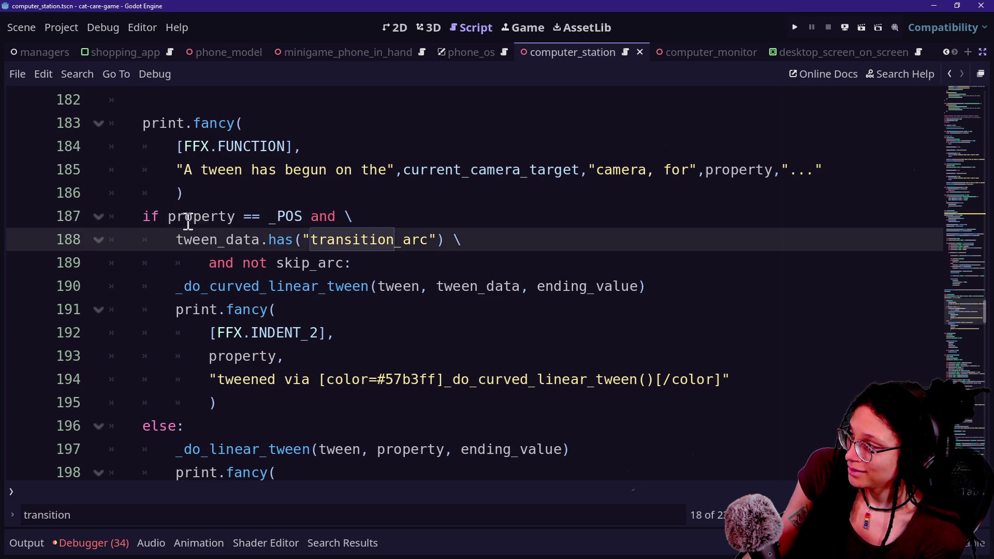
drag(187, 223, 285, 263)
drag(344, 264, 237, 220)
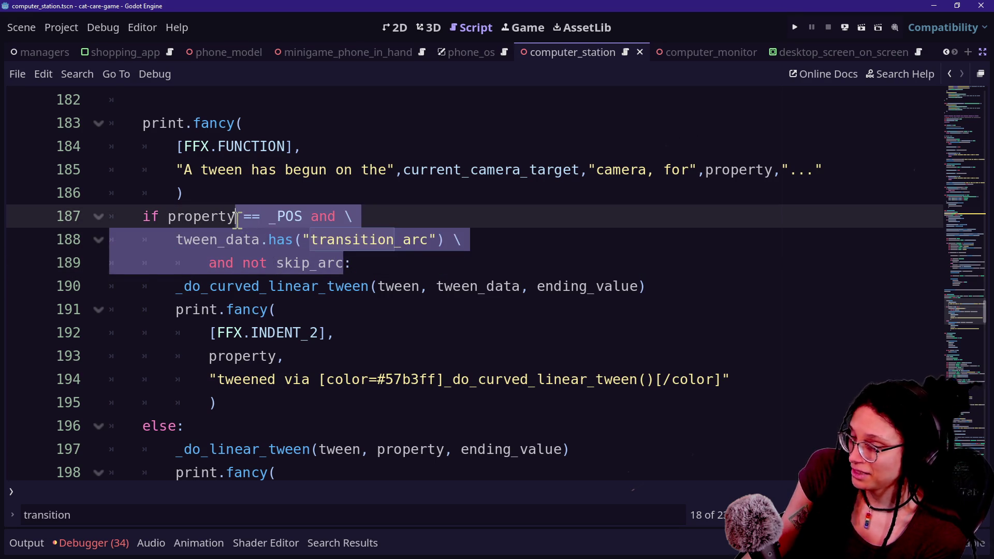
click(238, 220)
Save the script with the new skip_arc condition
key(ctrl+s)
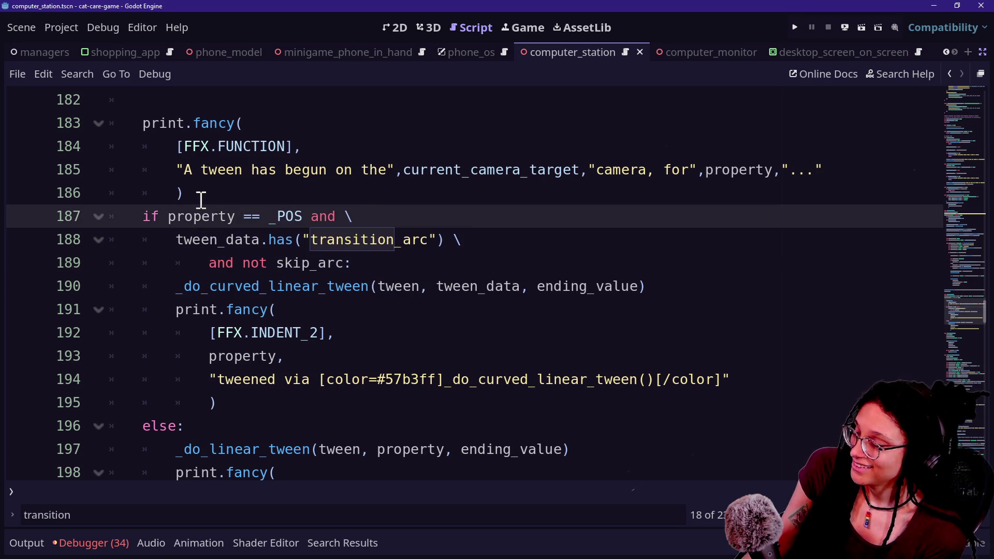
shift+click(366, 311)
click(366, 313)
scroll(367, 312, up, 7)
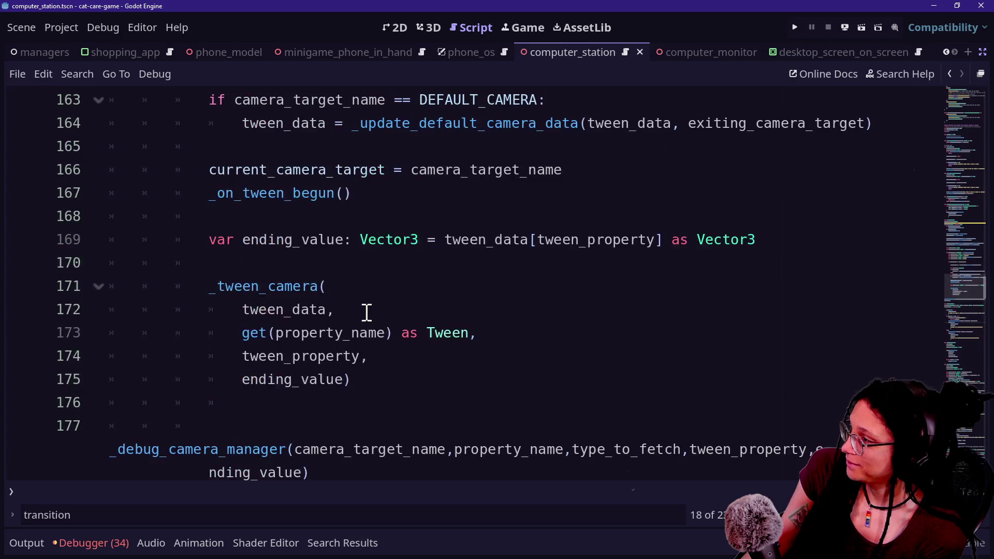
Find the _tween_camera definition and delete skip_arc's '= false' default
scroll(366, 312, down, 3)
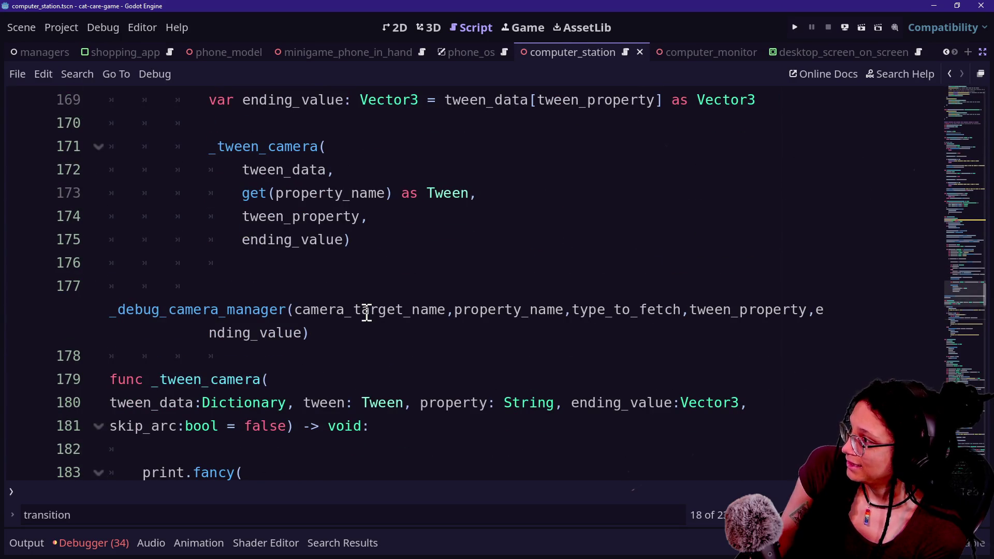
scroll(367, 312, down, 1)
key(ctrl+f)
text(_tween_c)
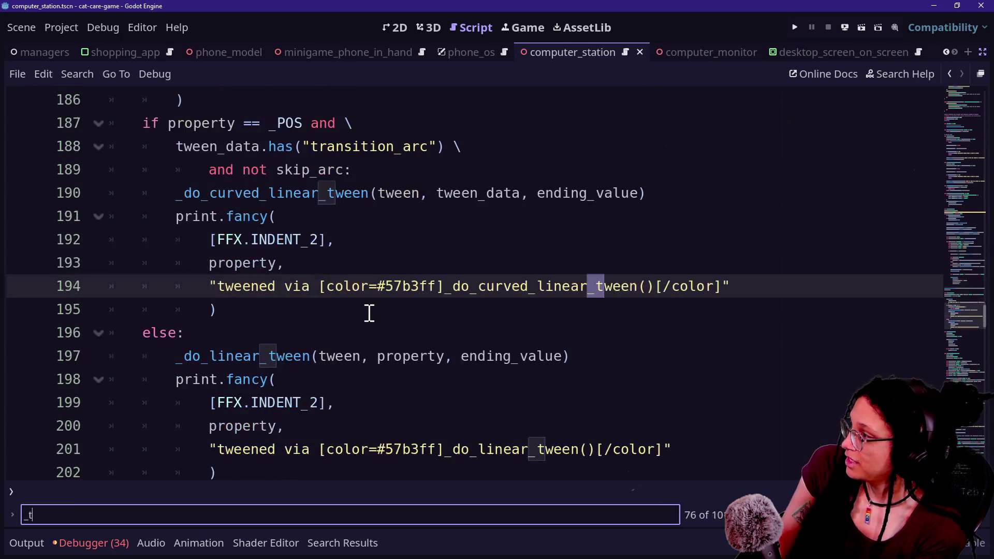
key(Caps_Lock)
text(AMERA)
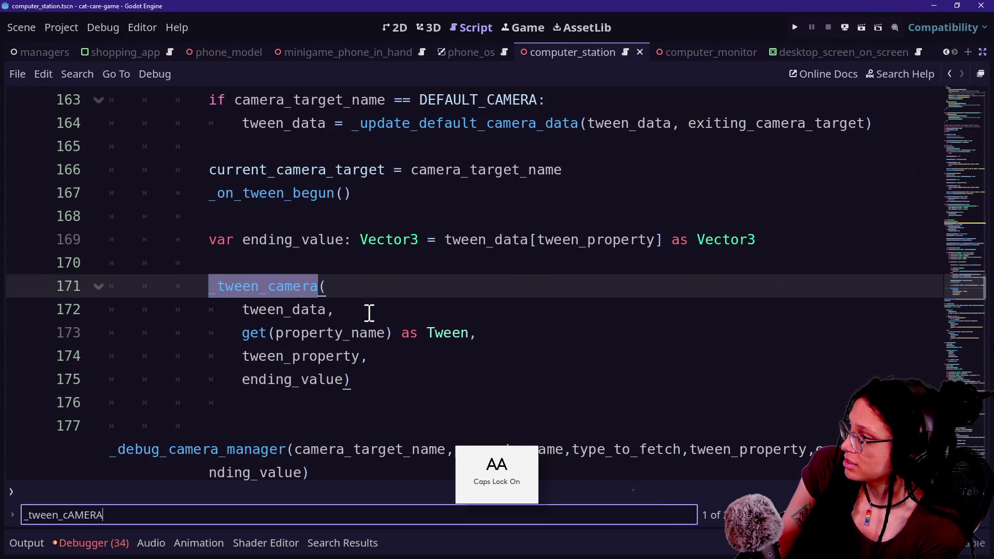
key(Return)
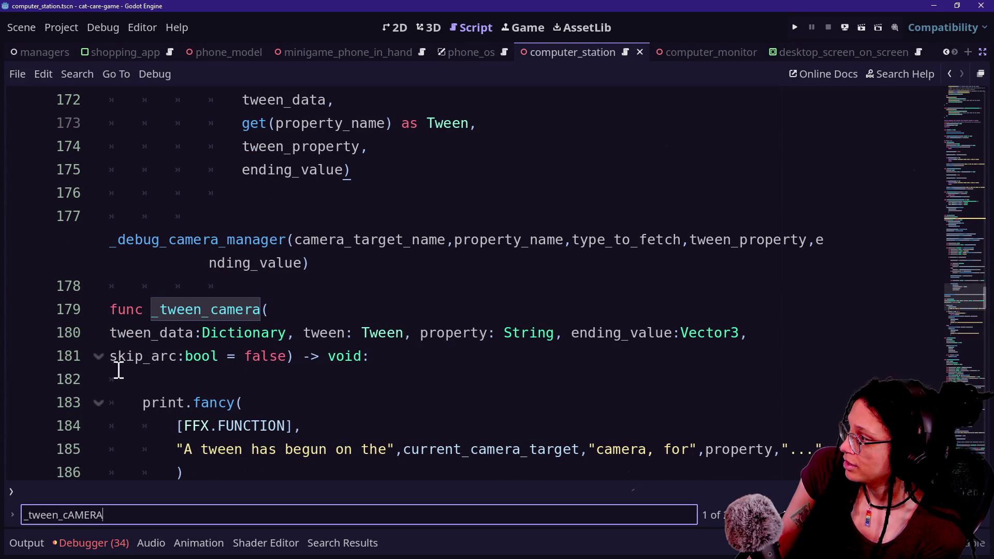
scroll(214, 365, up, 1)
drag(219, 425, 290, 426)
key(BackSpace)
Pass from_secondary as a new fifth argument in the _tween_camera call
click(293, 286)
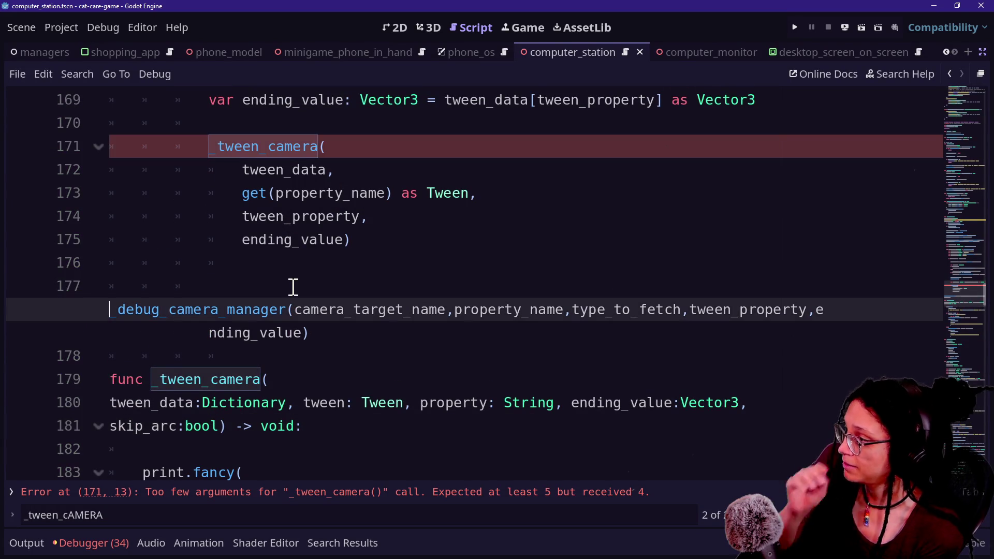
scroll(293, 287, up, 3)
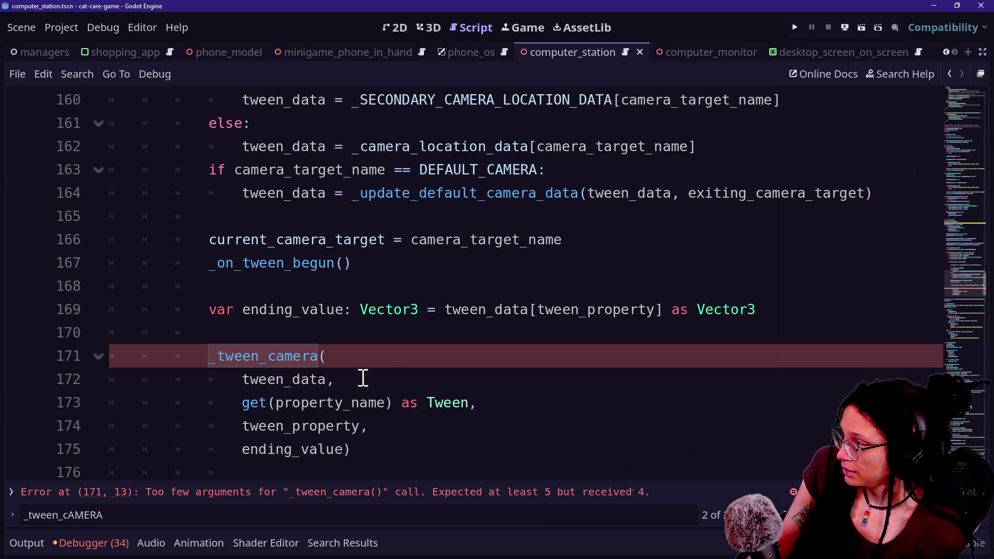
scroll(363, 378, up, 8)
scroll(363, 378, up, 3)
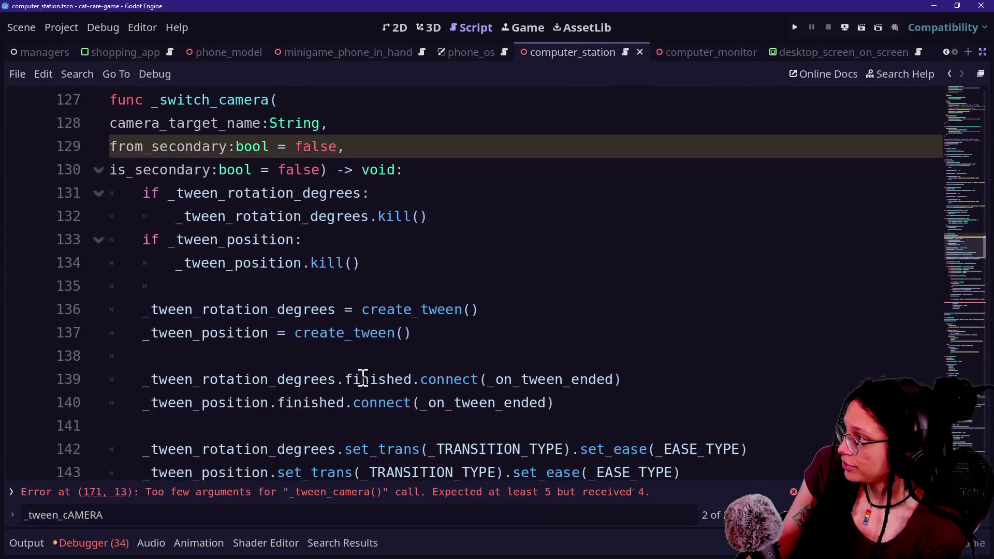
scroll(363, 378, down, 10)
scroll(363, 378, down, 2)
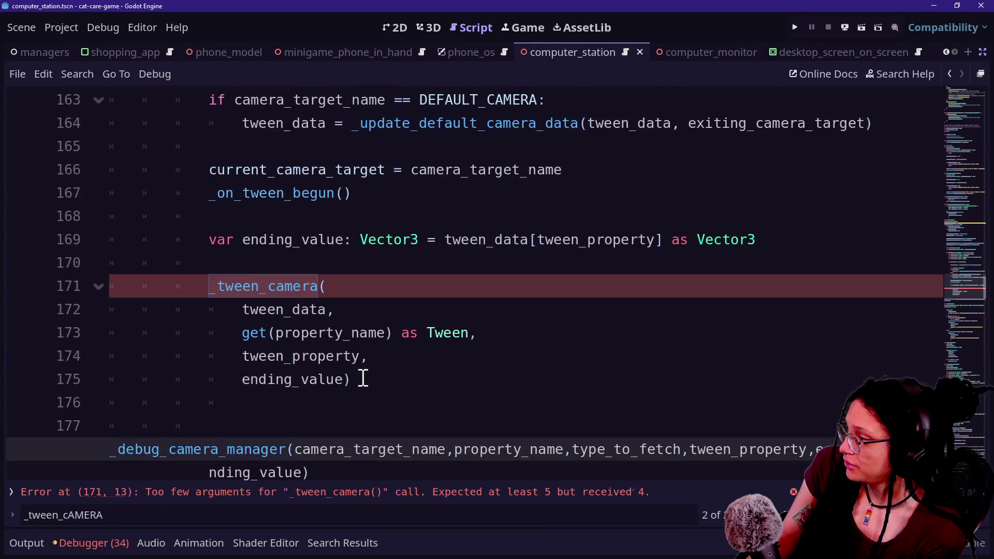
click(345, 380)
text(,)
key(Return)
text(FROM)
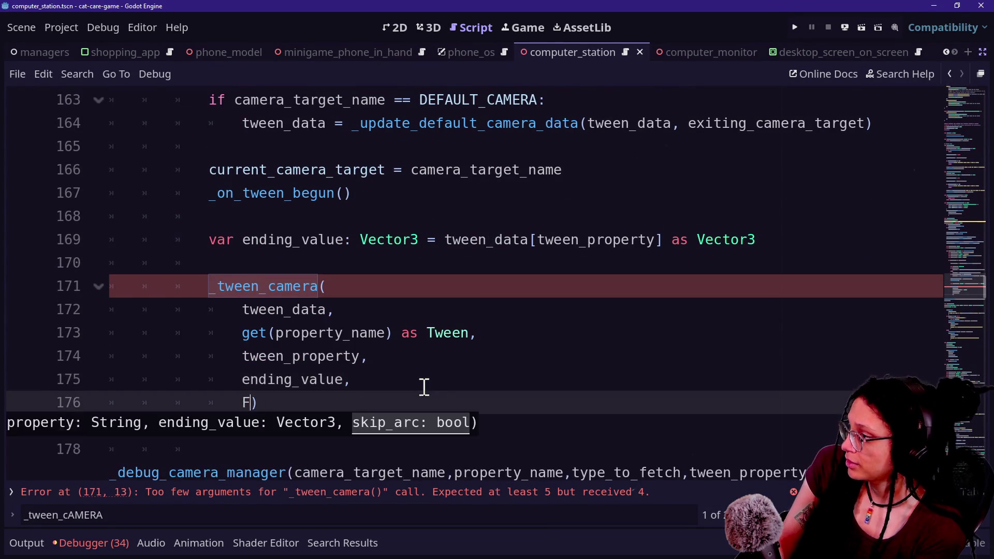
key(Caps_Lock)
key(BackSpace)
key(BackSpace)
key(BackSpace)
text(from_se)
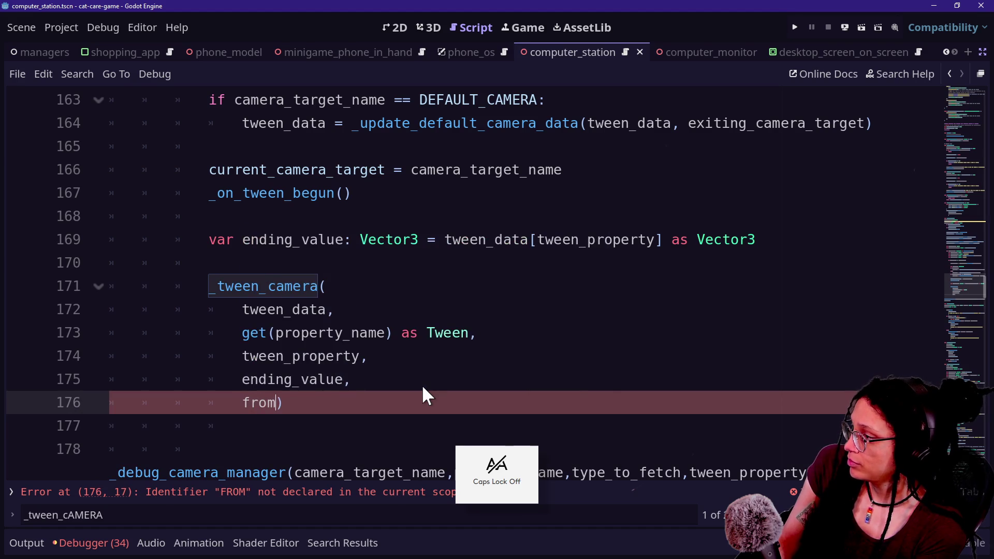
text(condary)
Review the updated call and print block, then save the script
click(398, 318)
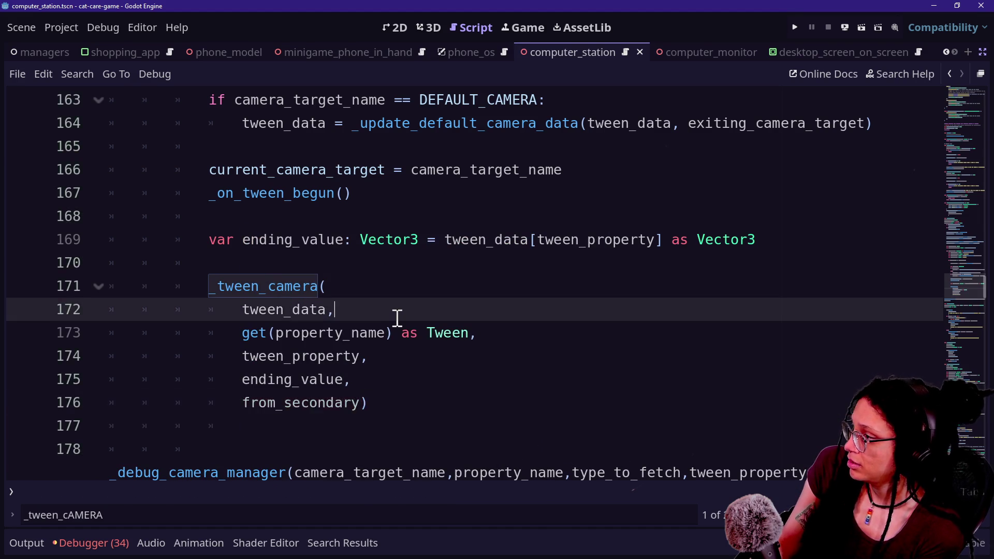
scroll(397, 318, down, 3)
drag(111, 193, 412, 344)
click(413, 345)
scroll(413, 344, down, 1)
drag(321, 146, 704, 456)
click(705, 460)
key(ctrl+s)
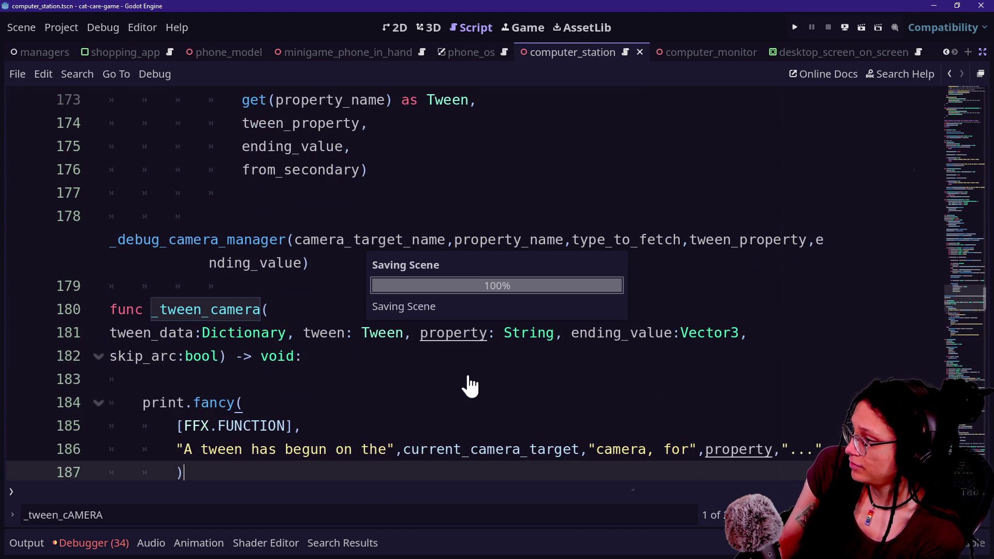
scroll(470, 385, down, 1)
scroll(470, 380, up, 5)
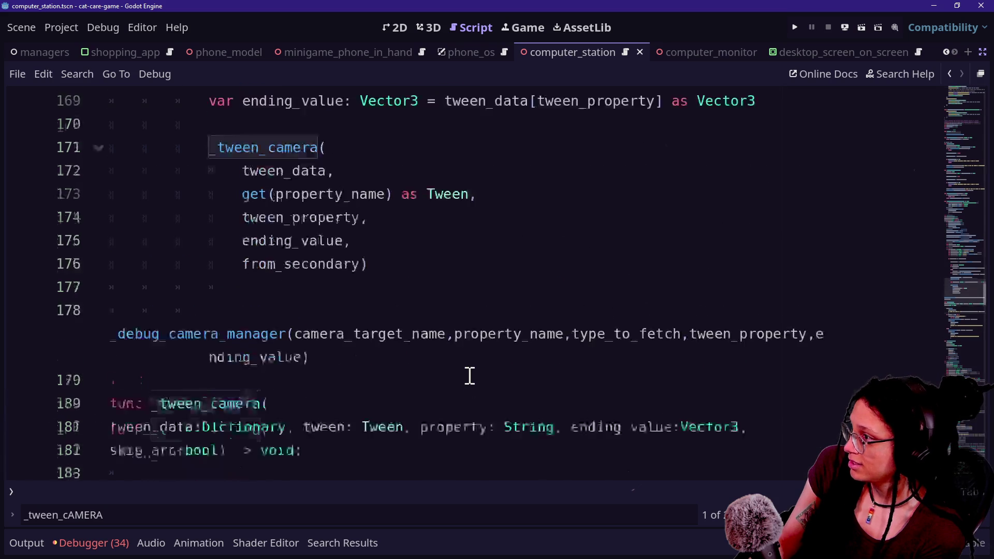
scroll(470, 376, up, 5)
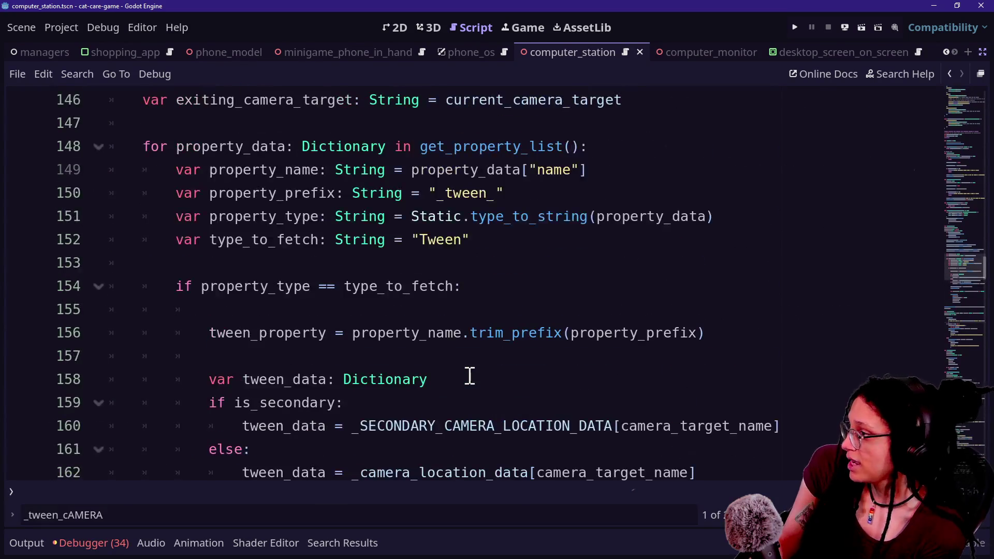
scroll(466, 311, down, 2)
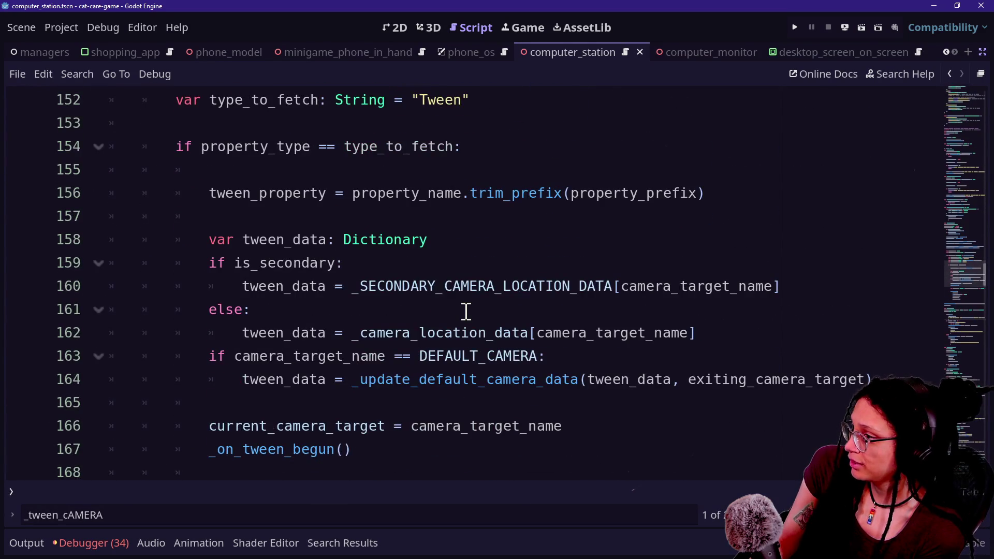
scroll(466, 311, down, 9)
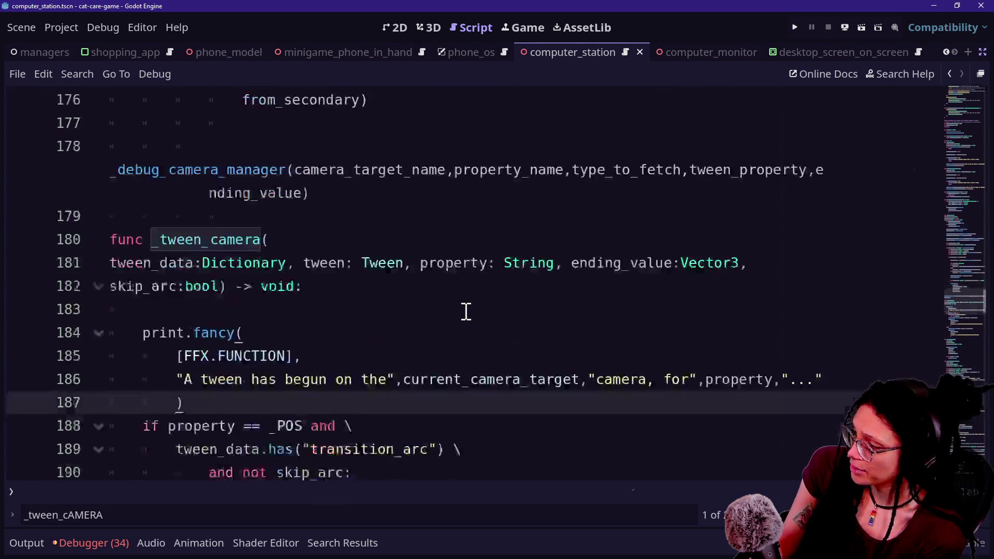
double_click(312, 311)
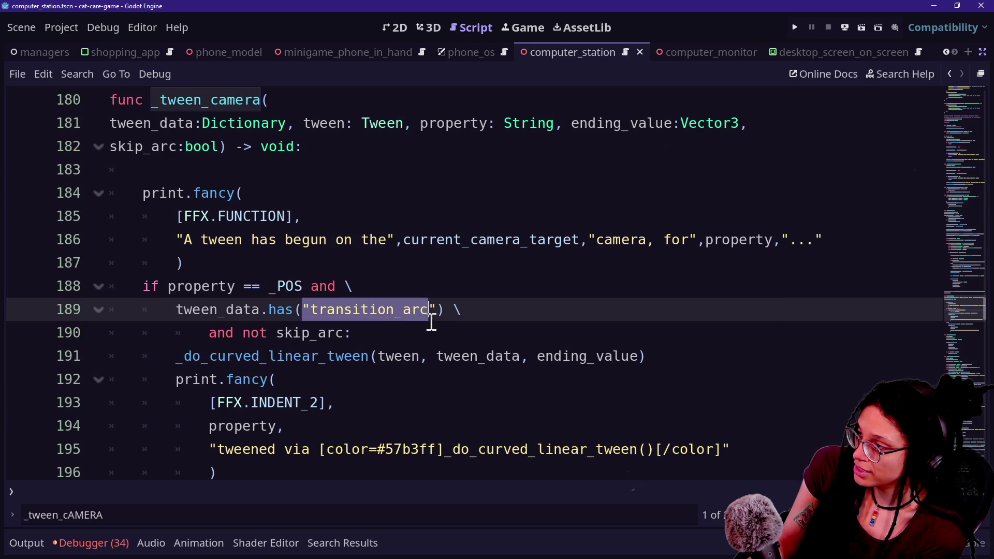
mouse_move(460, 311)
mouse_down()
mouse_move(334, 311)
mouse_move(311, 286)
mouse_move(461, 310)
mouse_move(294, 313)
mouse_move(437, 316)
mouse_up()
click(305, 310)
click(463, 312)
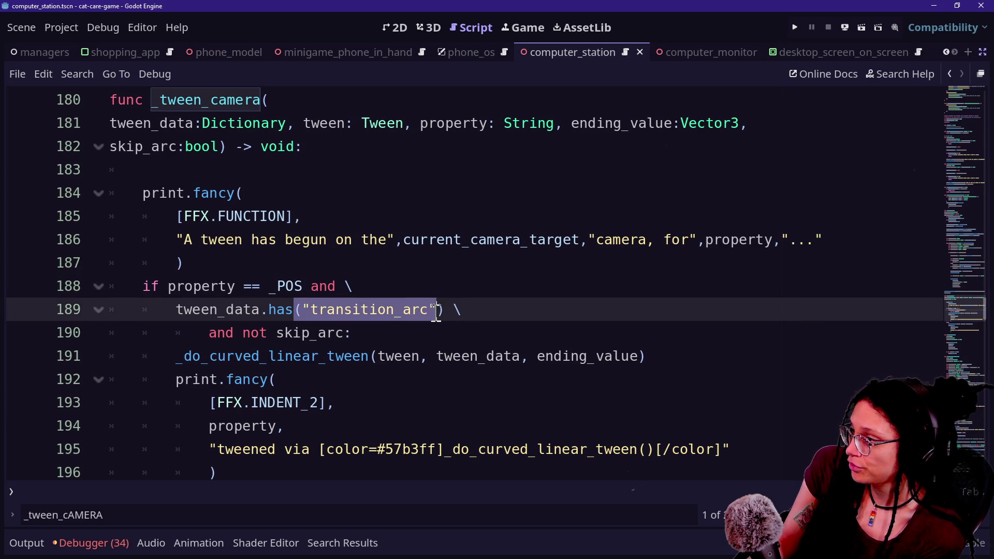
click(444, 314)
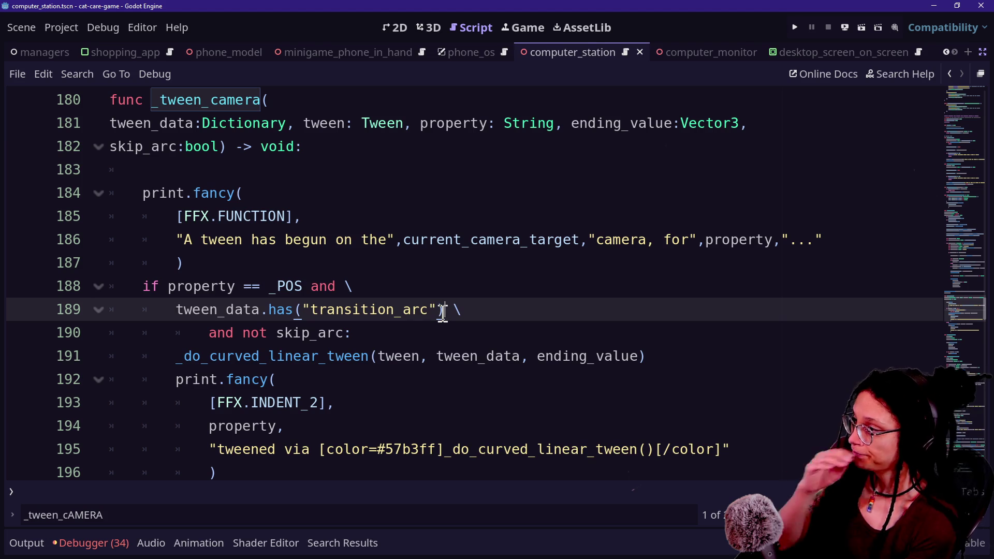
mouse_move(302, 311)
mouse_down()
mouse_move(429, 306)
mouse_move(222, 315)
mouse_move(460, 316)
mouse_move(420, 313)
mouse_up()
click(436, 313)
scroll(436, 316, up, 5)
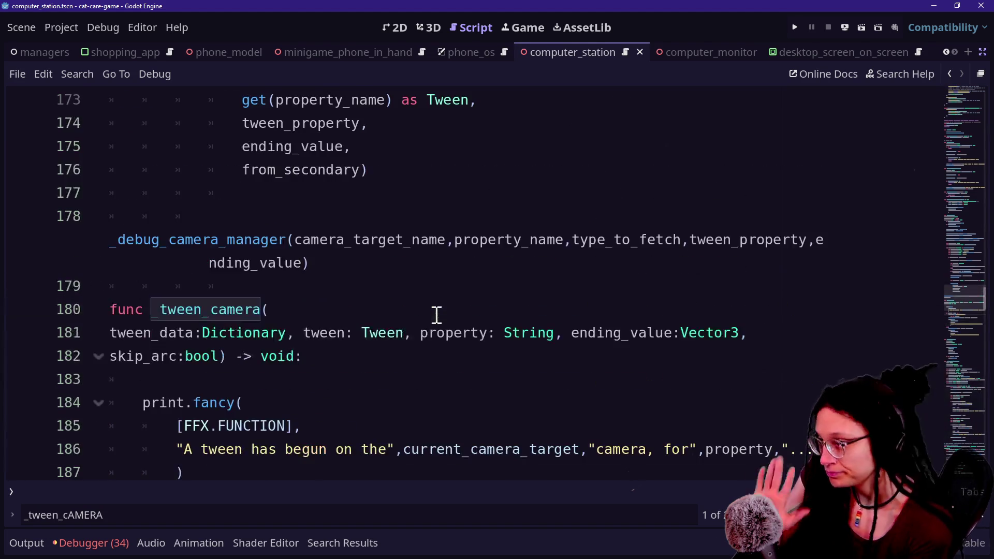
scroll(437, 316, up, 3)
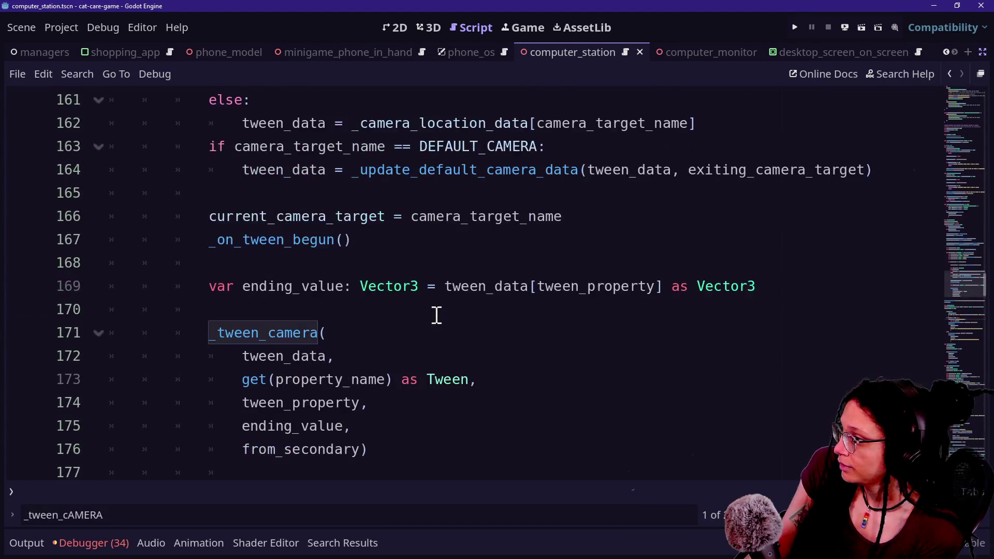
scroll(436, 316, up, 5)
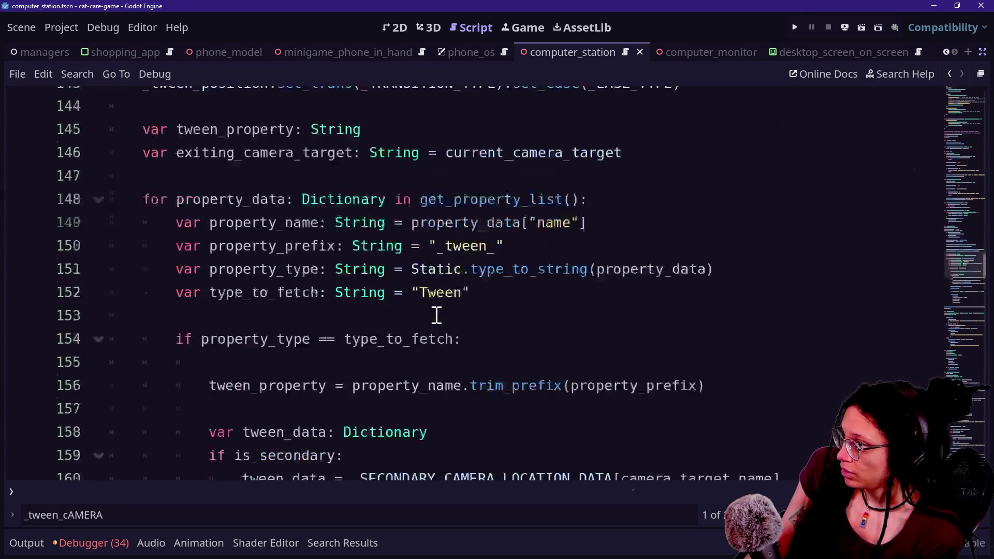
scroll(436, 316, up, 3)
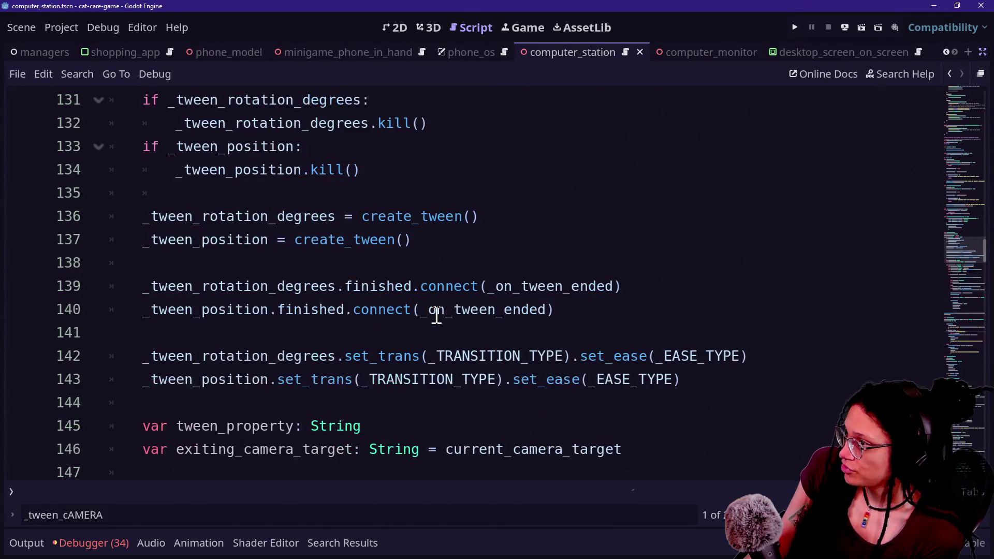
scroll(436, 315, down, 4)
scroll(436, 316, down, 10)
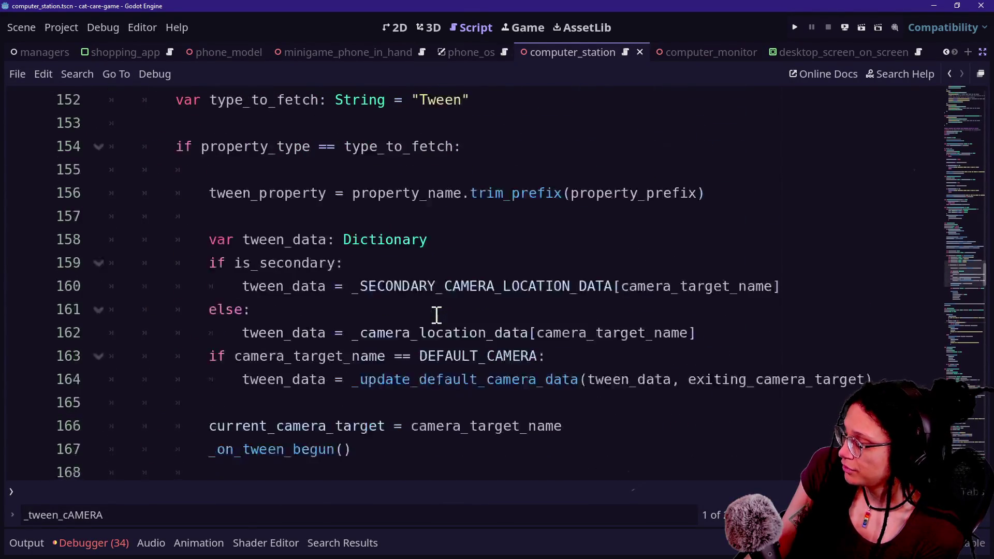
scroll(436, 315, up, 1)
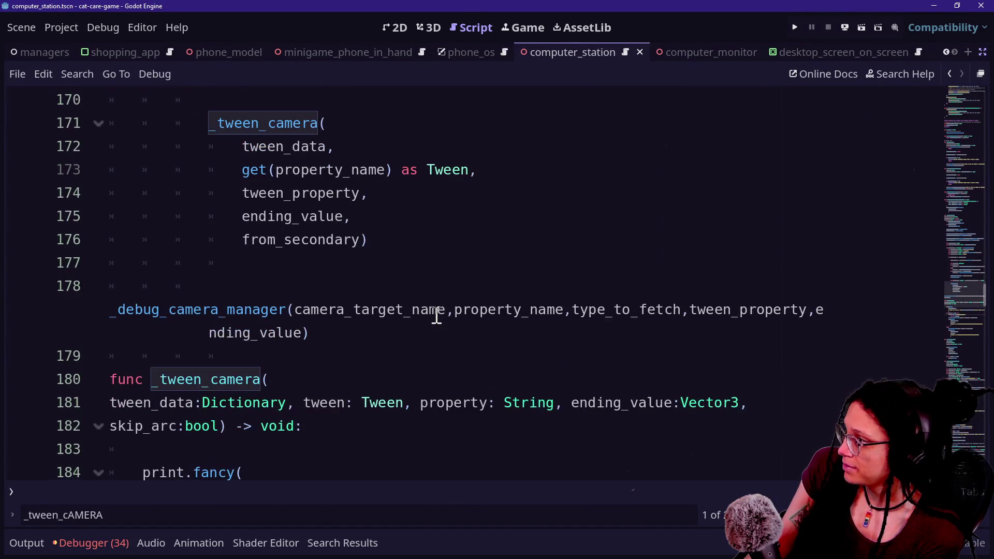
scroll(436, 316, up, 2)
scroll(436, 315, up, 3)
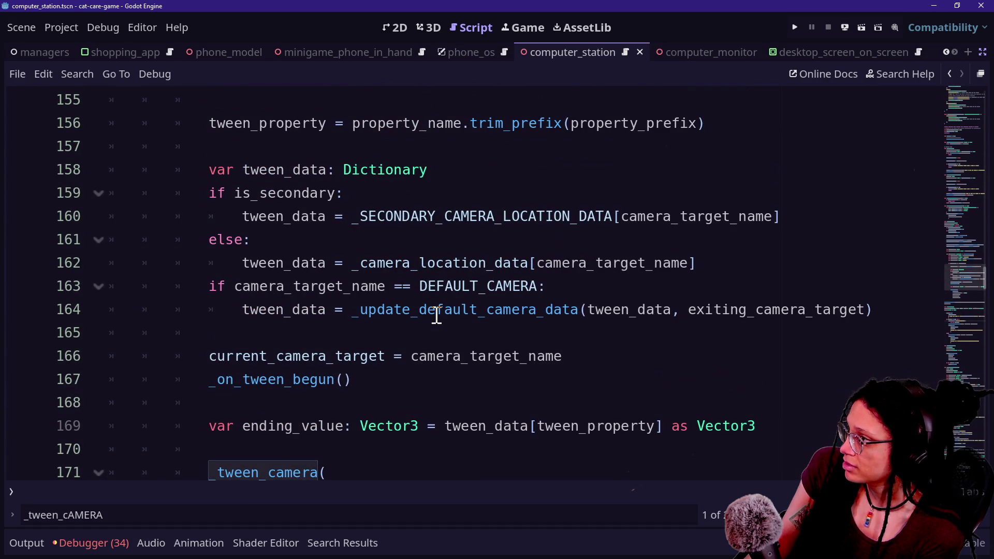
scroll(436, 315, up, 3)
scroll(437, 315, up, 2)
scroll(436, 315, down, 14)
Search for transition_arc and step to its use on line 230
key(ctrl+f)
text(t)
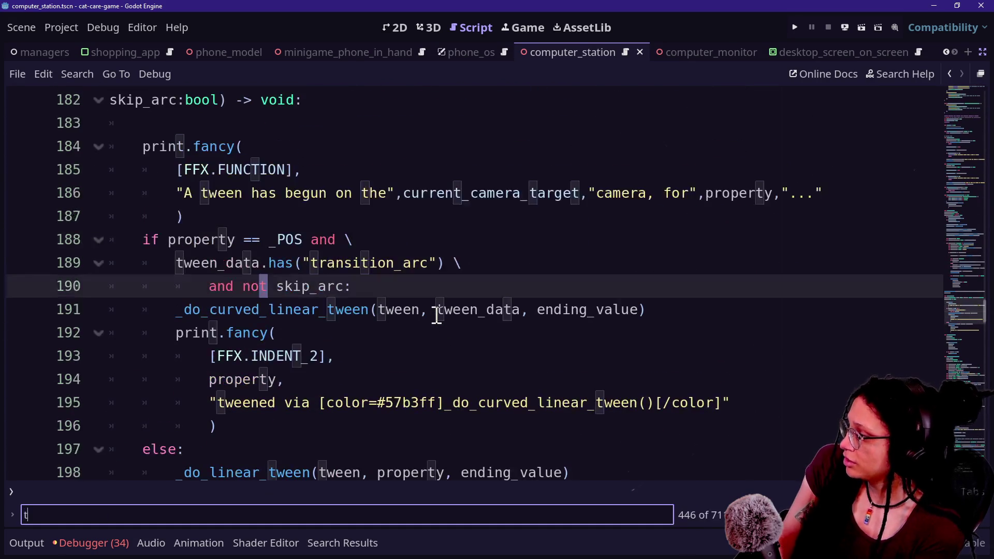
text(ransition_arc)
key(Return)
key(Return)
key(Return)
key(Return)
key(Return)
key(Return)
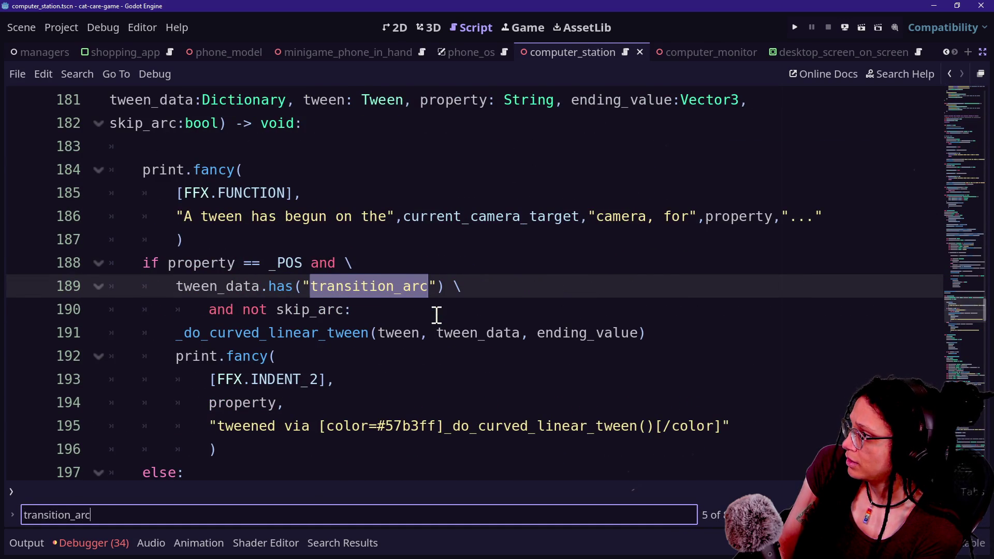
key(Return)
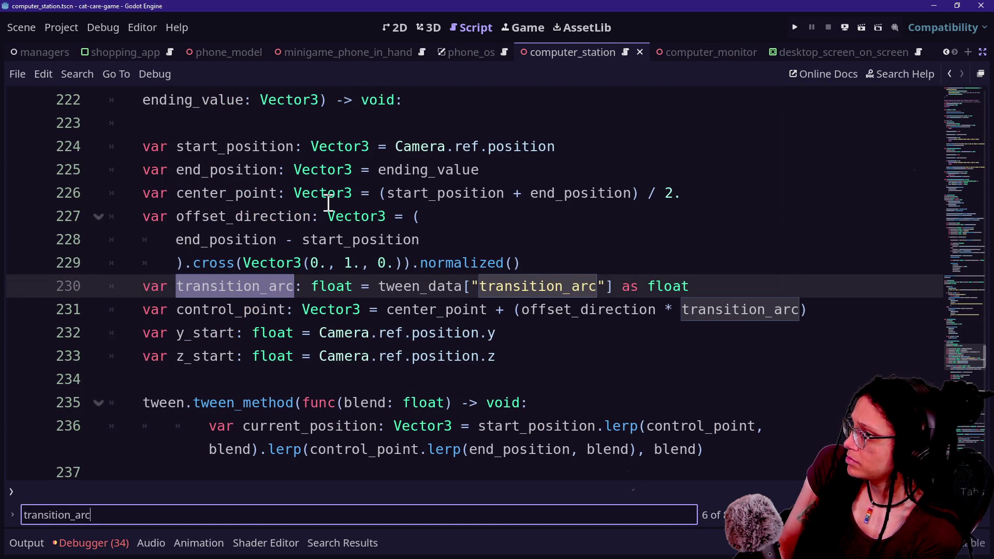
Save the script and run the game to test the camera tween
click(334, 216)
key(ctrl+s)
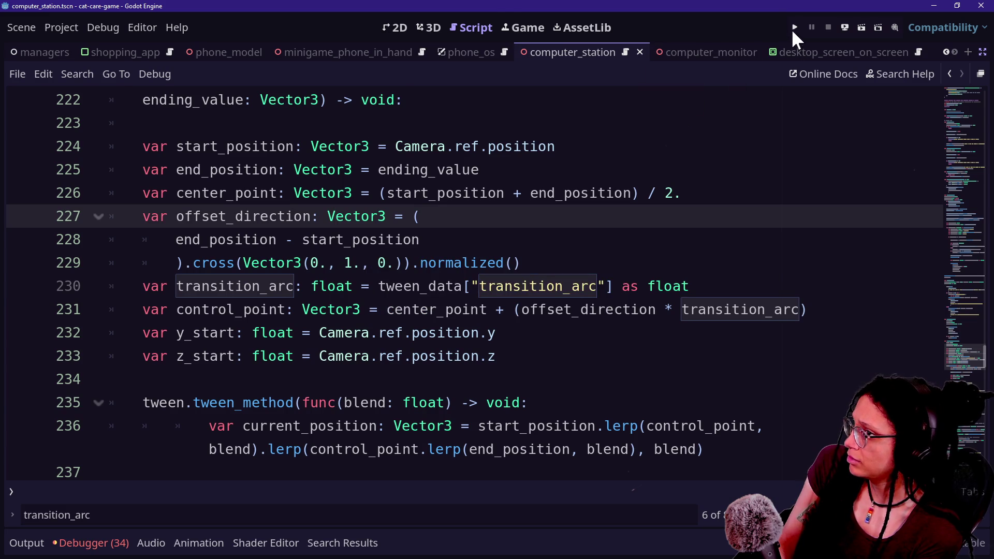
click(795, 28)
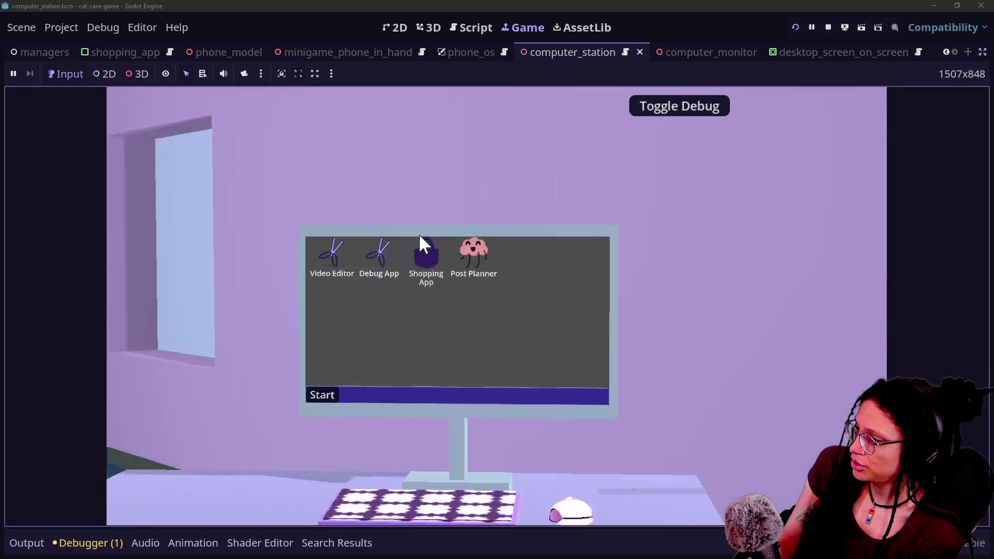
Open and close the Shopping App twice on the in-game desktop
click(440, 178)
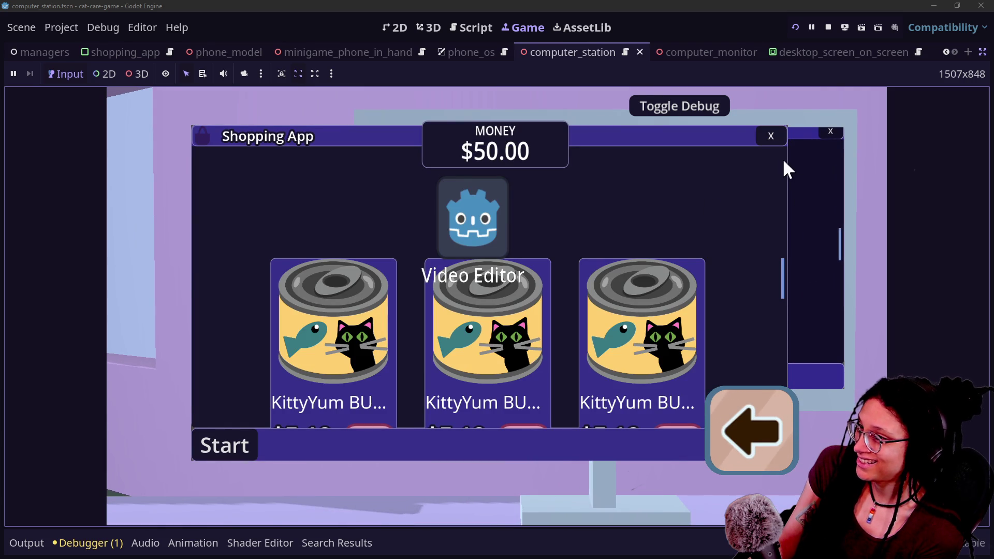
click(772, 141)
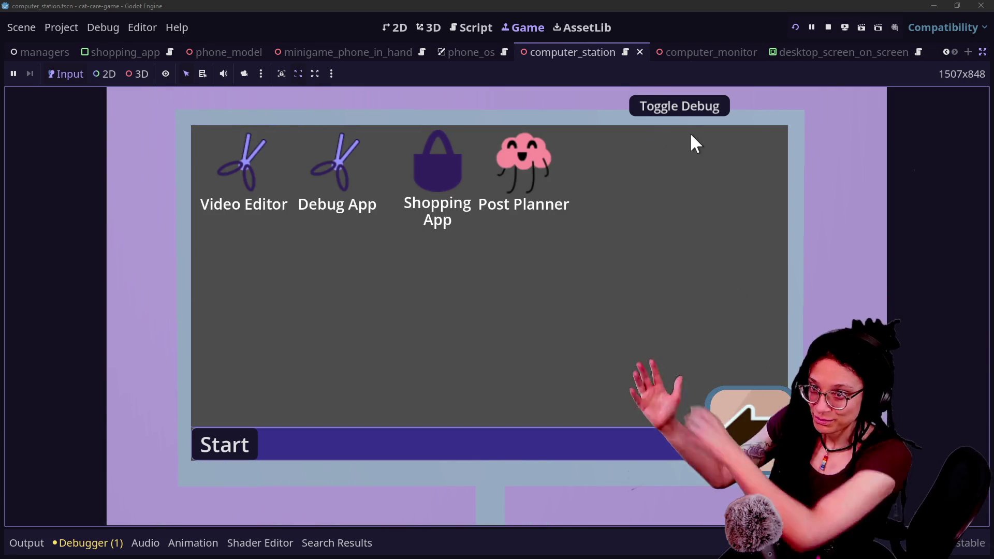
double_click(455, 171)
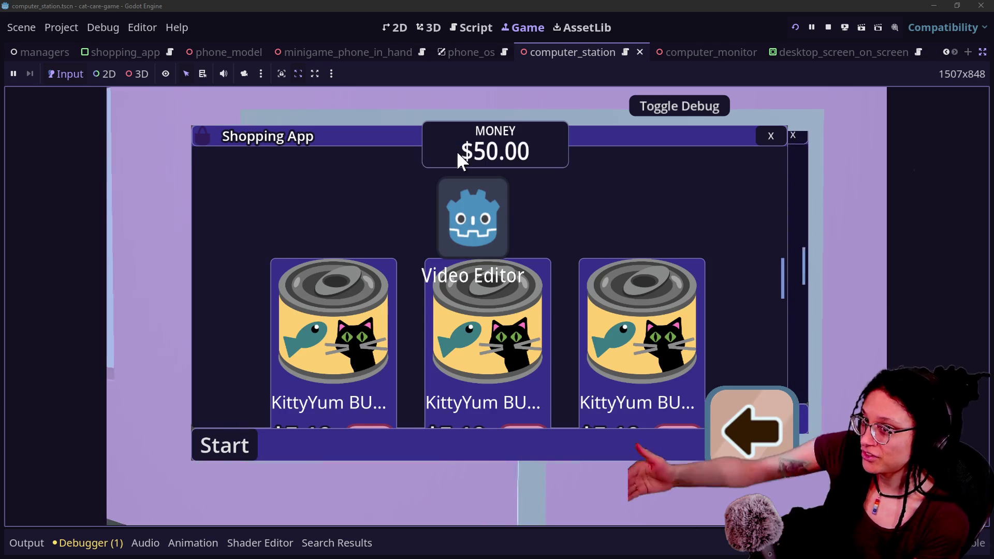
click(783, 138)
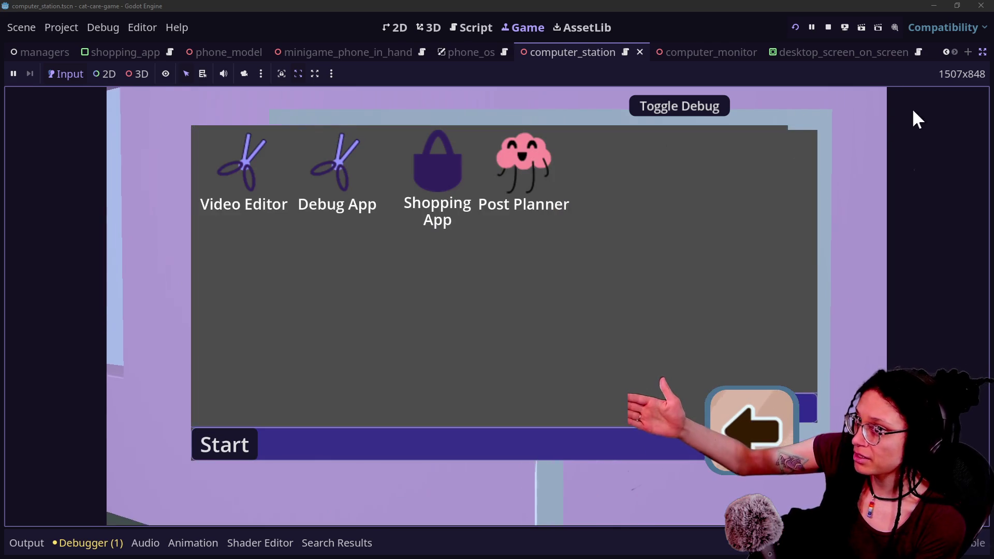
Stop the running game and save back in the script editor
click(828, 26)
click(652, 174)
key(ctrl+s)
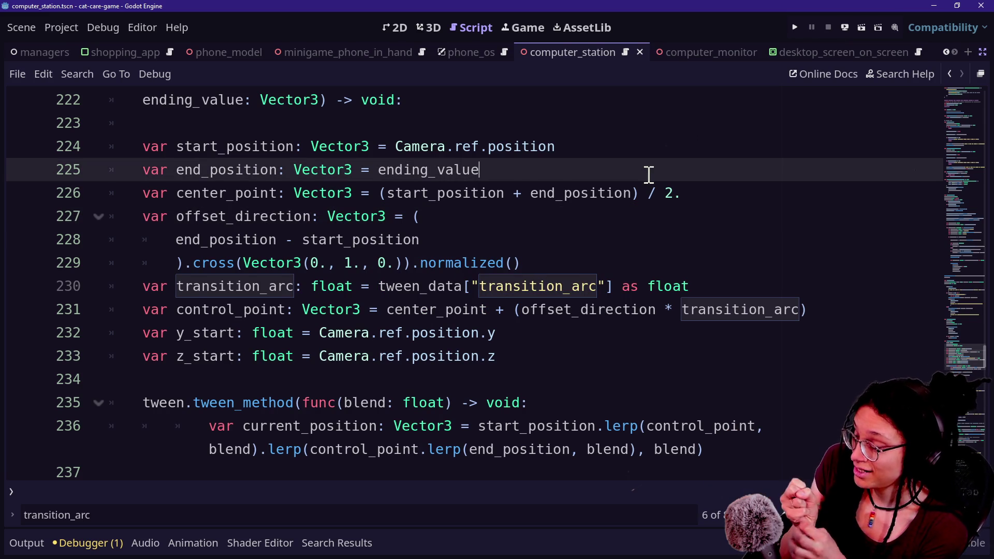
Leave distraction-free mode to restore the scene, files and inspector panels
click(778, 189)
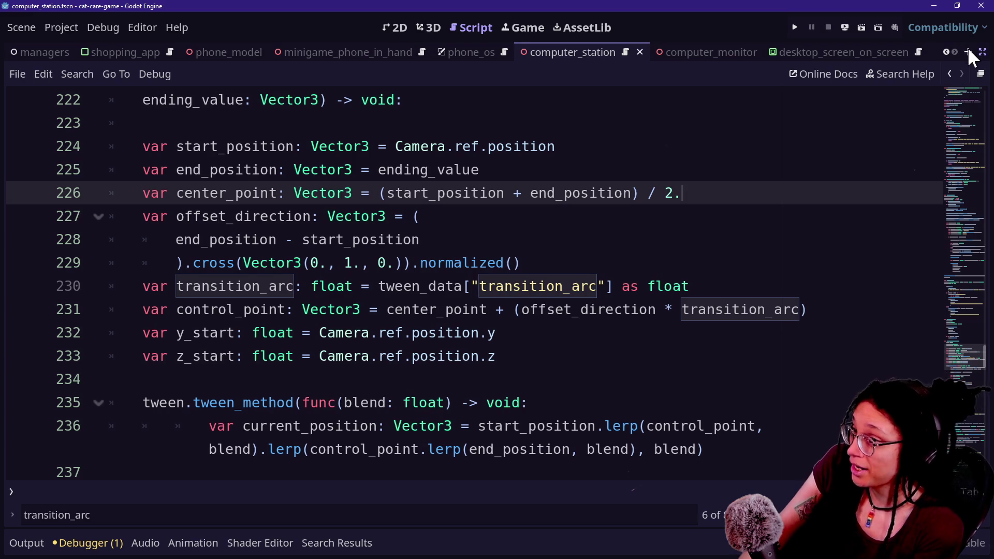
click(983, 52)
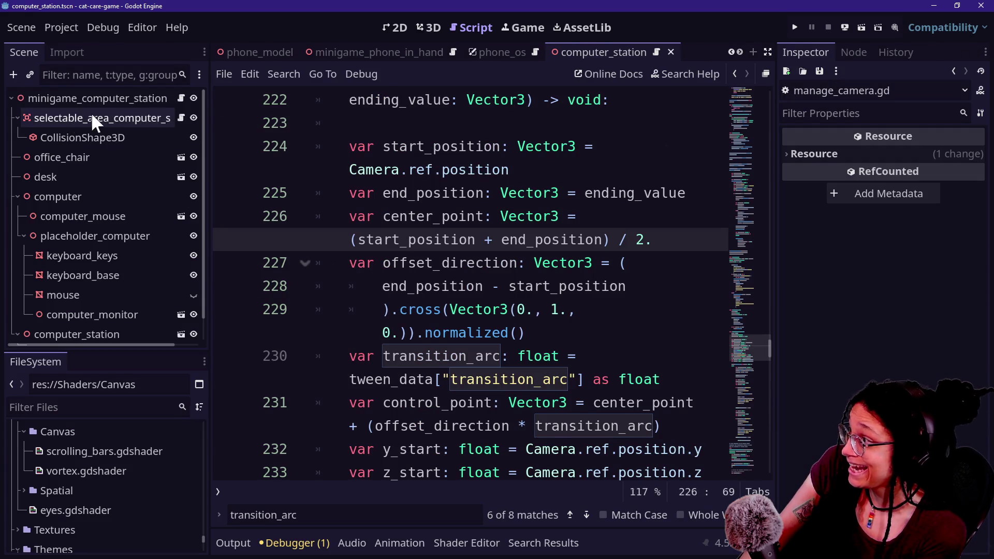
click(481, 148)
Quick-open computer_monitor.tscn by searching 'computer_monit'
key(shift+alt+o)
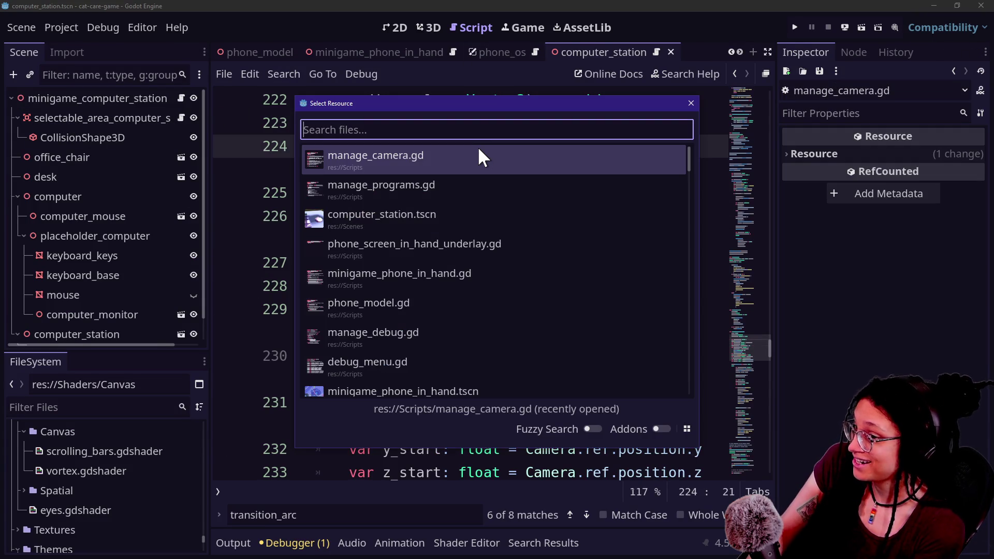
key(Down)
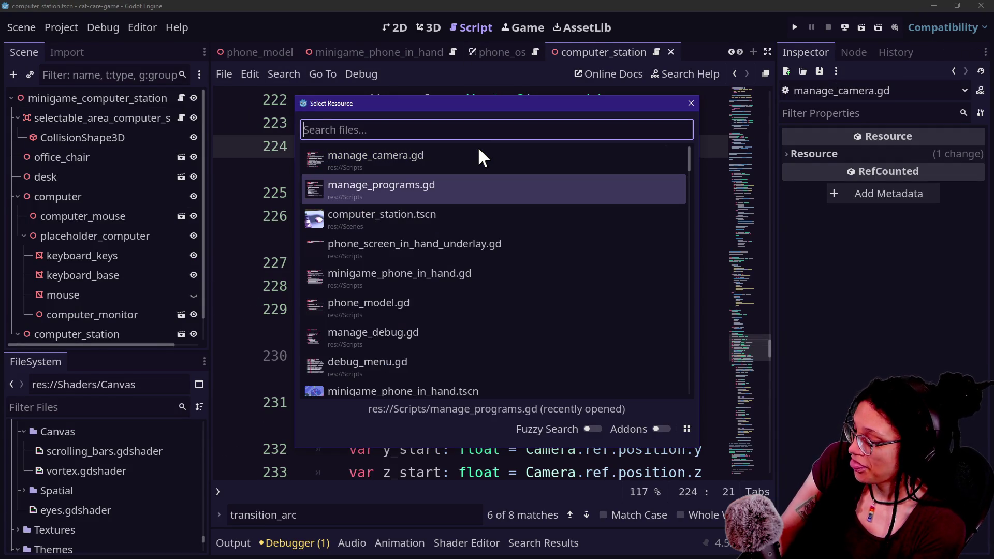
text(compu)
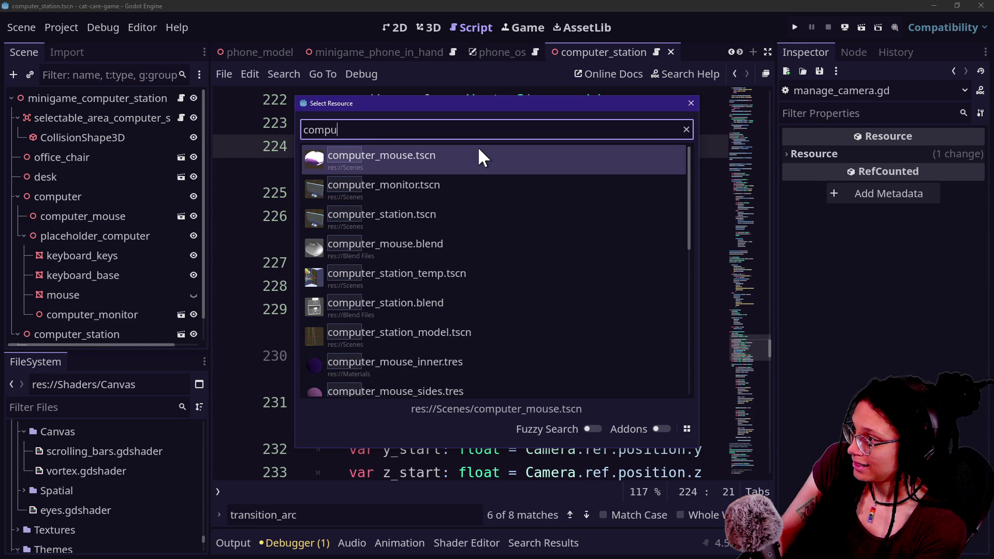
text(ter_monitor)
key(Return)
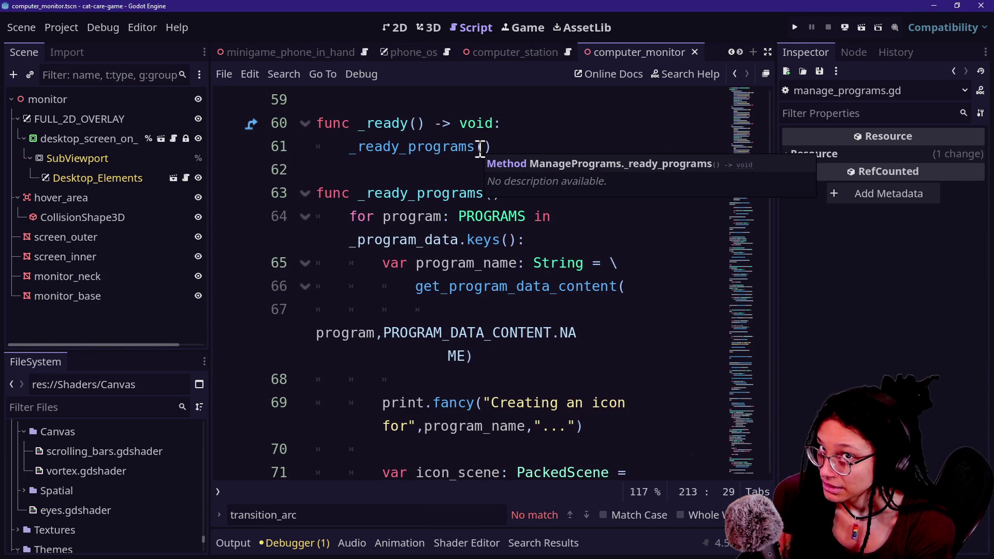
Switch to the 2D view and zoom out on the desktop layout
click(379, 148)
click(391, 26)
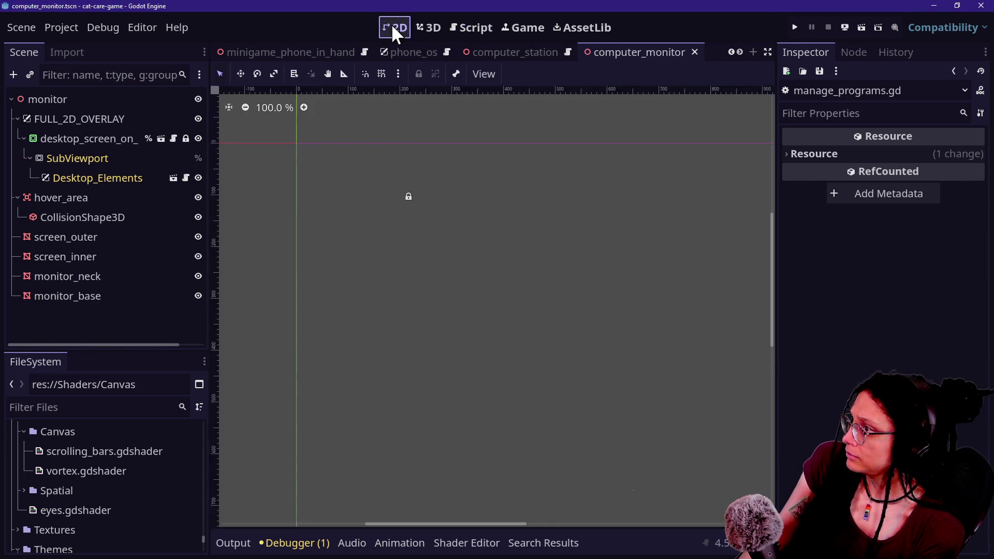
scroll(624, 176, down, 4)
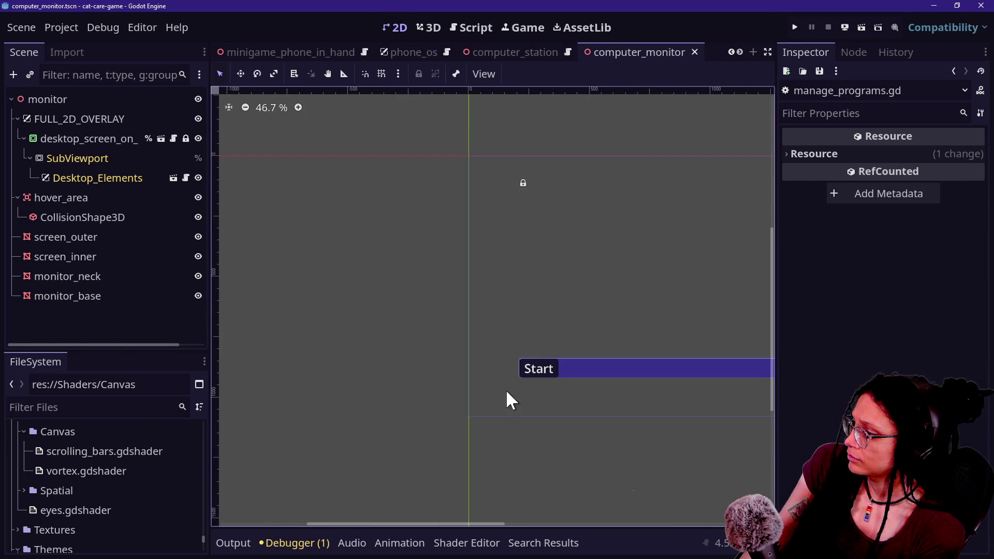
mouse_move(478, 526)
mouse_down()
mouse_move(641, 535)
mouse_move(572, 534)
mouse_up()
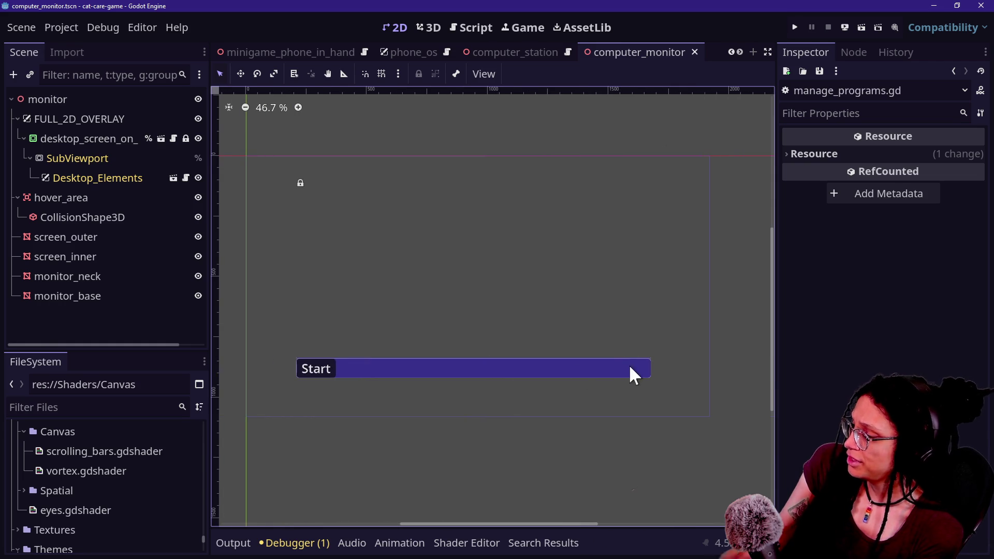
Check the desktop screen node and SubViewport Size, then open desktop_screen_on_screen
click(87, 138)
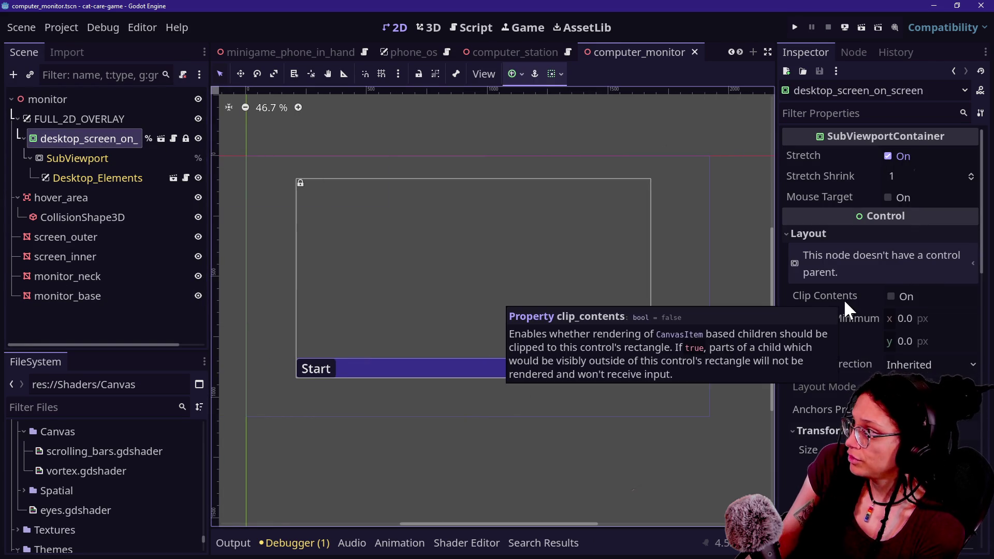
mouse_move(824, 334)
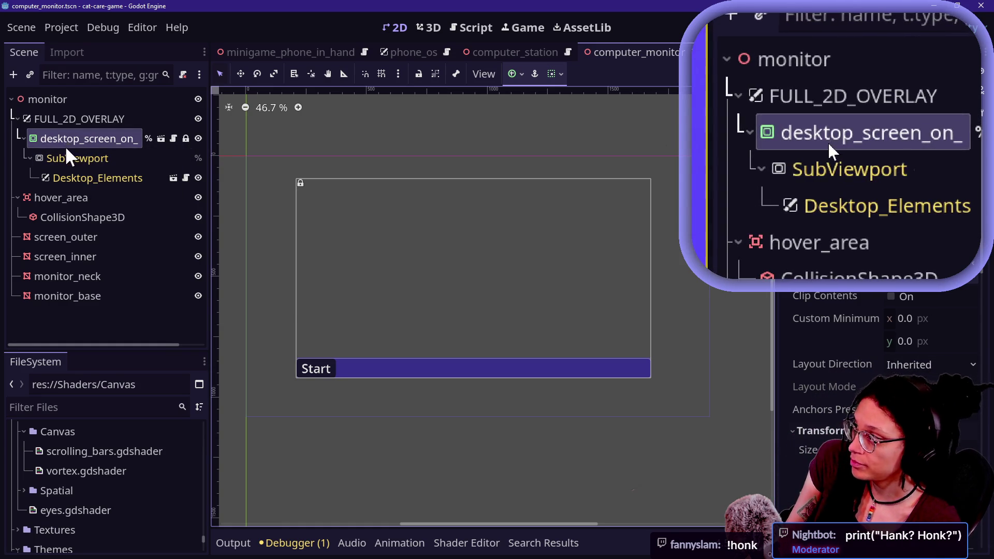
click(68, 155)
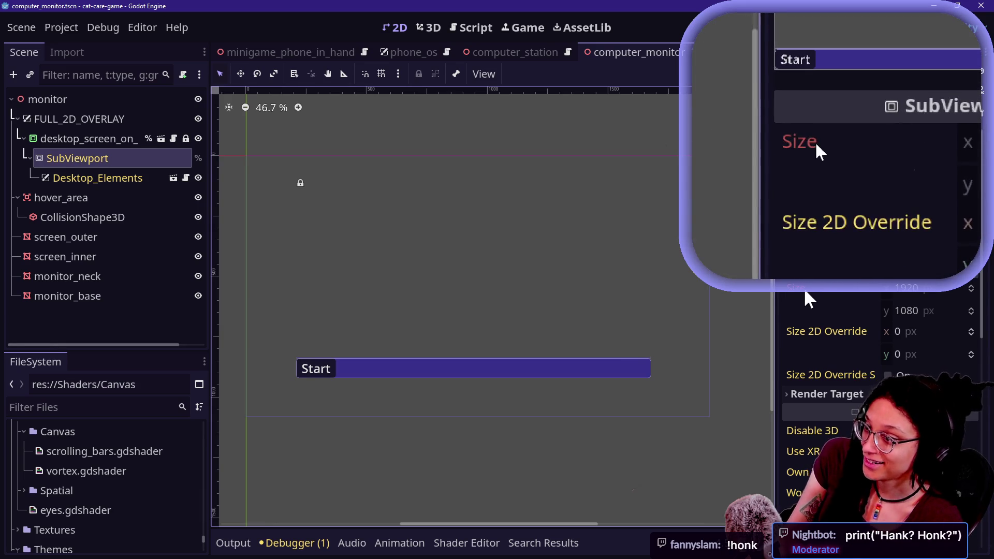
scroll(867, 310, down, 3)
scroll(867, 310, up, 3)
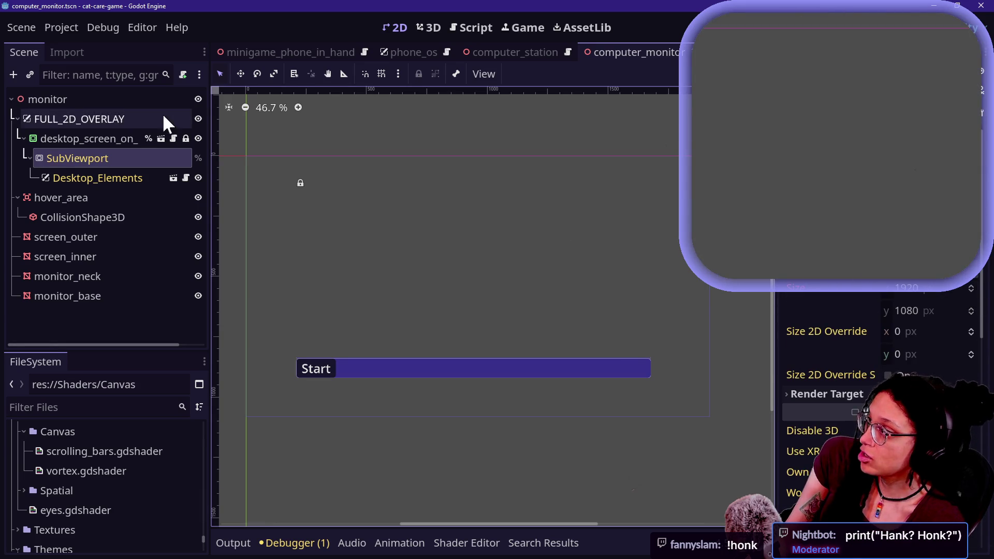
click(160, 140)
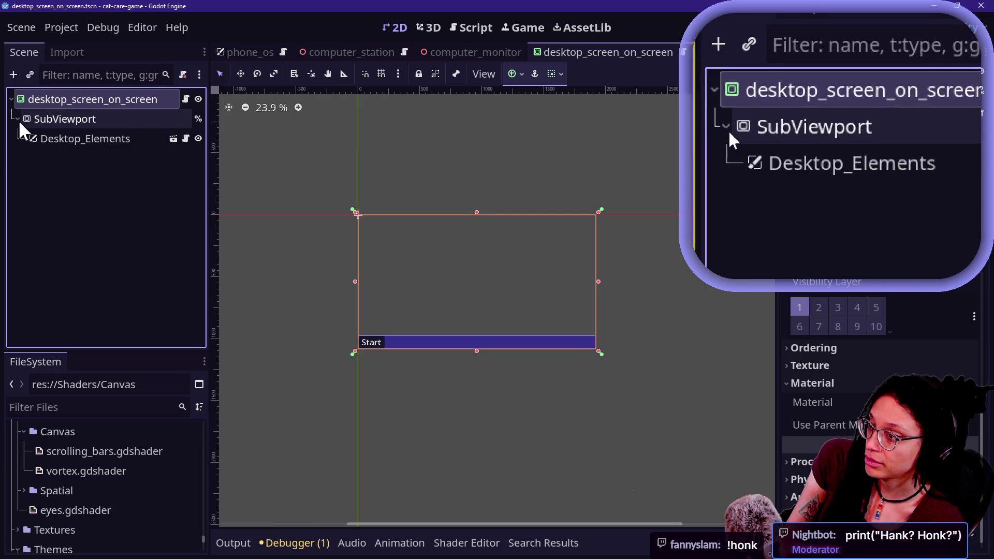
Try a 940 width on the SubViewport's 2D size override and compare it with the root node's size
click(50, 118)
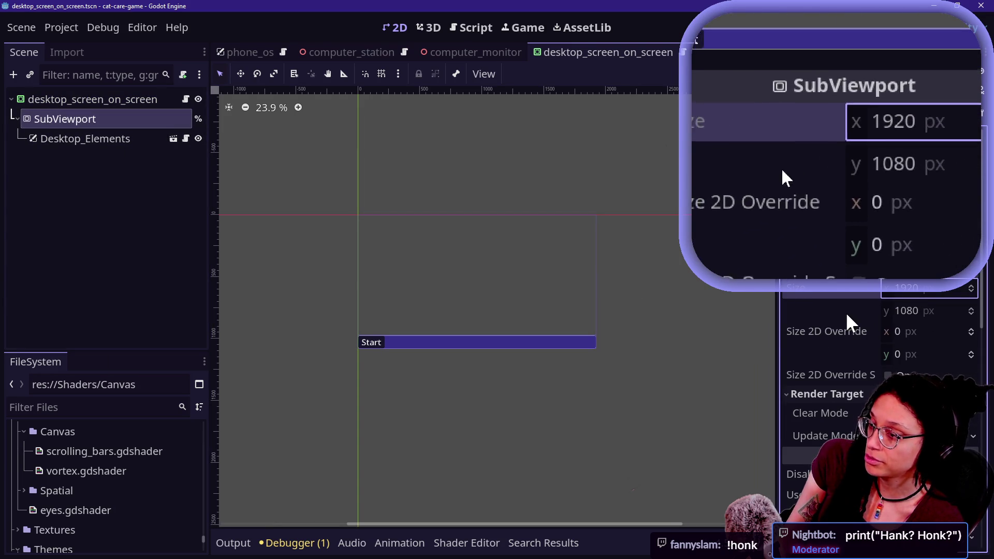
scroll(847, 316, down, 5)
scroll(847, 321, up, 5)
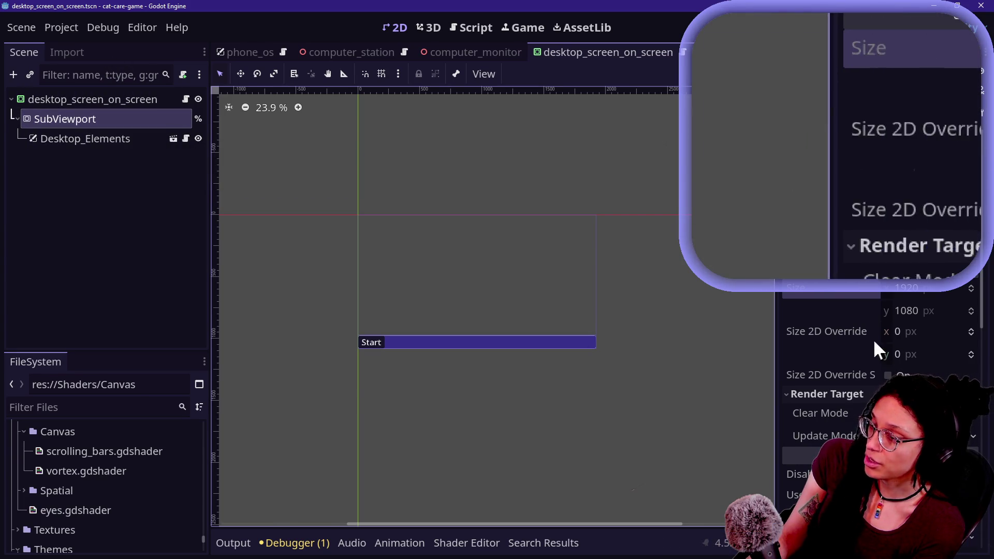
mouse_move(910, 336)
mouse_down()
mouse_move(947, 335)
mouse_move(880, 335)
mouse_up()
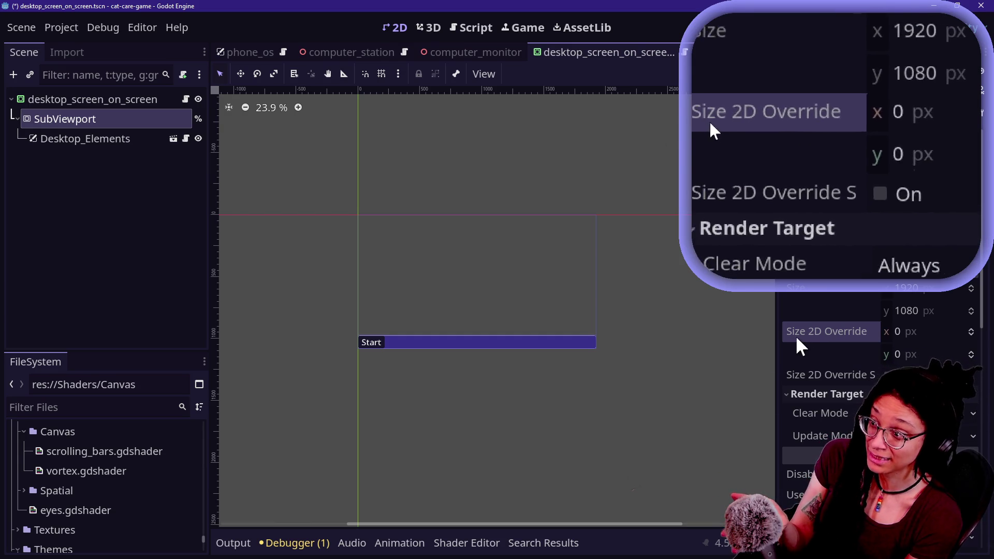
mouse_move(798, 346)
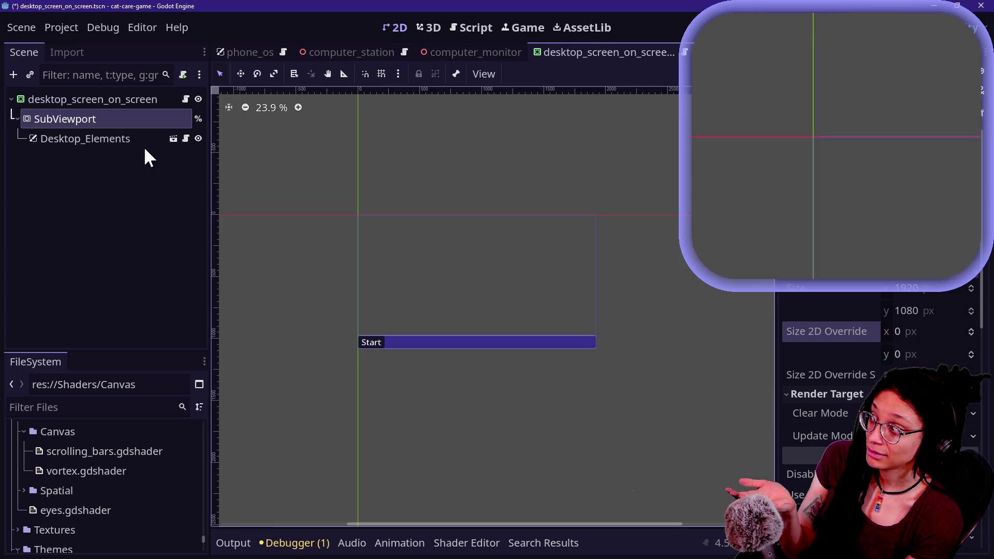
click(93, 103)
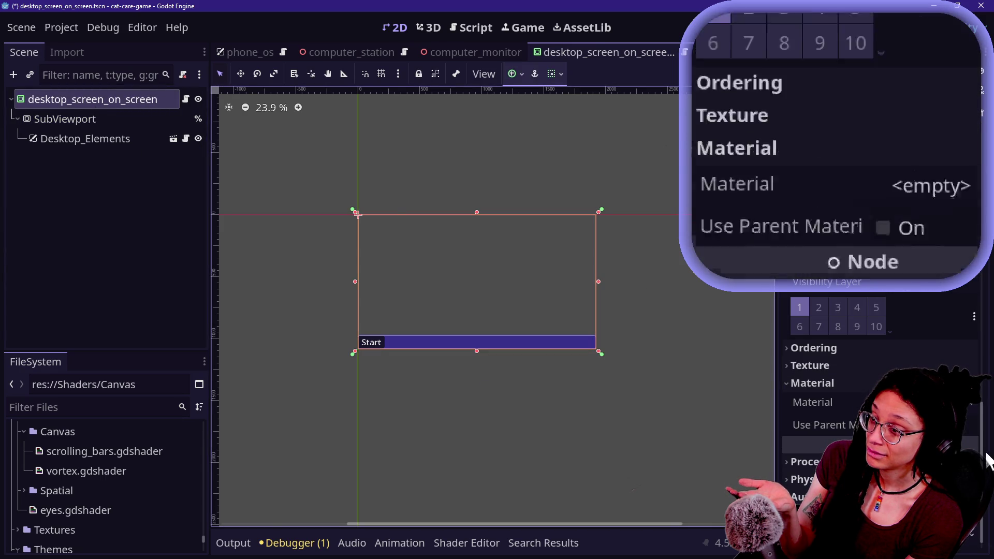
scroll(911, 363, up, 5)
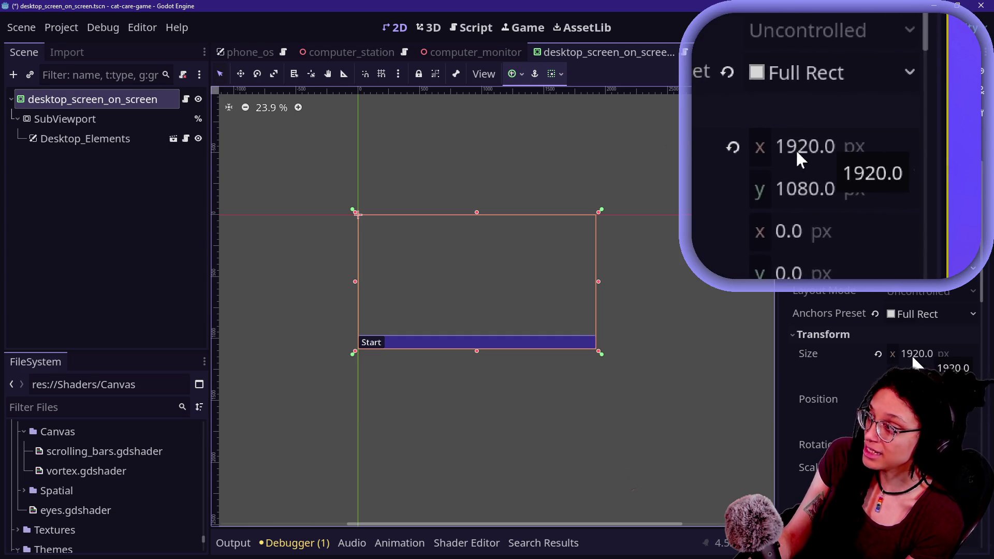
click(78, 120)
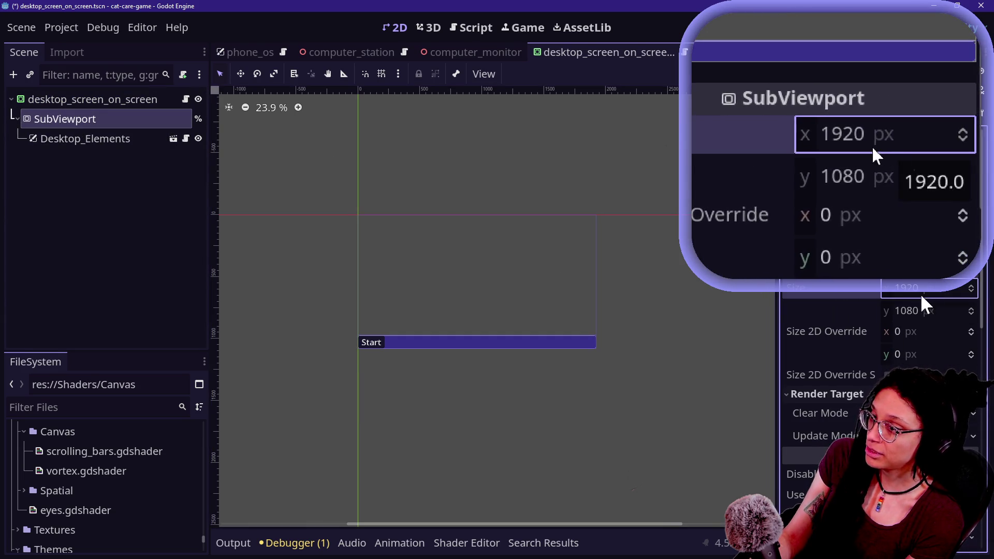
mouse_move(850, 348)
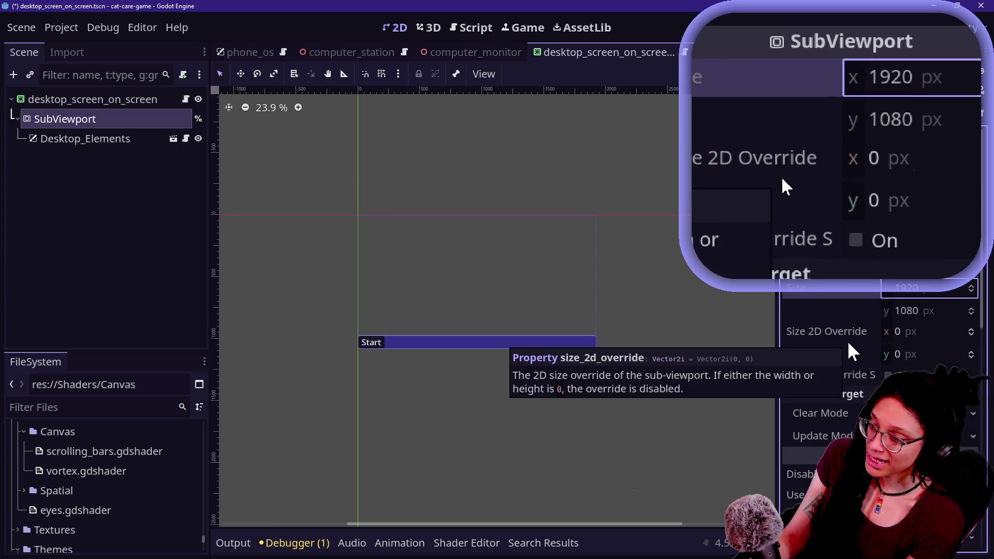
scroll(850, 348, down, 4)
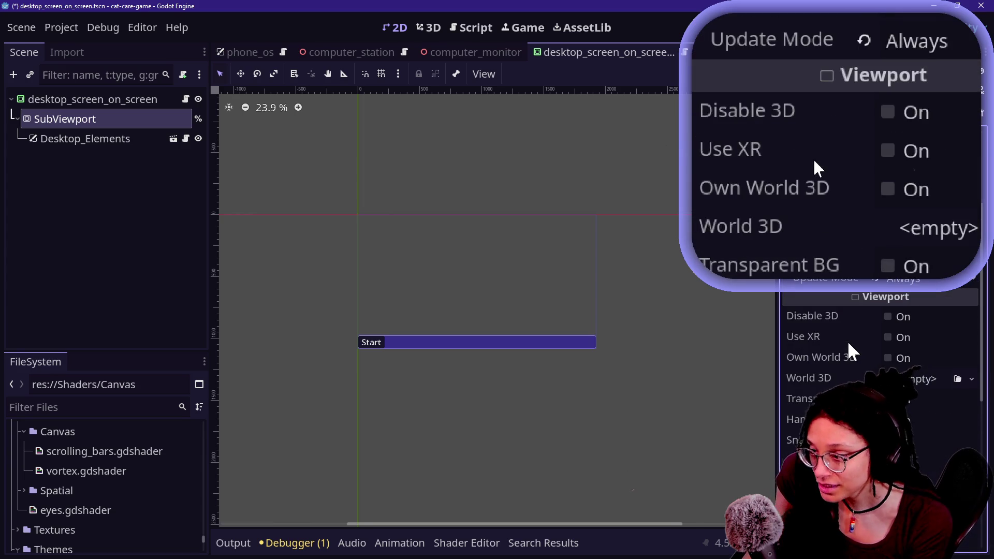
scroll(852, 352, up, 4)
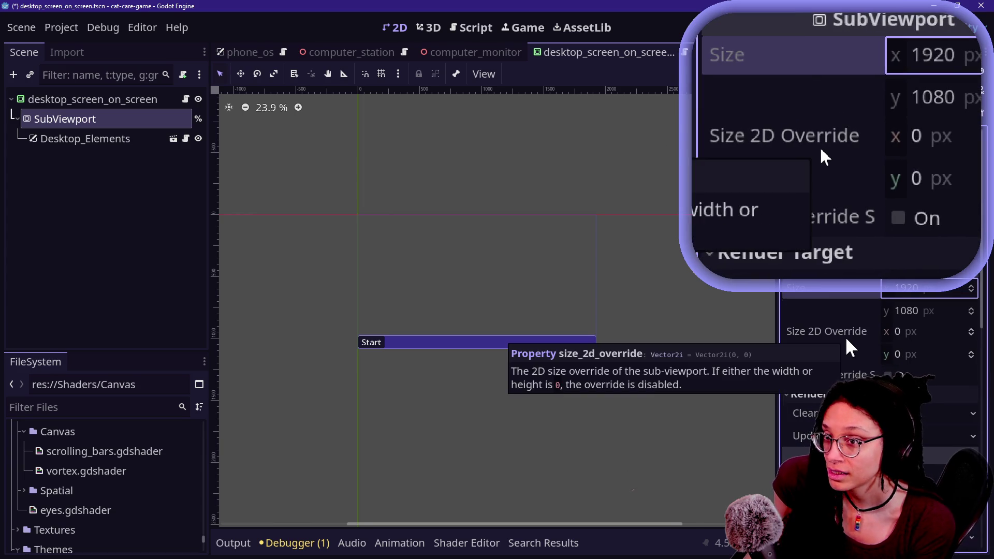
Test a 1000 px Size x on the desktop_screen_on_screen root, then revert it to 1920
click(83, 99)
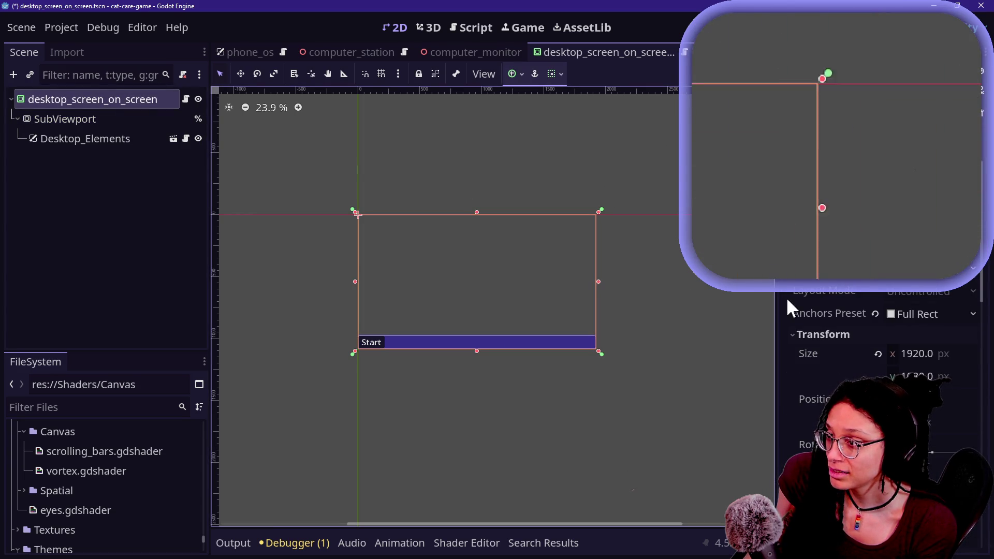
scroll(913, 303, down, 2)
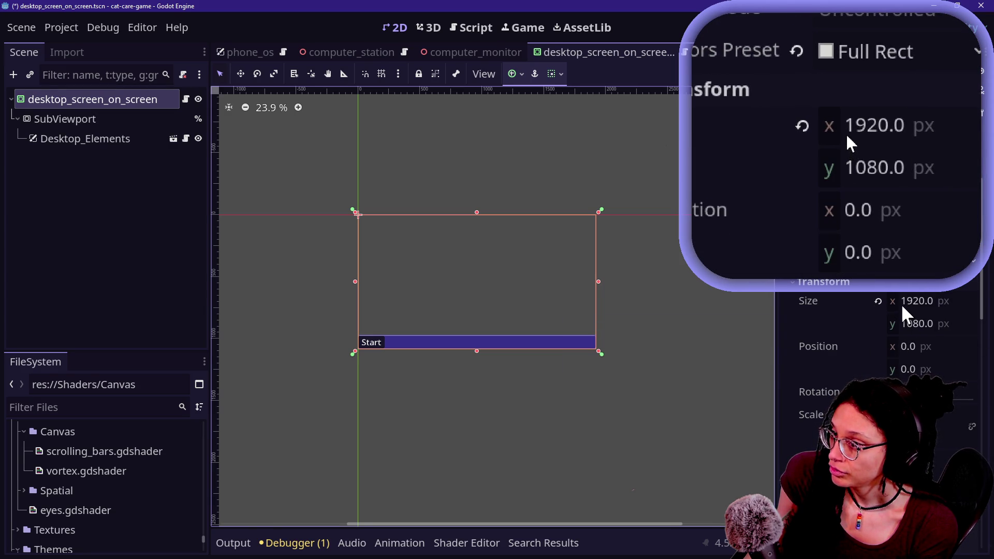
drag(920, 302, 931, 306)
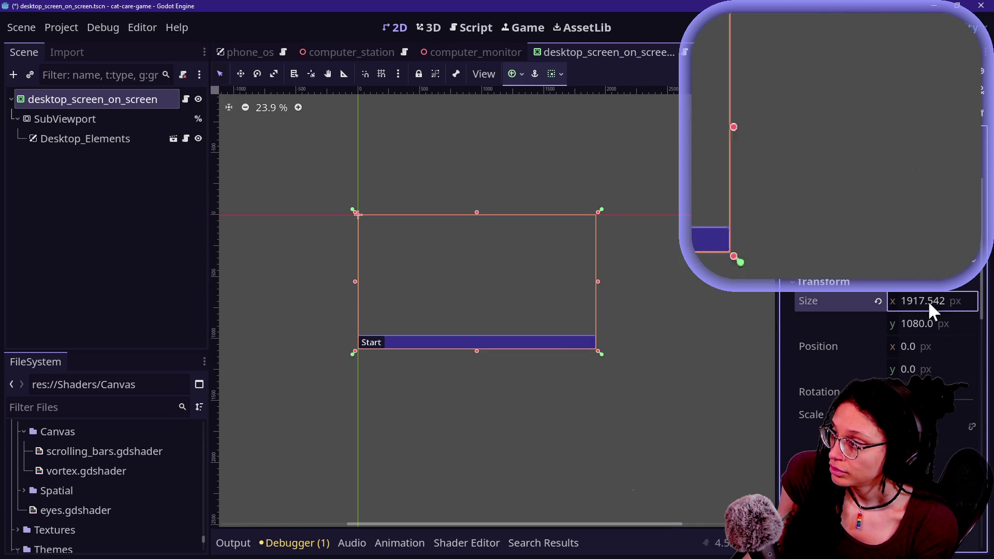
key(ctrl+z)
click(921, 302)
text(1000)
key(Return)
key(ctrl+z)
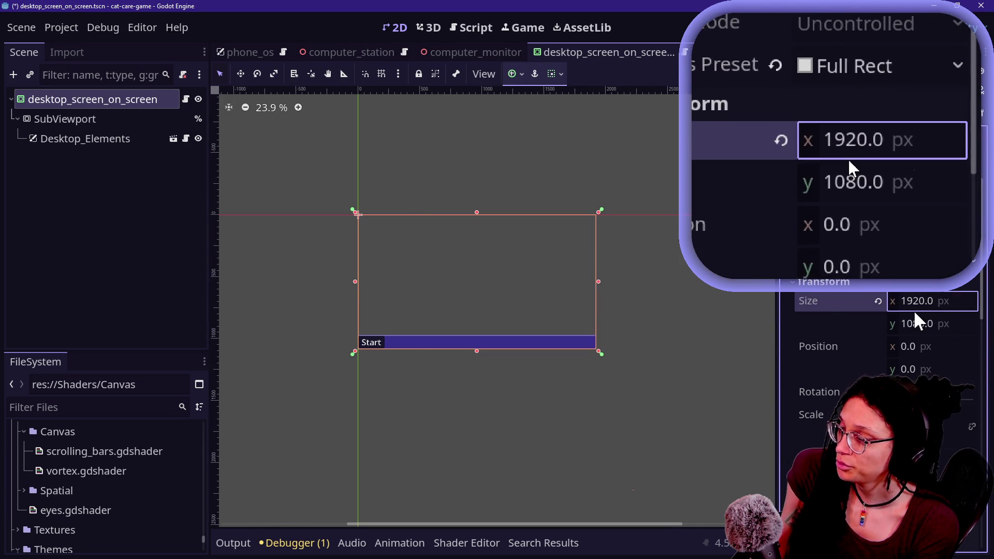
Try a 100 px width, restore 1920, shrink the scale to about 73%, then save and run
click(931, 302)
text(10000)
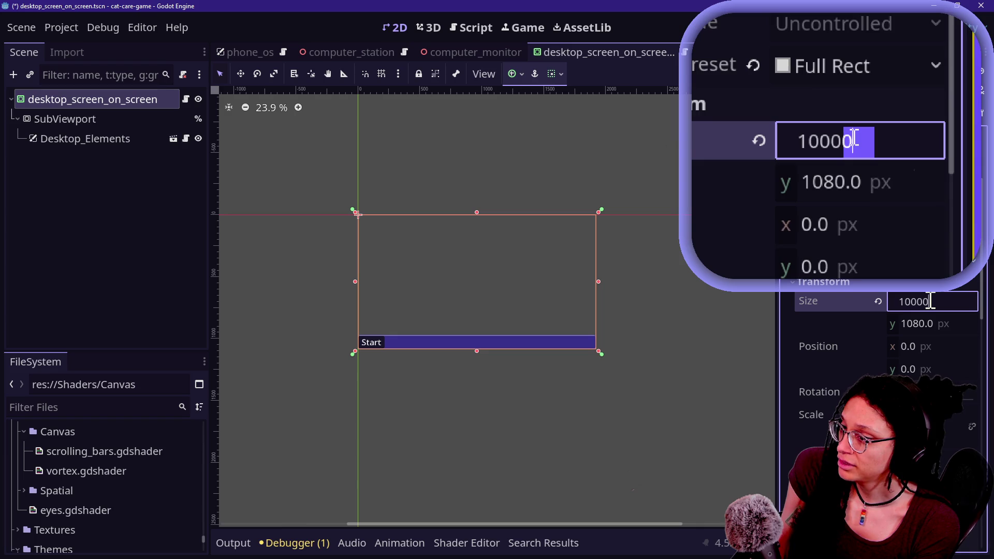
key(BackSpace)
key(BackSpace)
key(Return)
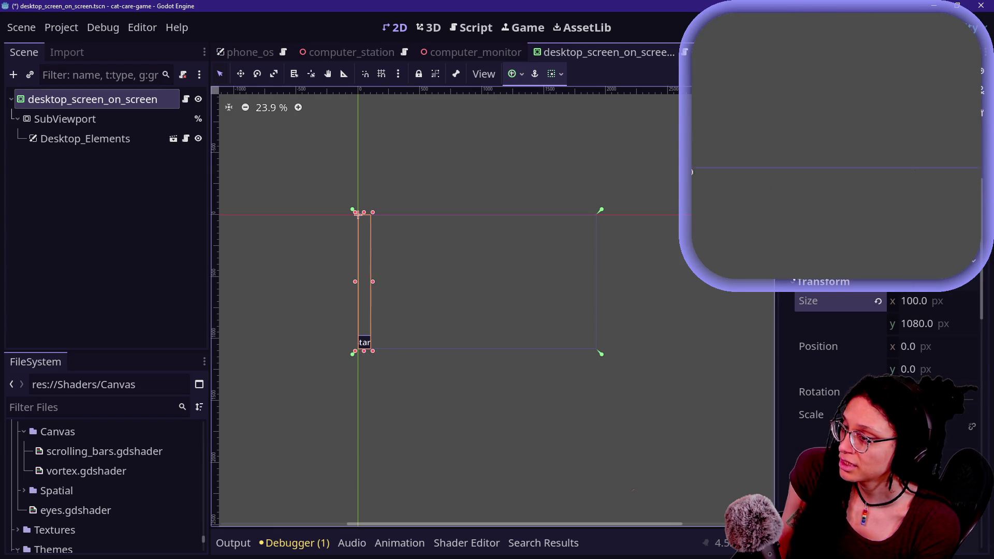
key(ctrl+z)
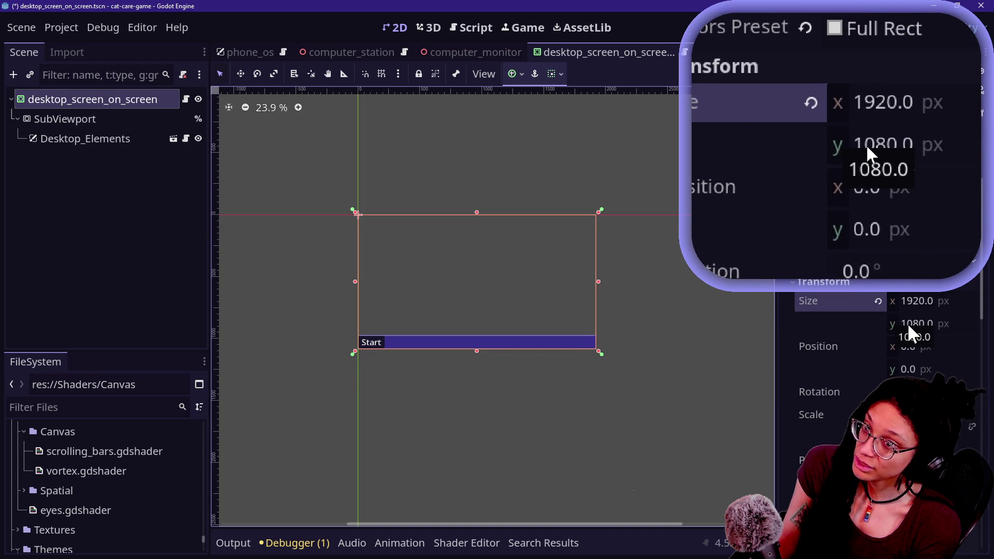
drag(927, 437, 870, 437)
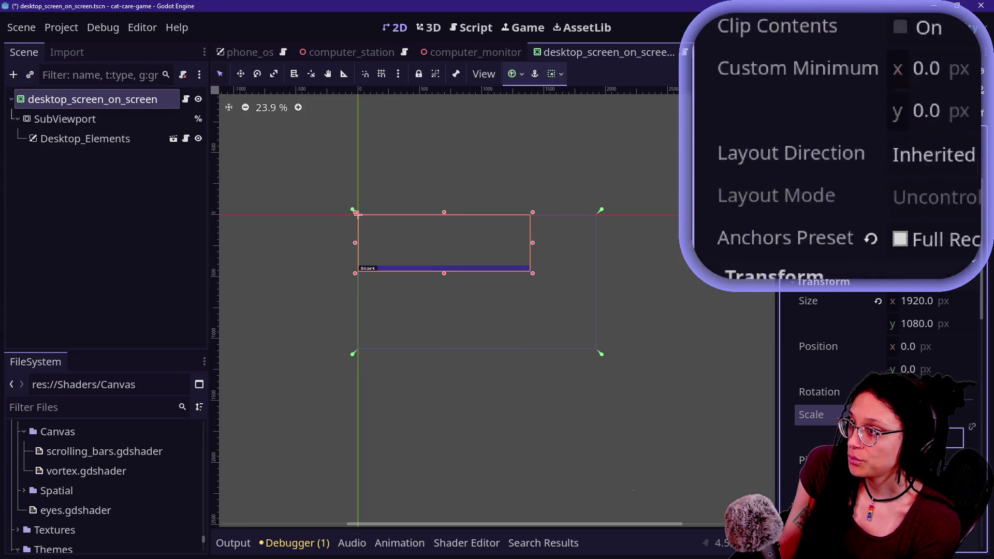
click(796, 27)
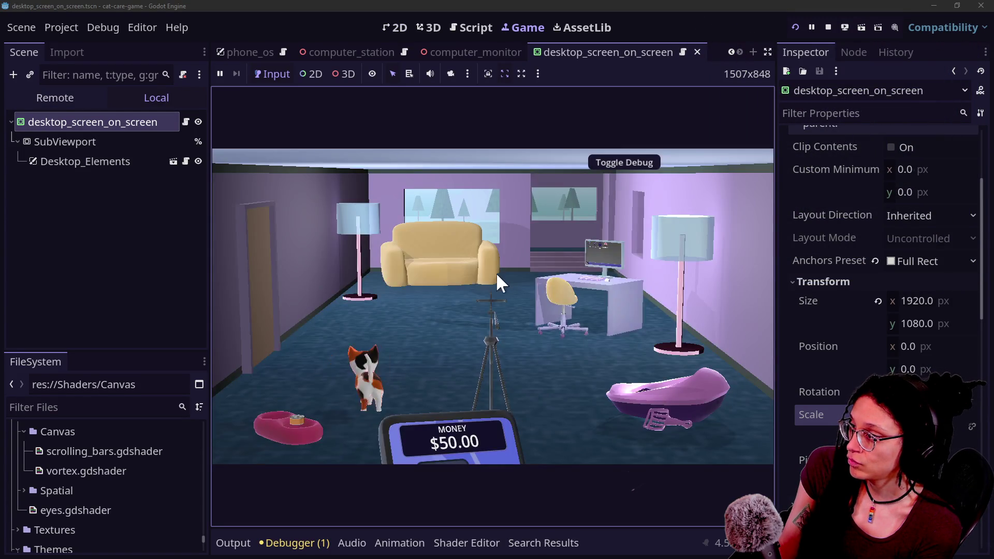
Zoom the game onto the monitor, inspect the overlay in computer_monitor, then reset its scale to 1.0
click(564, 283)
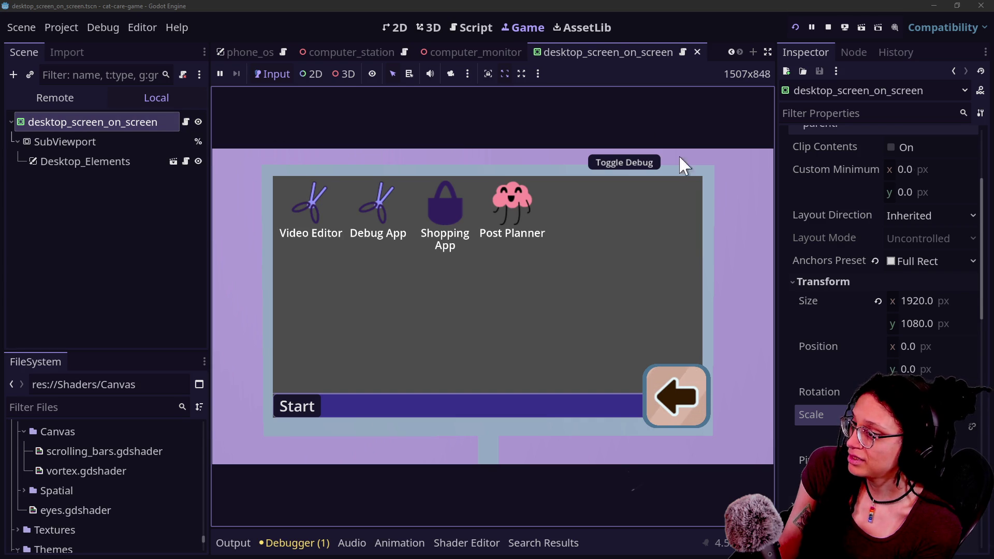
click(450, 50)
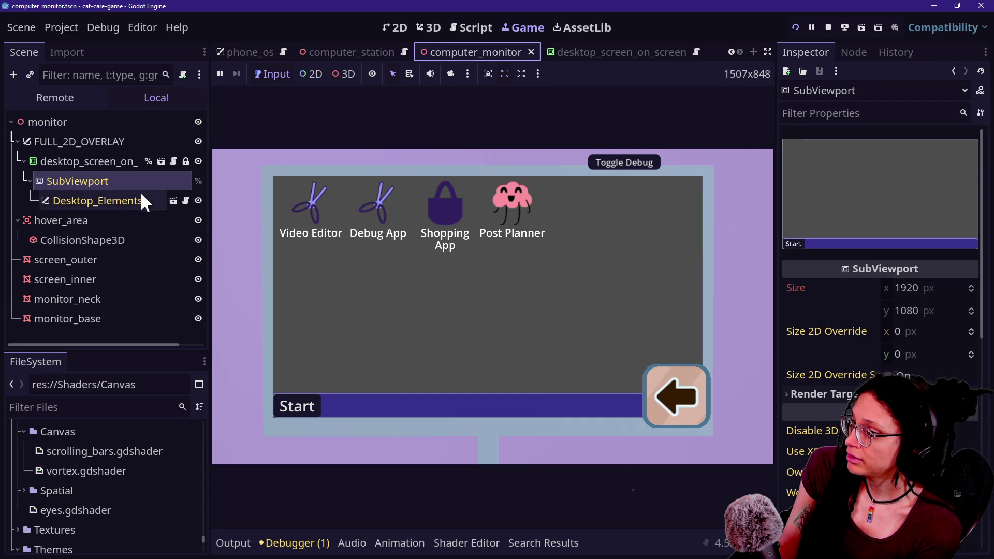
click(110, 162)
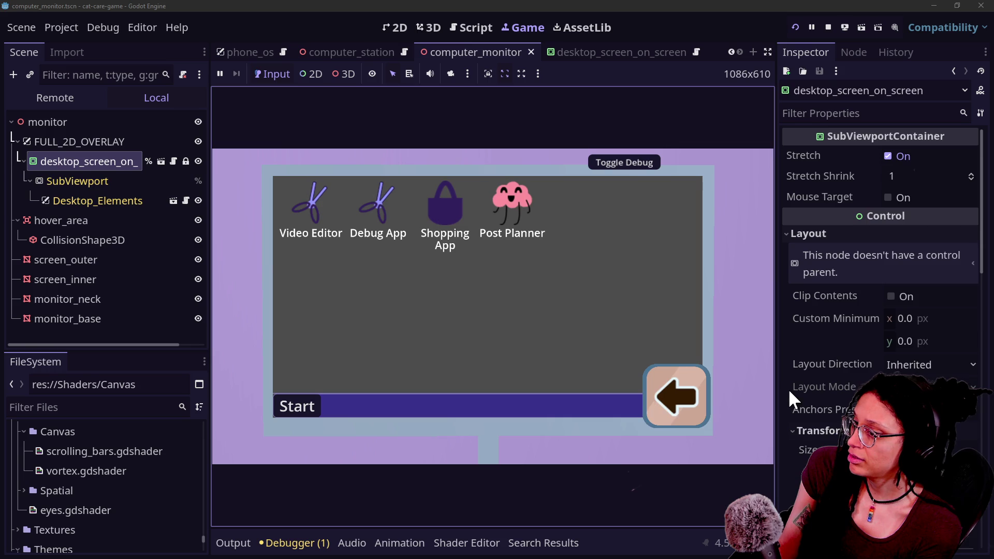
scroll(788, 388, down, 3)
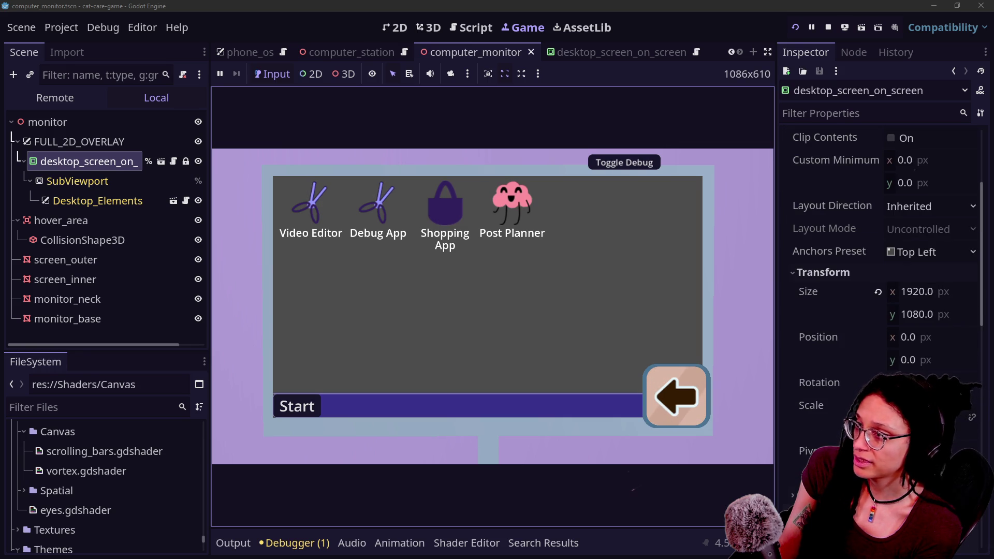
click(573, 52)
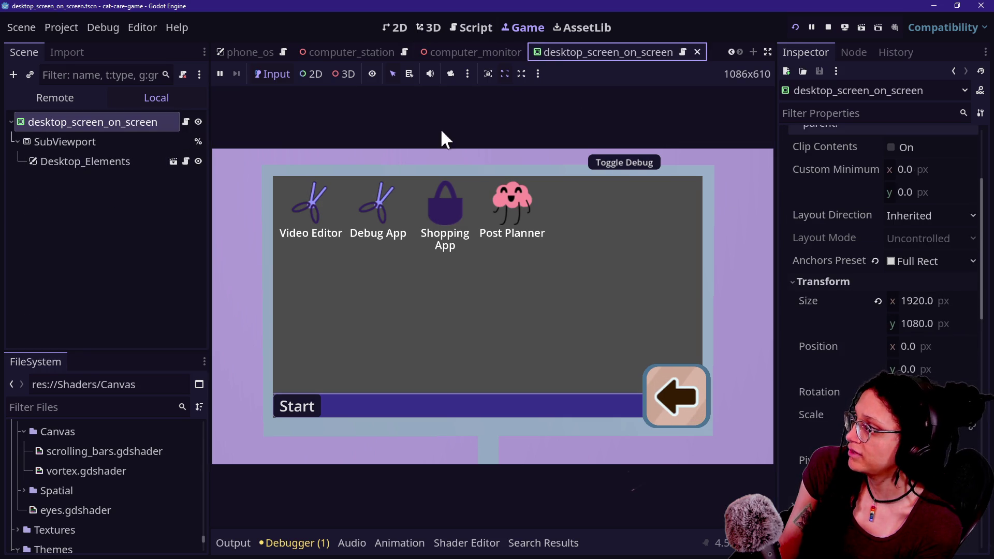
click(812, 414)
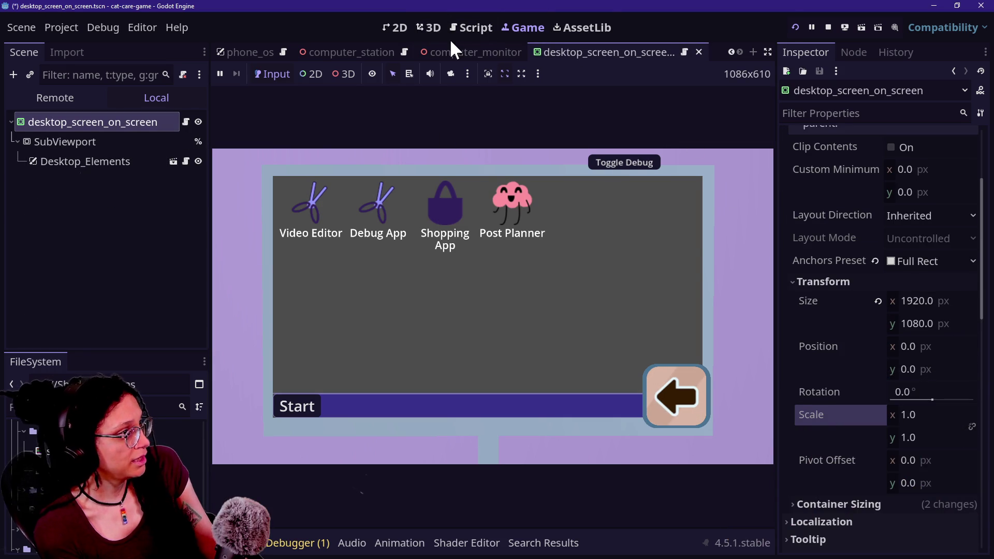
In computer_monitor, squash the overlay's Scale y to 0.447, test the in-game Start menu, then revert to 0.765
click(454, 52)
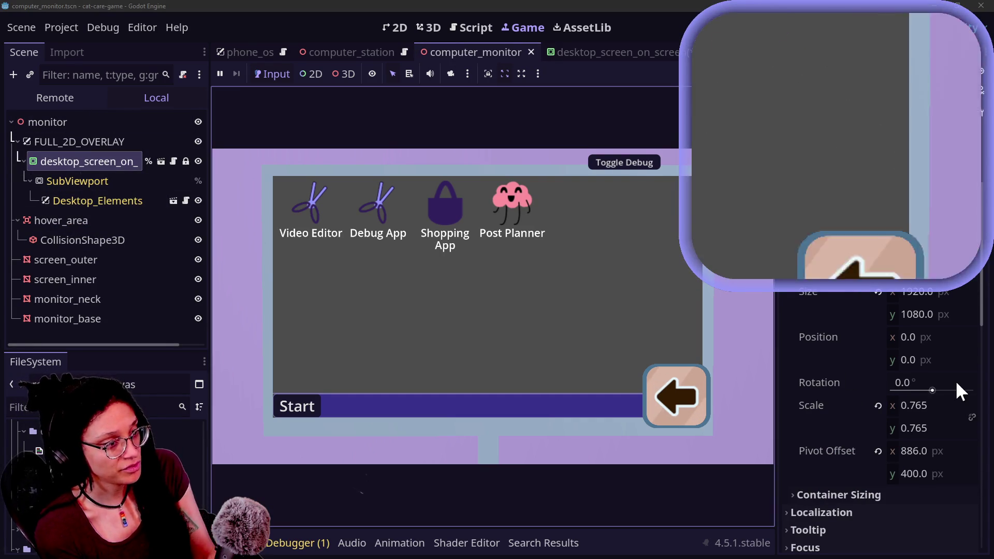
click(921, 405)
click(807, 406)
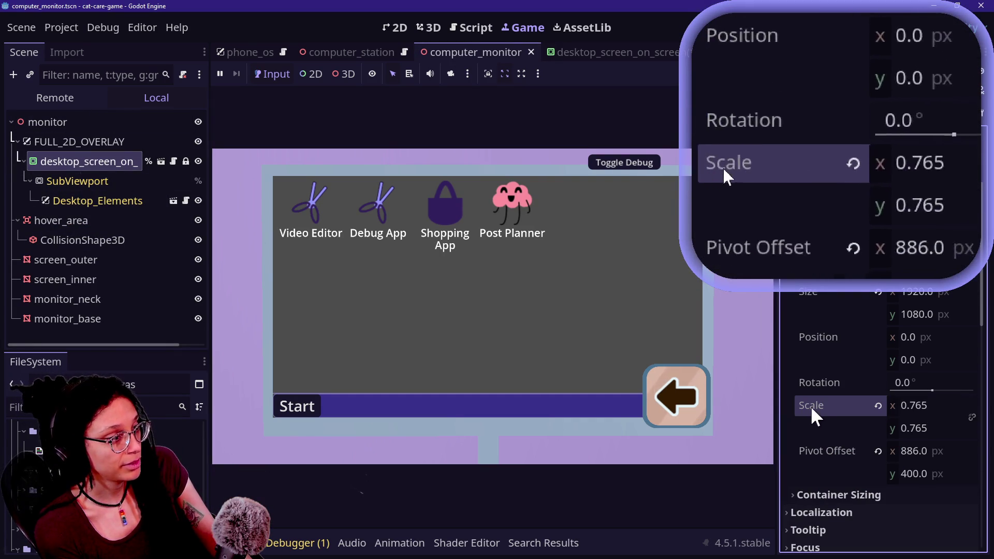
mouse_move(933, 425)
mouse_down()
mouse_move(912, 426)
mouse_move(929, 426)
mouse_move(909, 400)
mouse_up()
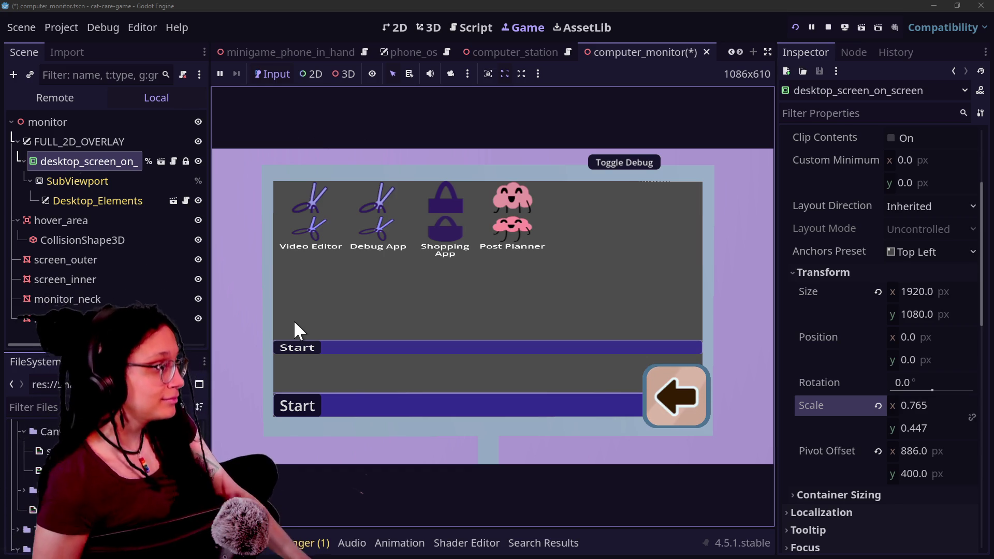
click(278, 347)
click(281, 347)
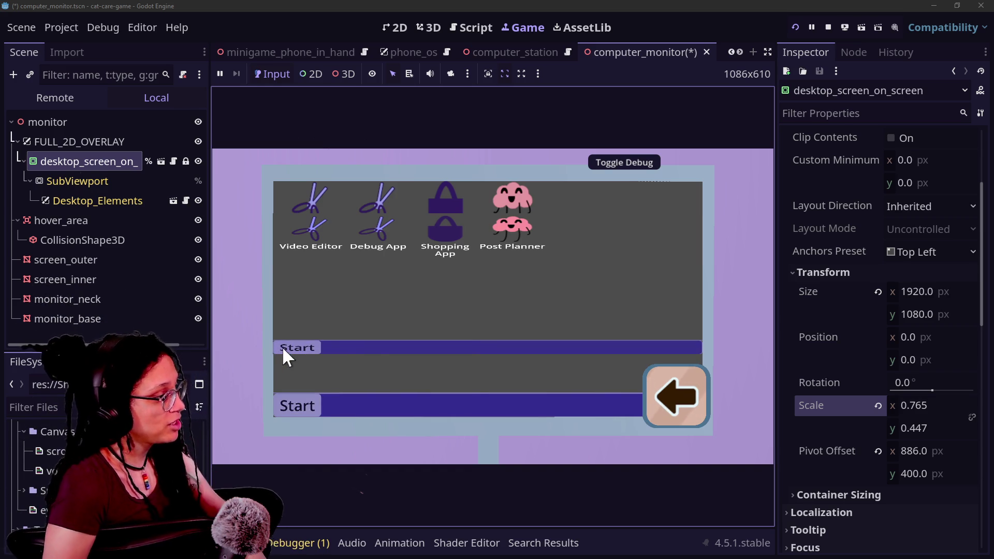
click(280, 346)
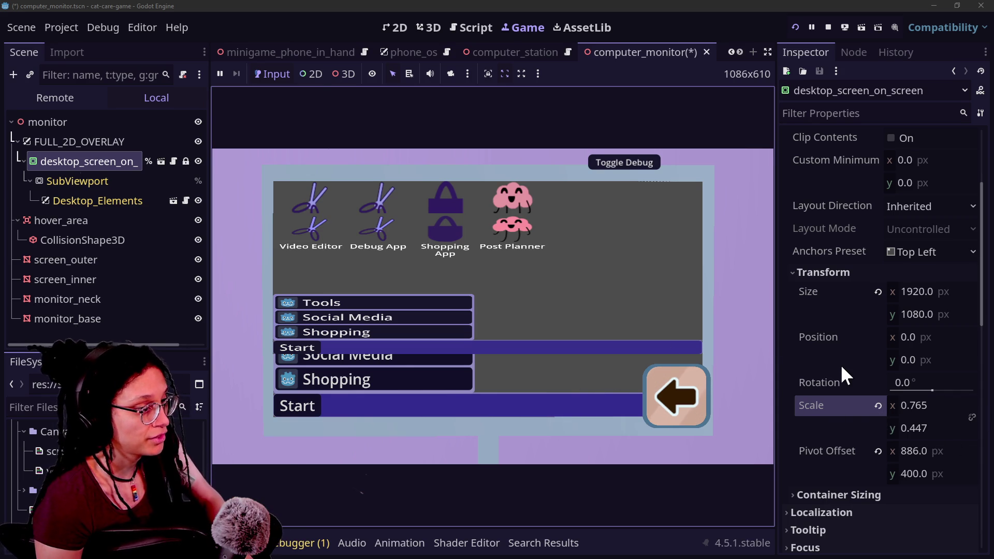
key(ctrl+z)
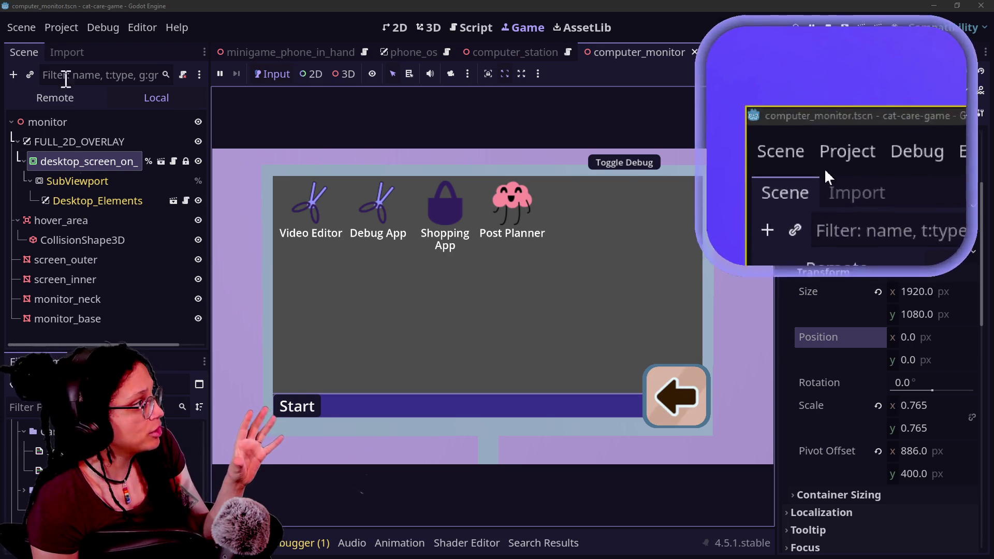
Show the Remote live tree and filter by 'overlay' to locate the FULL_2D_OVERLAY nodes
click(61, 95)
click(22, 186)
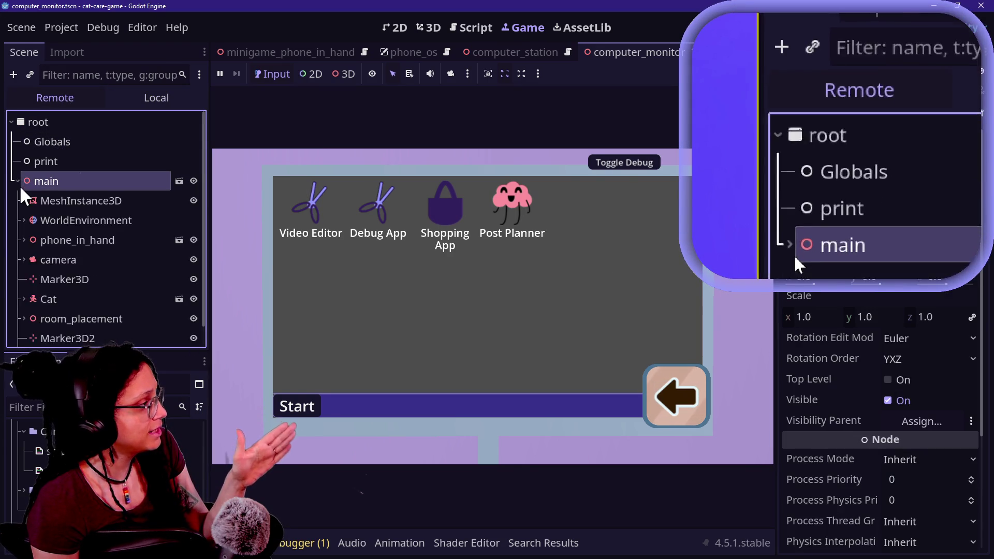
click(16, 181)
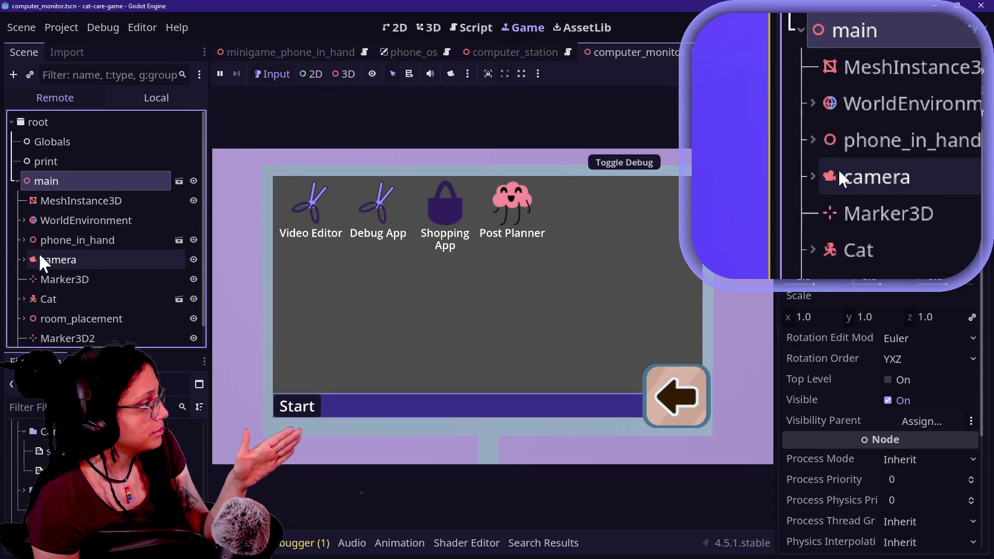
click(80, 74)
text(c)
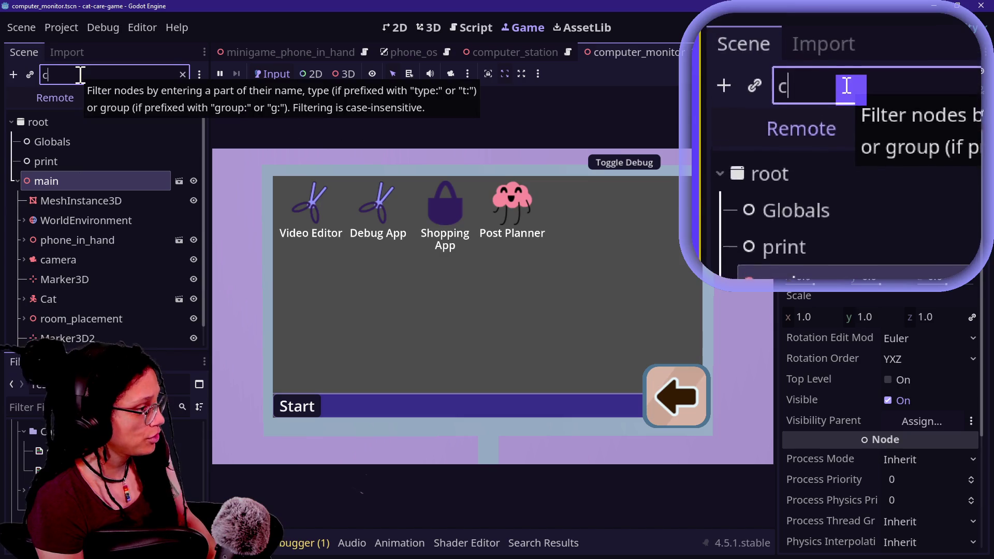
key(BackSpace)
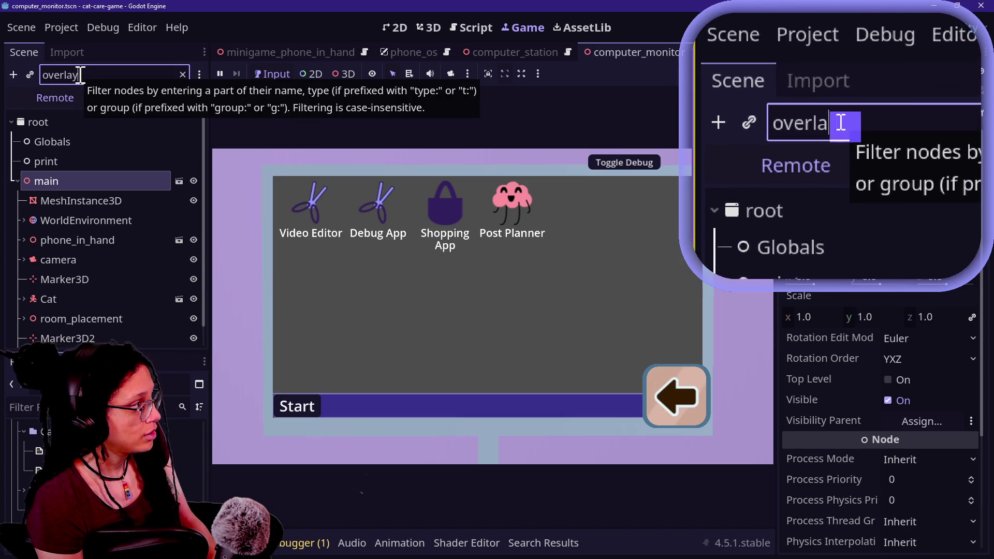
text(y)
click(78, 122)
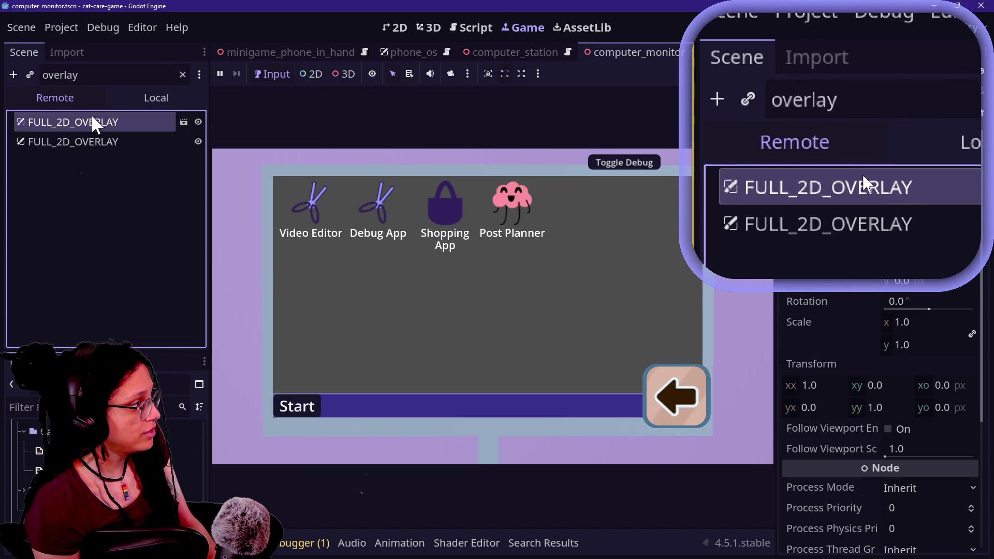
click(183, 75)
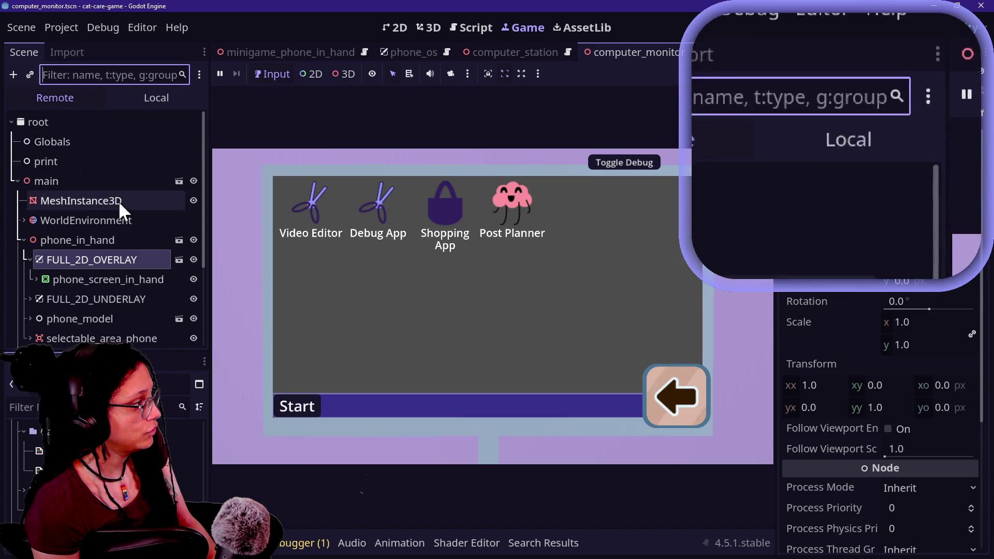
text(overl)
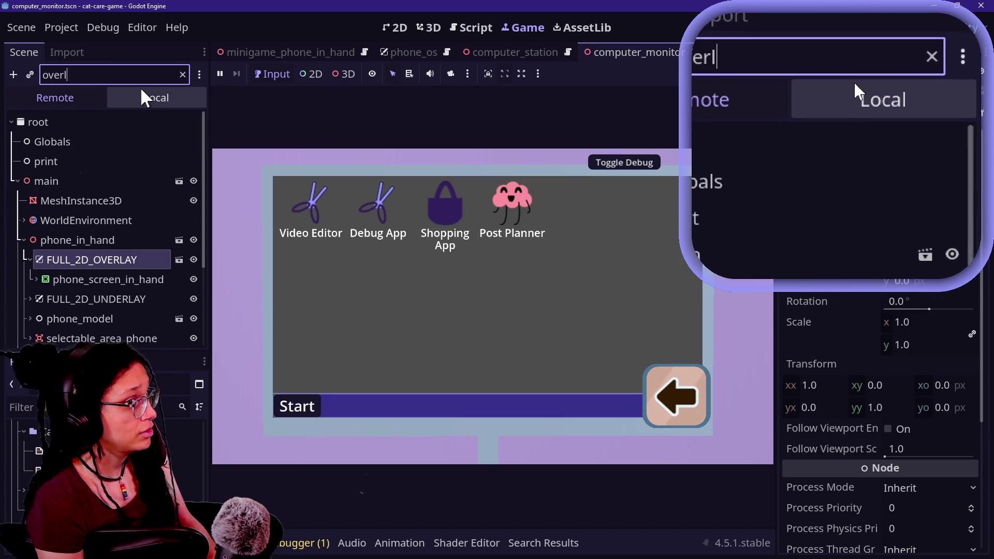
text(ay)
click(92, 136)
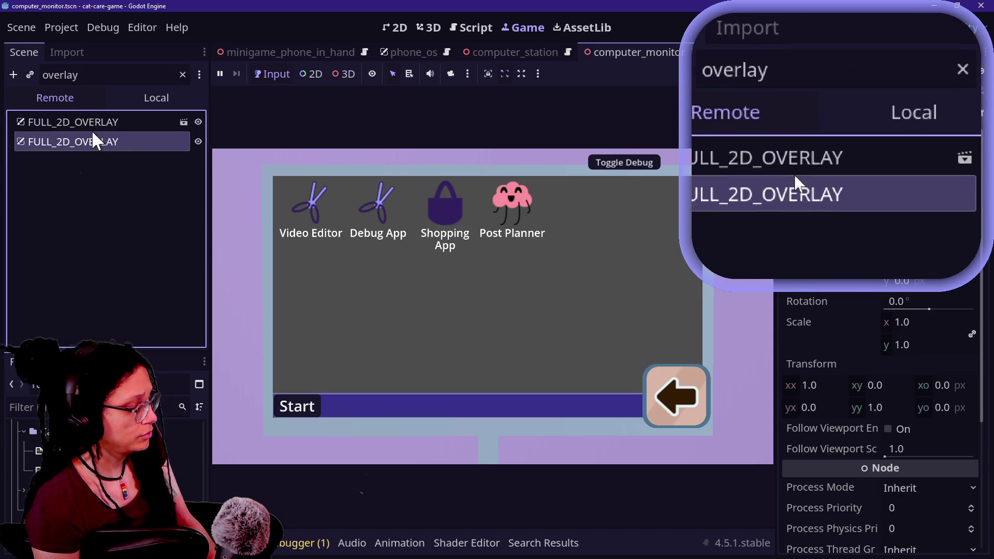
click(182, 75)
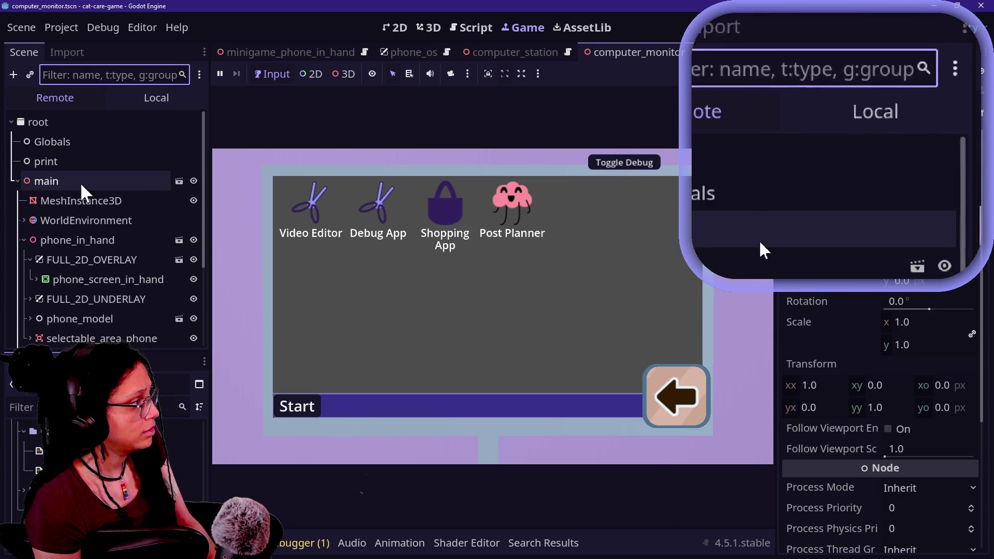
Expand room_placement, room and computer-station in the Remote scene tree
scroll(66, 295, down, 4)
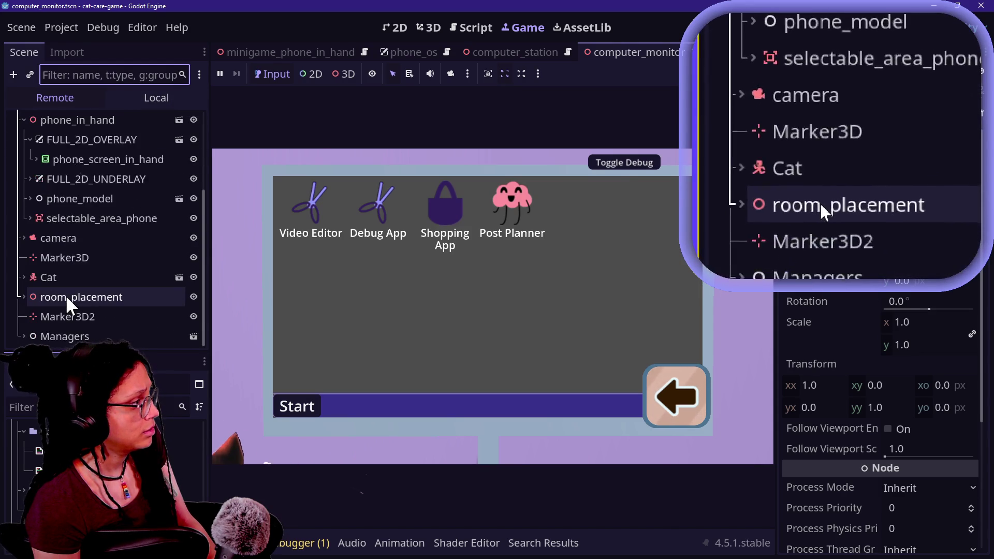
scroll(66, 295, up, 4)
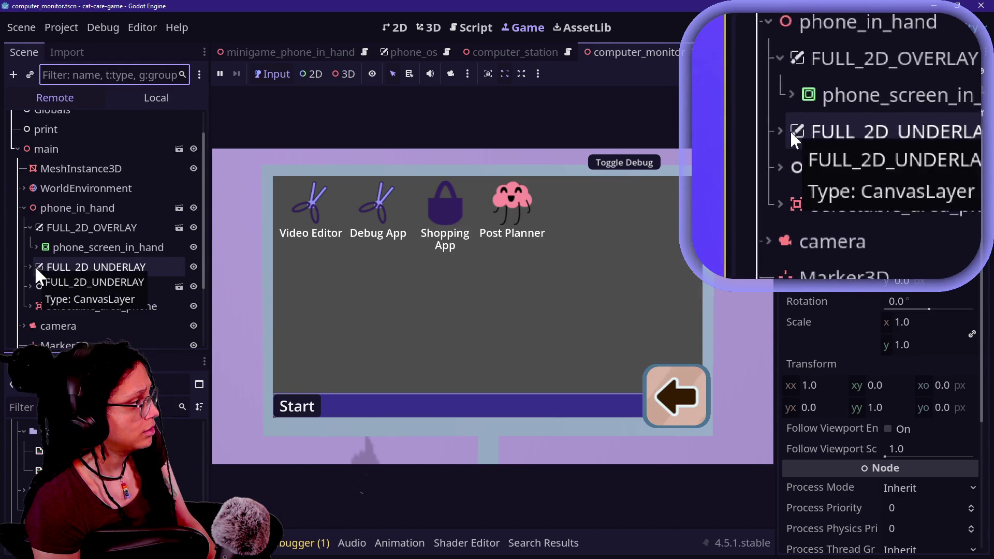
scroll(42, 253, down, 4)
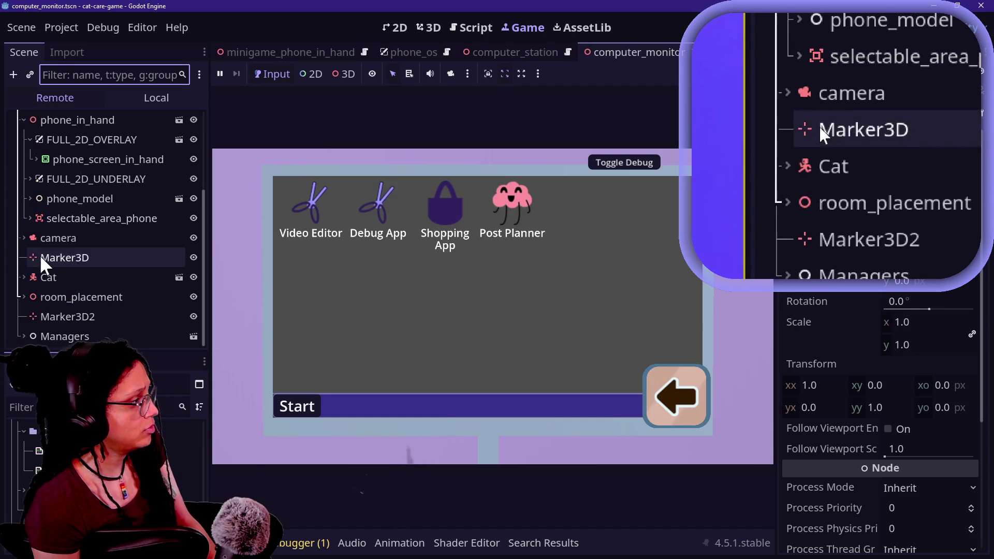
click(24, 295)
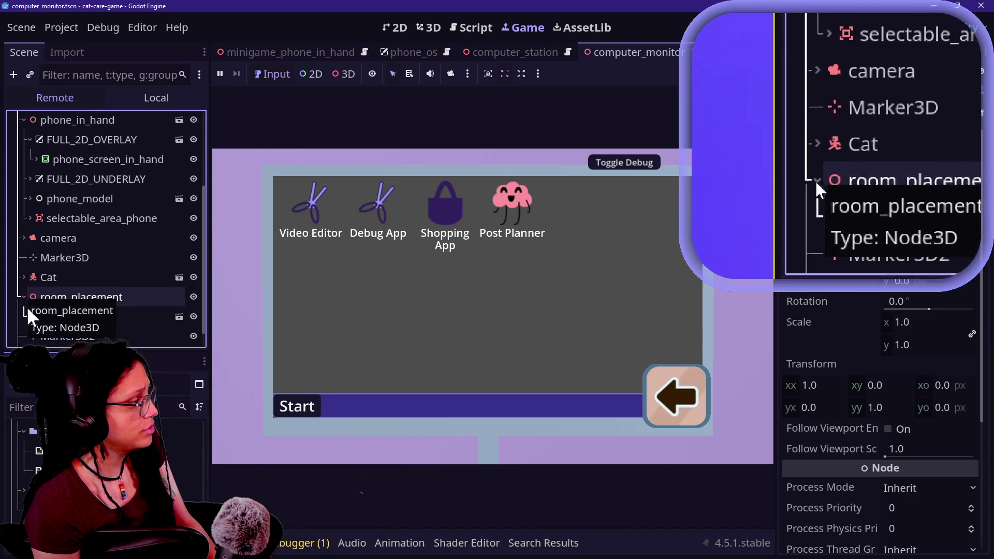
click(27, 316)
scroll(26, 312, down, 10)
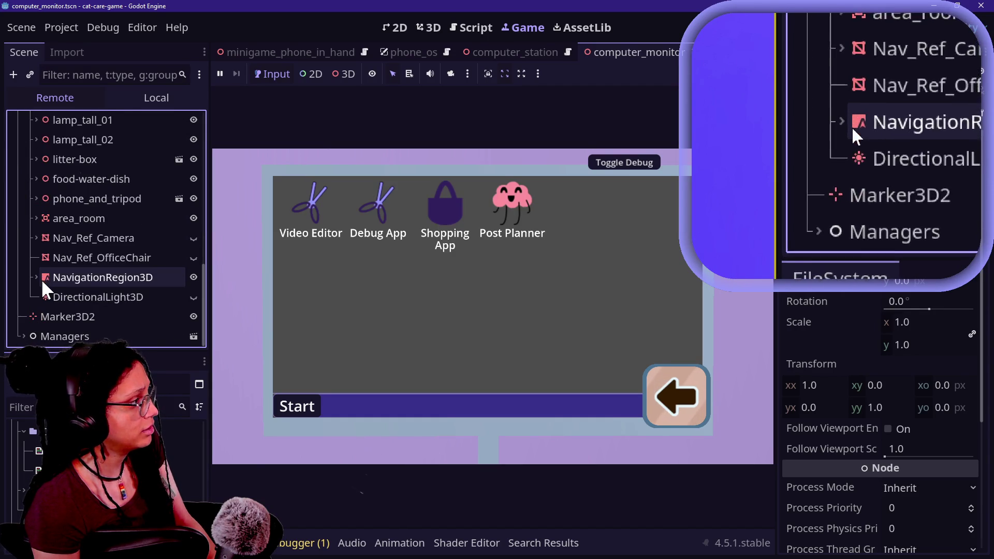
scroll(41, 279, up, 5)
click(35, 227)
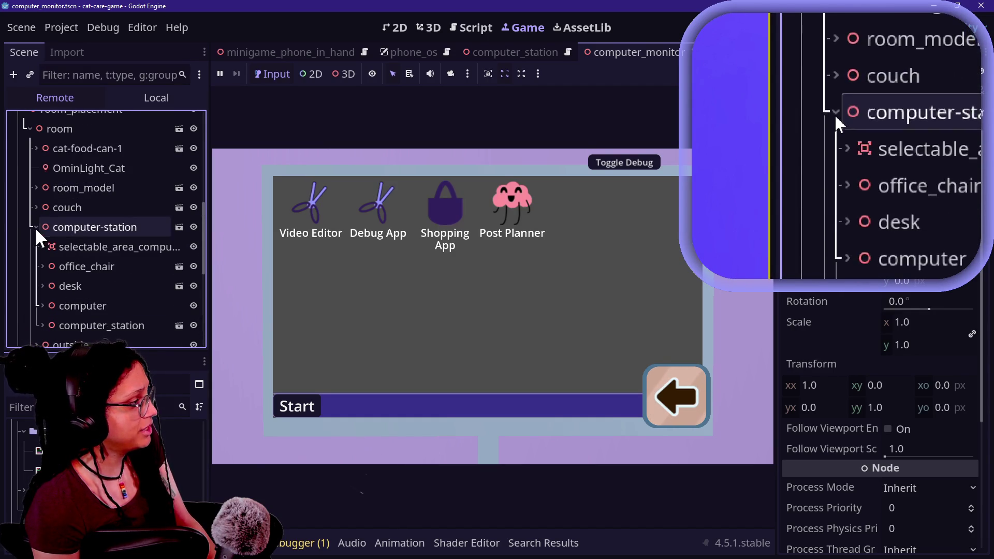
scroll(35, 226, down, 3)
click(37, 266)
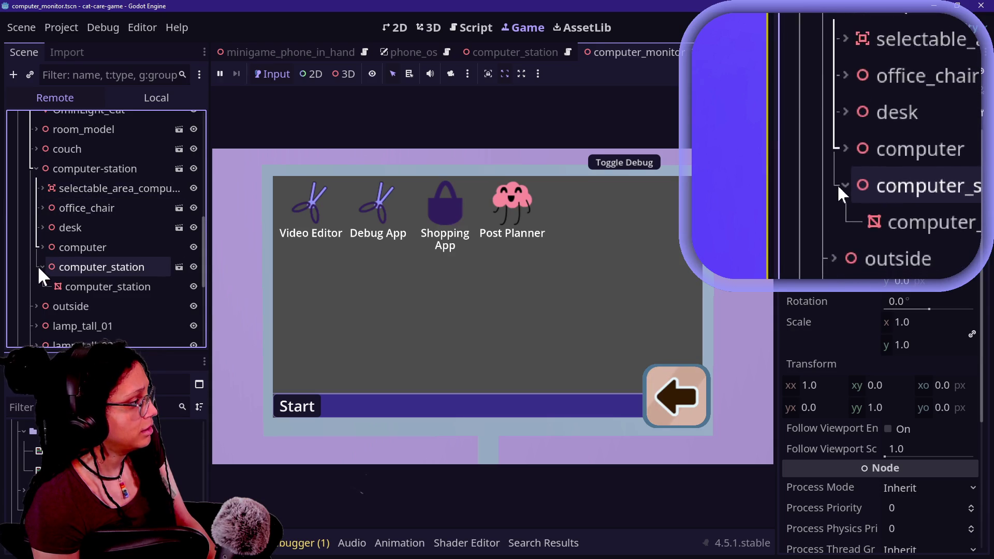
scroll(37, 265, down, 1)
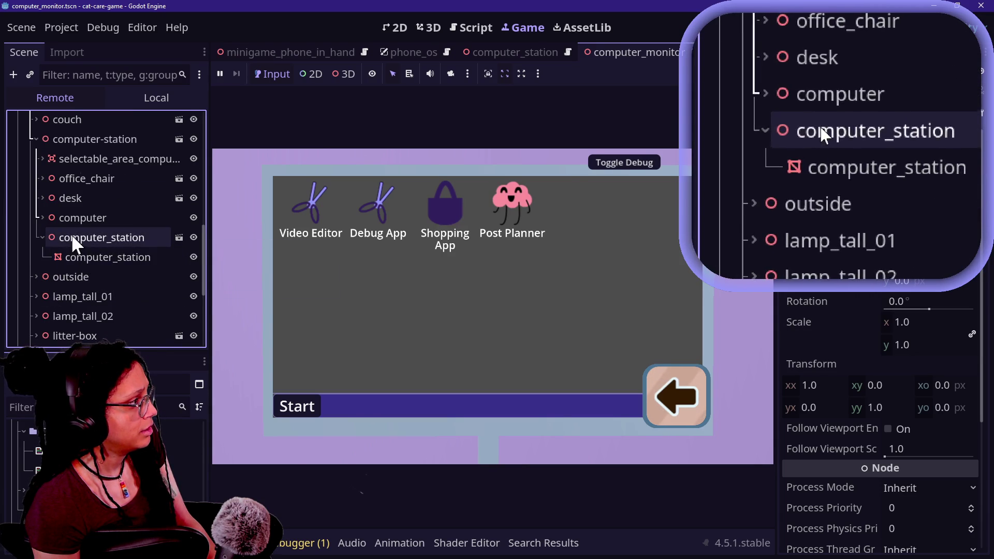
scroll(41, 279, down, 5)
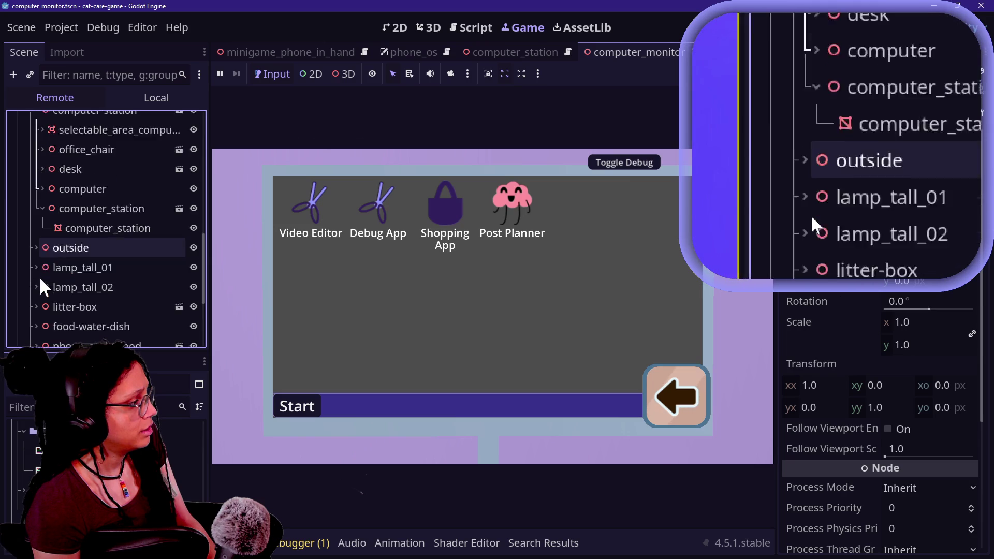
scroll(45, 309, down, 10)
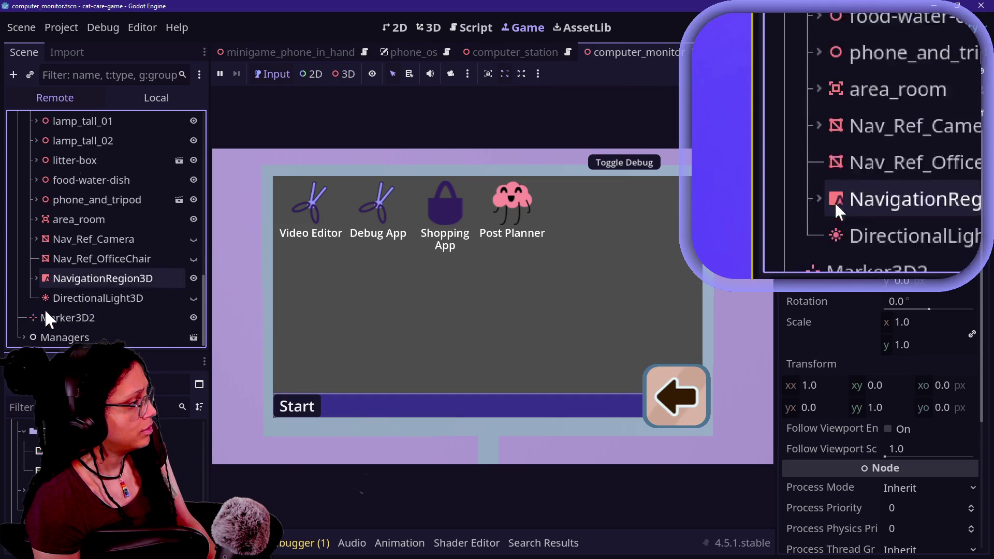
Drill down to computer_monitor's FULL_2D_OVERLAY and shrink its scale to 0.594
click(32, 255)
click(32, 254)
click(42, 274)
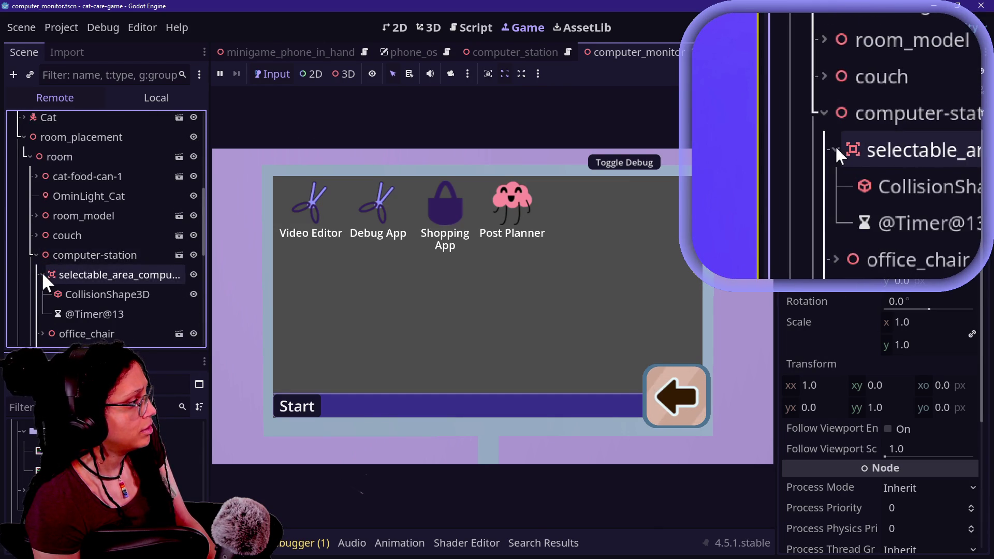
click(42, 274)
scroll(46, 290, down, 2)
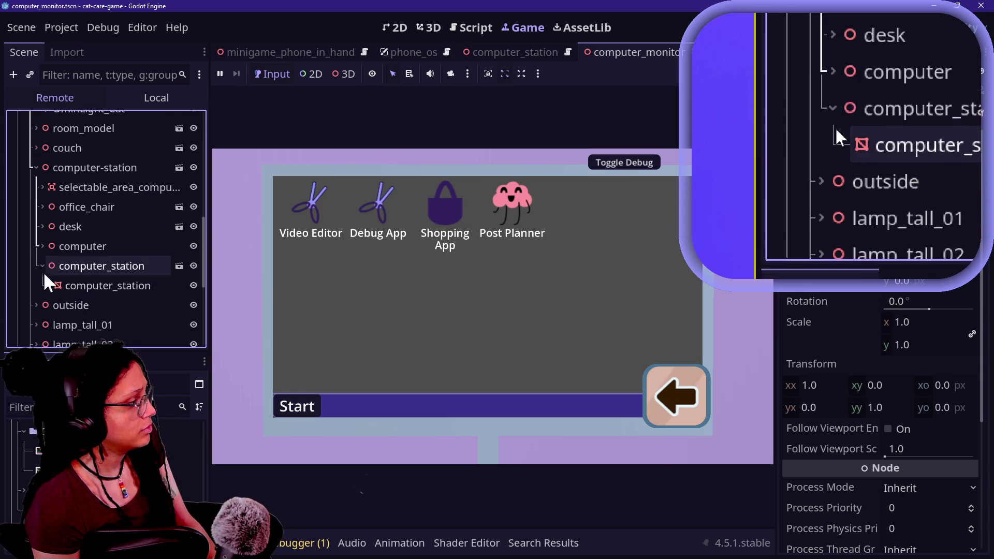
click(42, 248)
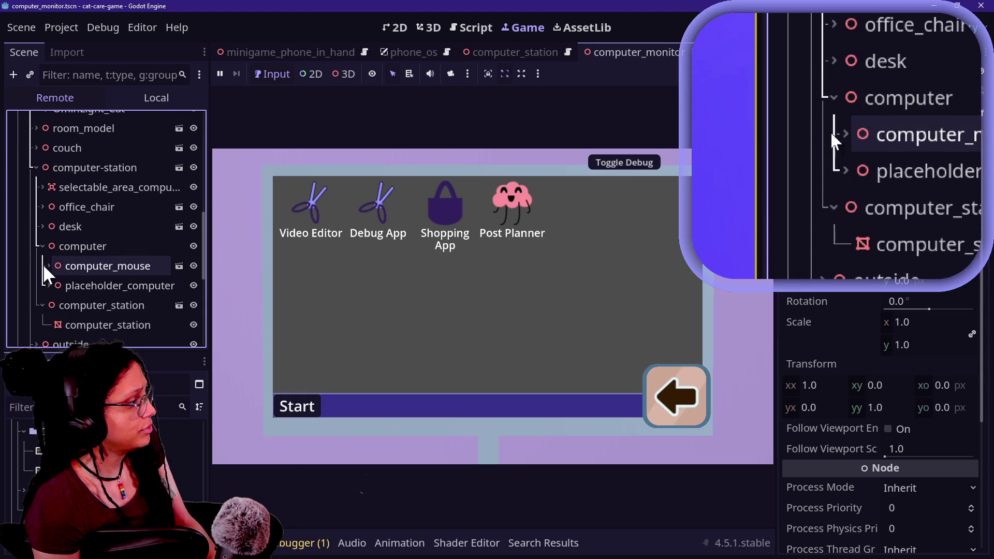
click(48, 285)
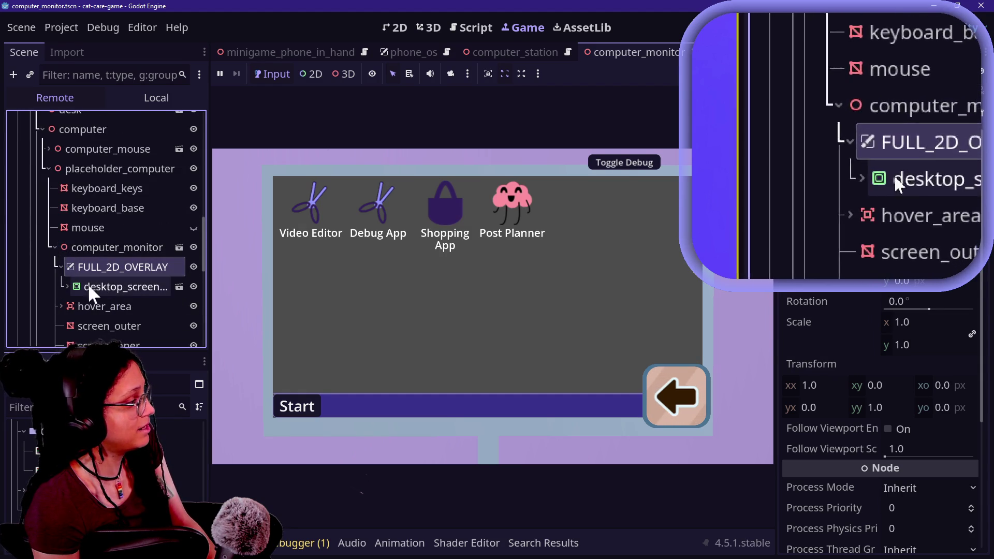
click(67, 286)
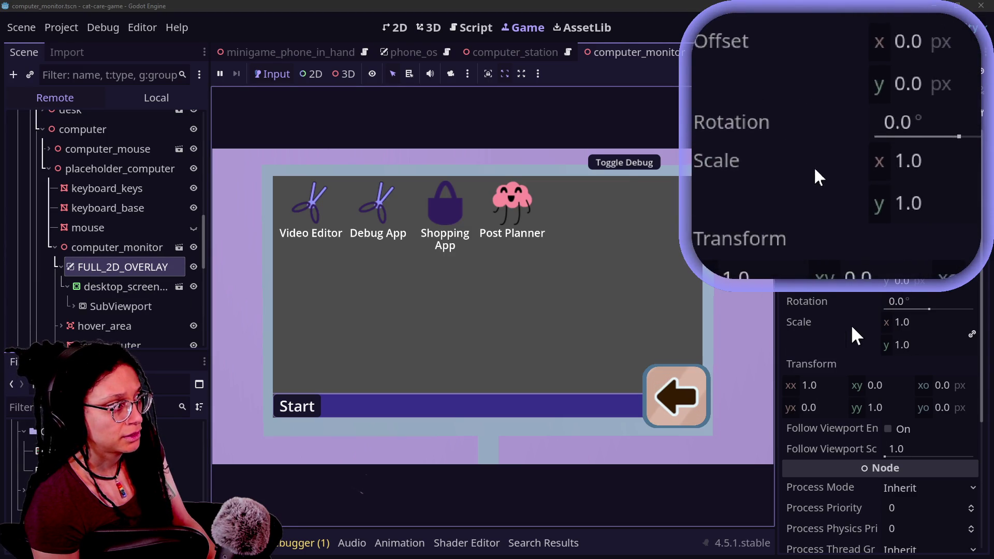
click(98, 286)
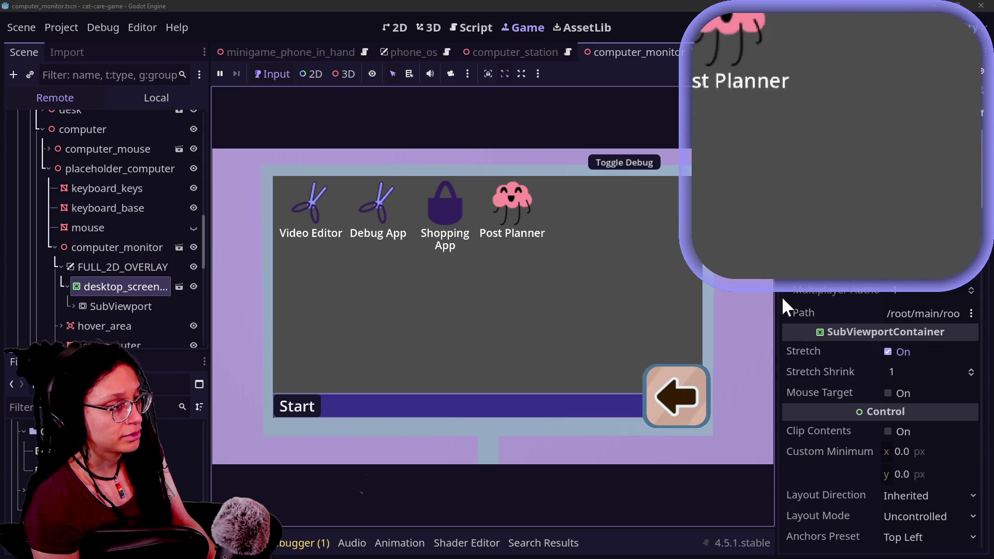
click(88, 267)
mouse_move(910, 321)
mouse_down()
mouse_move(844, 322)
mouse_move(929, 322)
mouse_move(893, 322)
mouse_up()
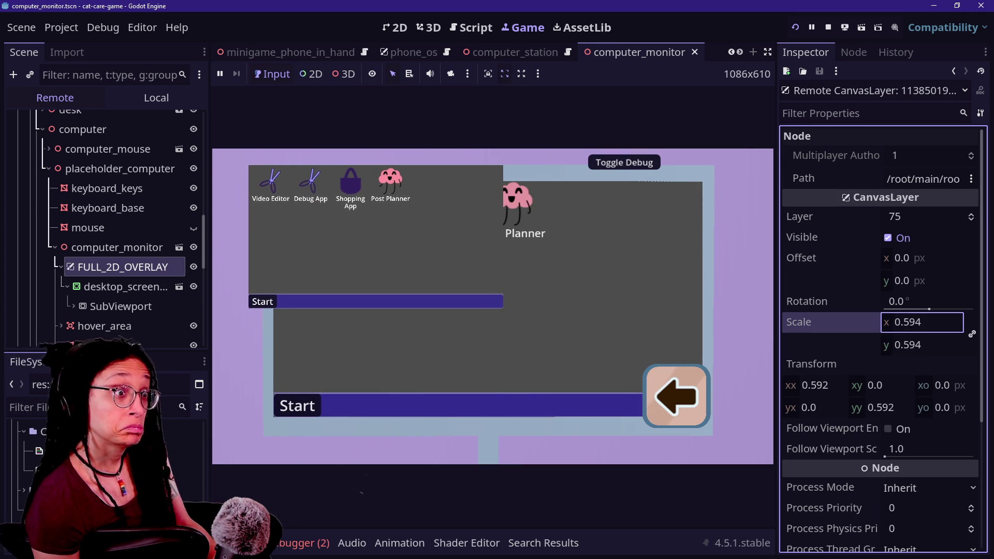
Trial offset and 0.52 scale tweaks on FULL_2D_OVERLAY, undoing back to 1.0 scale and zero offset
key(ctrl+z)
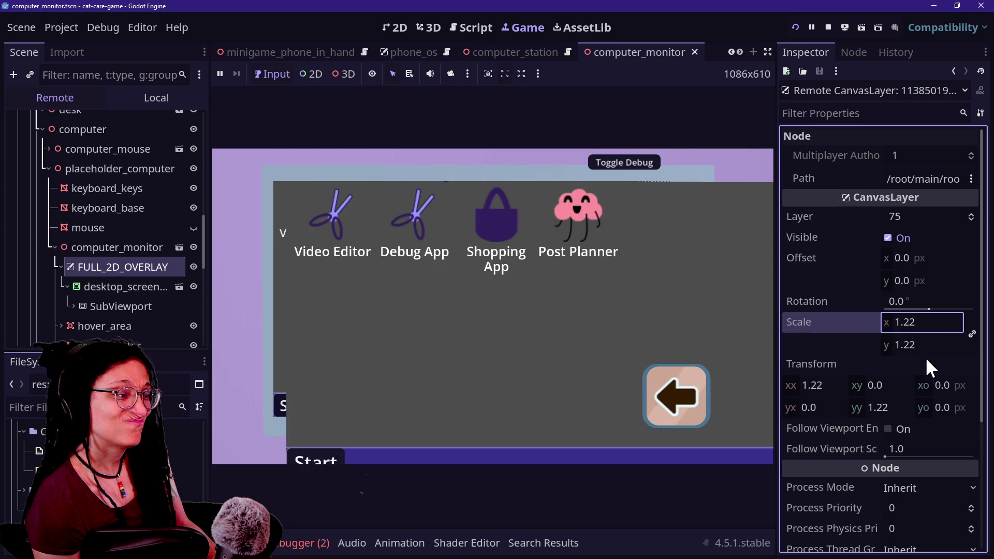
key(ctrl+z)
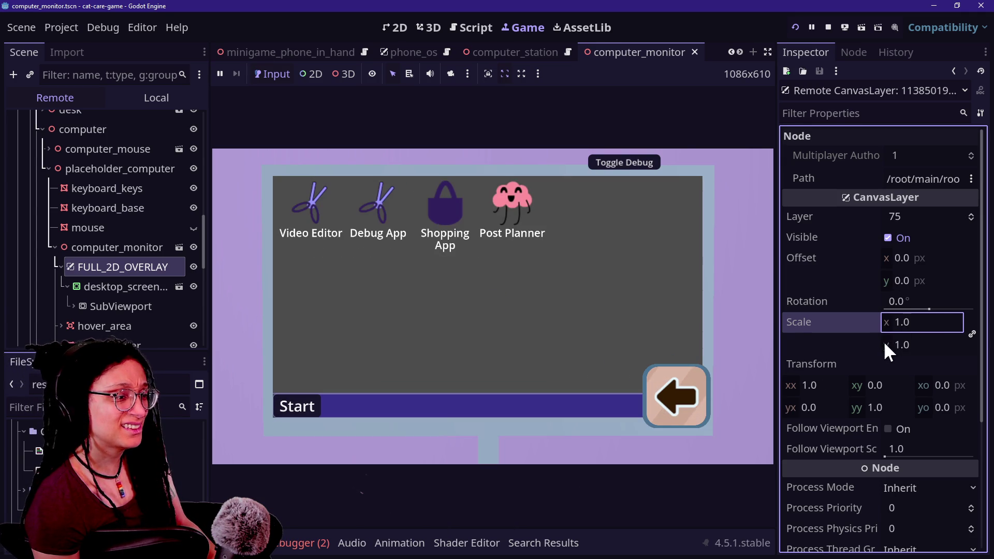
drag(899, 256, 887, 257)
key(ctrl+z)
drag(928, 325, 907, 325)
click(616, 238)
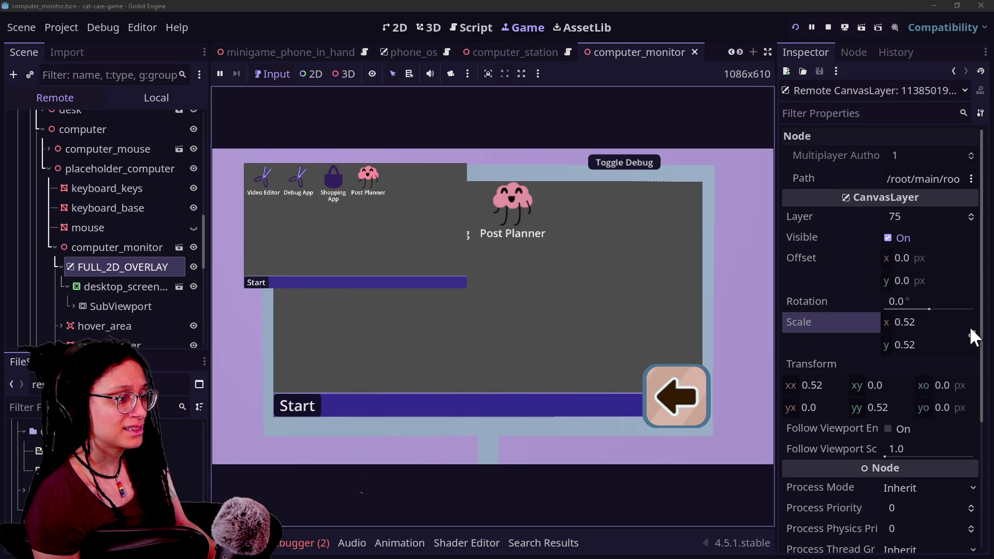
key(ctrl+z)
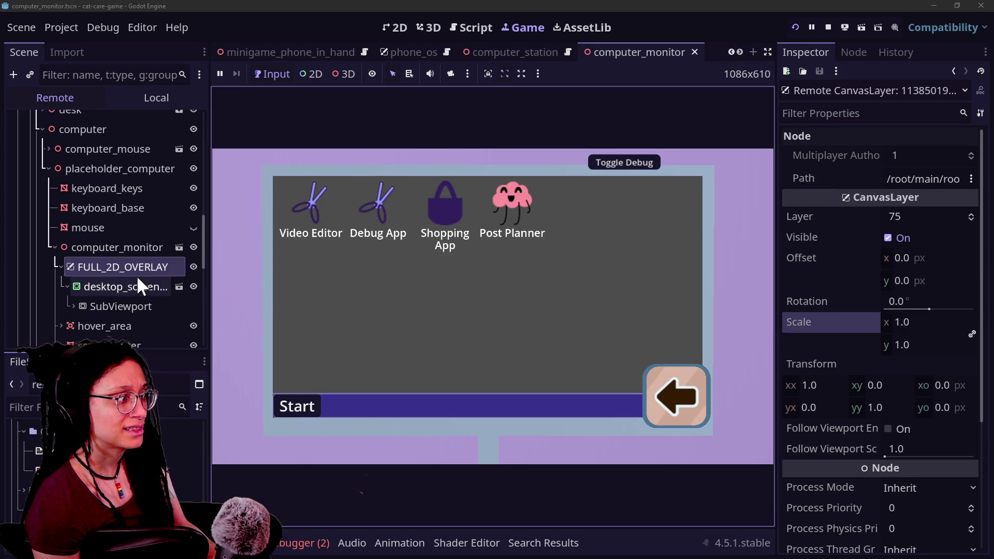
Select desktop_screen and bring up its 0.765 Scale and Pivot Offset in the Inspector
click(138, 280)
scroll(848, 339, down, 5)
scroll(848, 340, up, 5)
scroll(827, 386, down, 10)
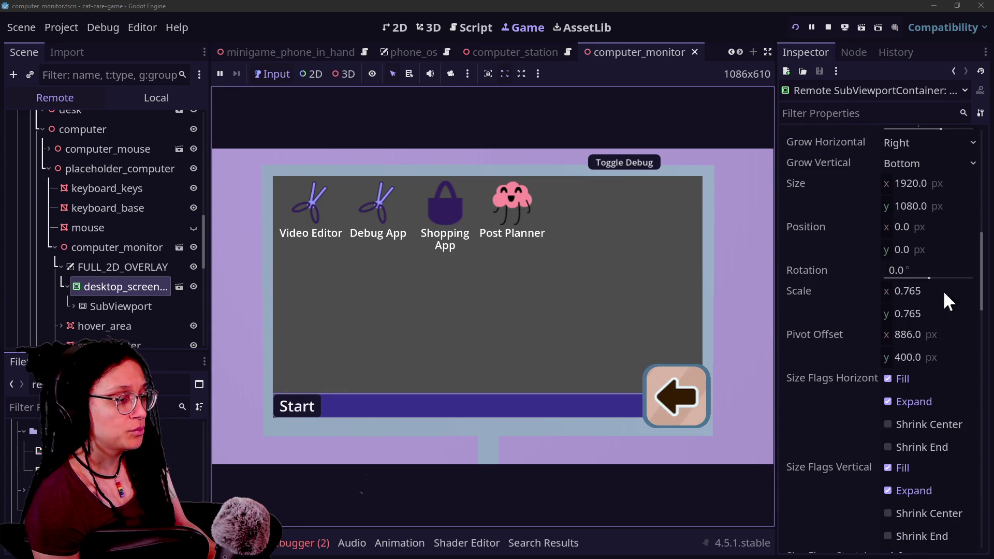
Briefly enlarge desktop_screen's scale, revert it to 0.765, and compare it with FULL_2D_OVERLAY
mouse_move(903, 291)
mouse_down()
mouse_move(984, 291)
mouse_move(914, 292)
mouse_up()
key(ctrl+z)
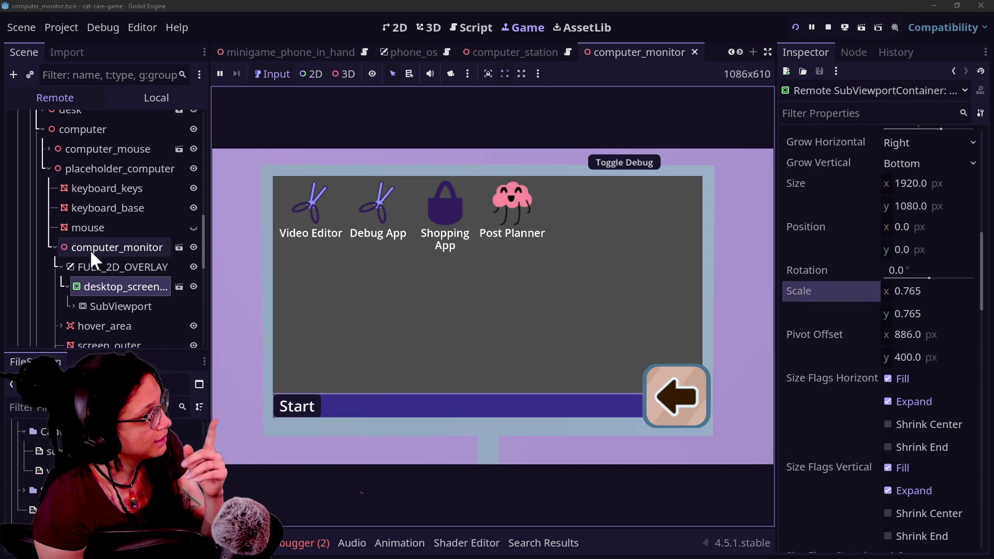
click(97, 265)
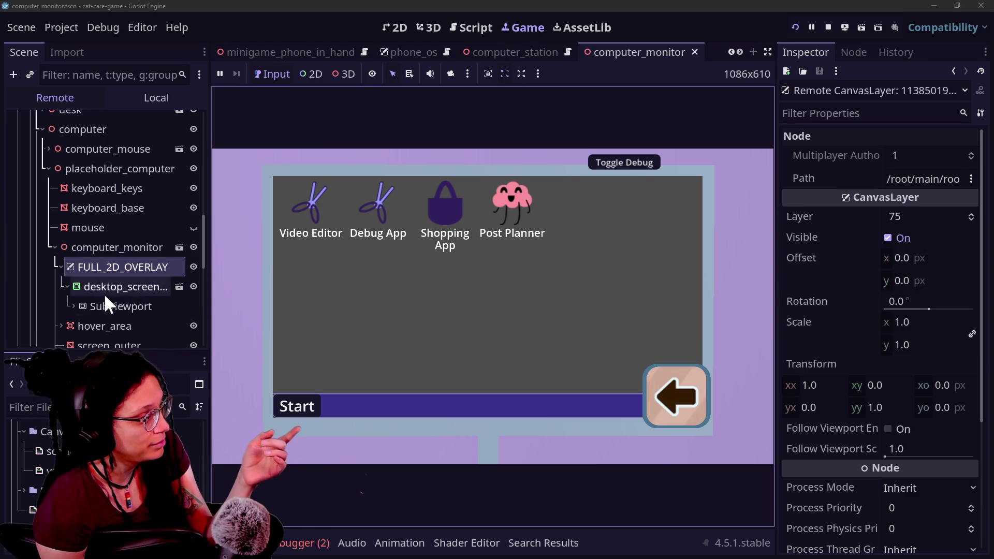
click(119, 288)
scroll(849, 362, down, 5)
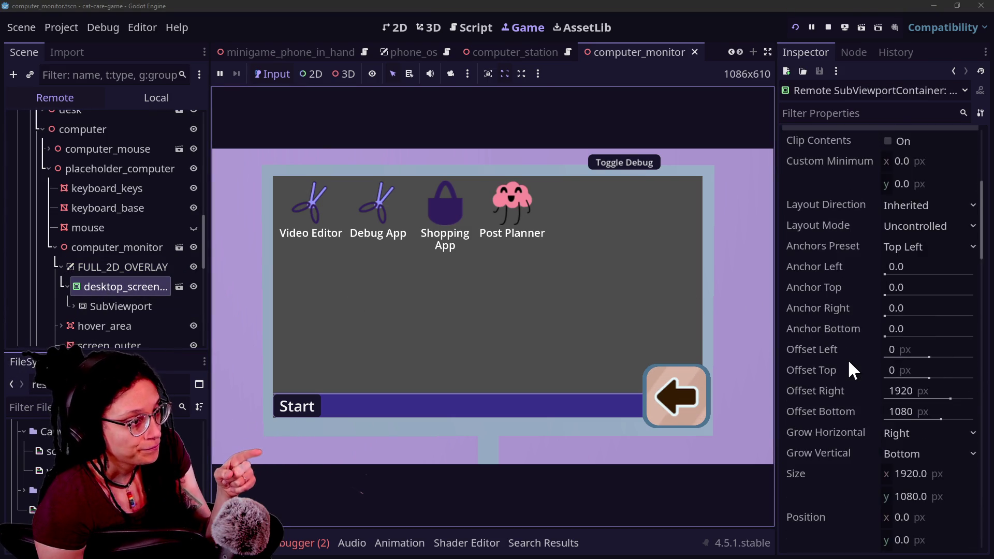
scroll(847, 369, down, 2)
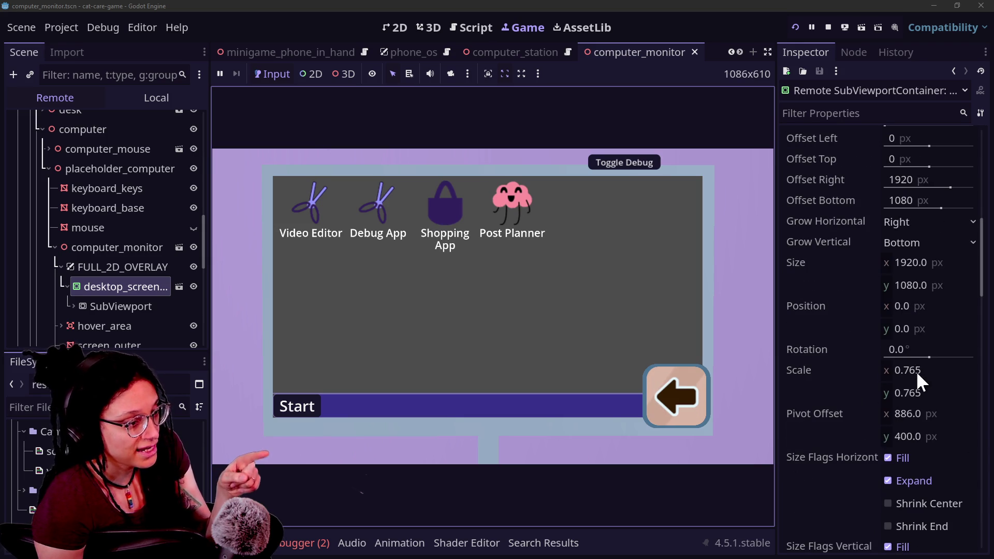
Select FULL_2D_OVERLAY and drag its scale down to about 0.86
mouse_move(898, 380)
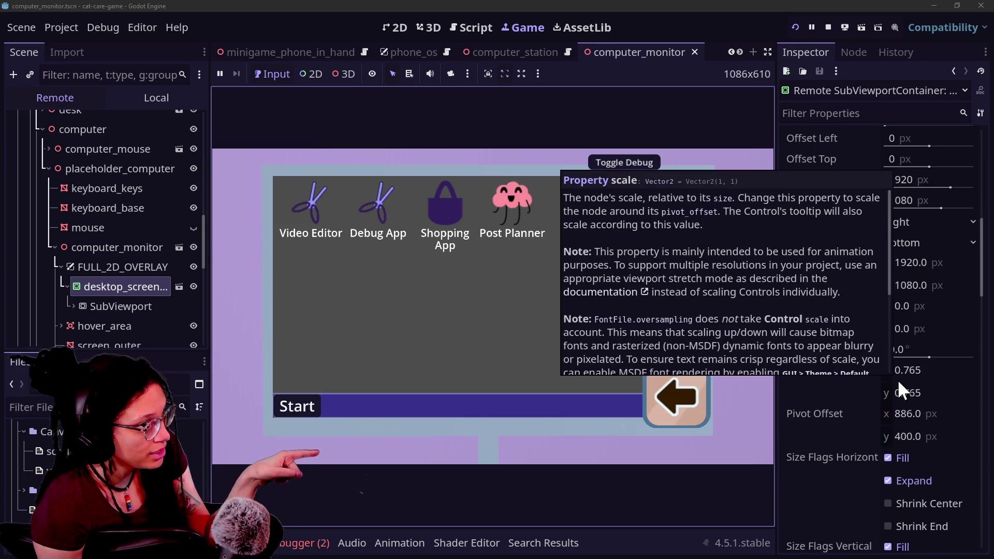
click(45, 268)
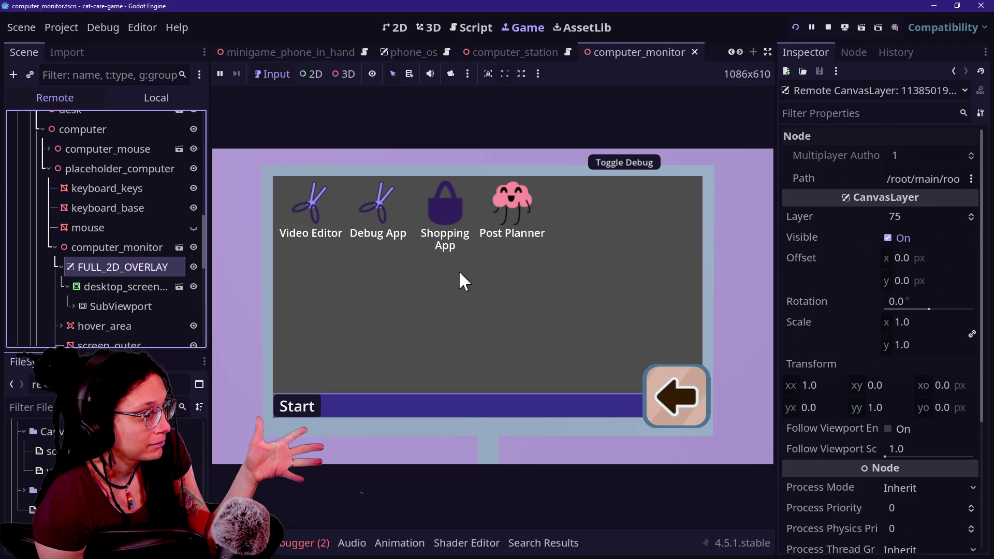
scroll(837, 302, down, 4)
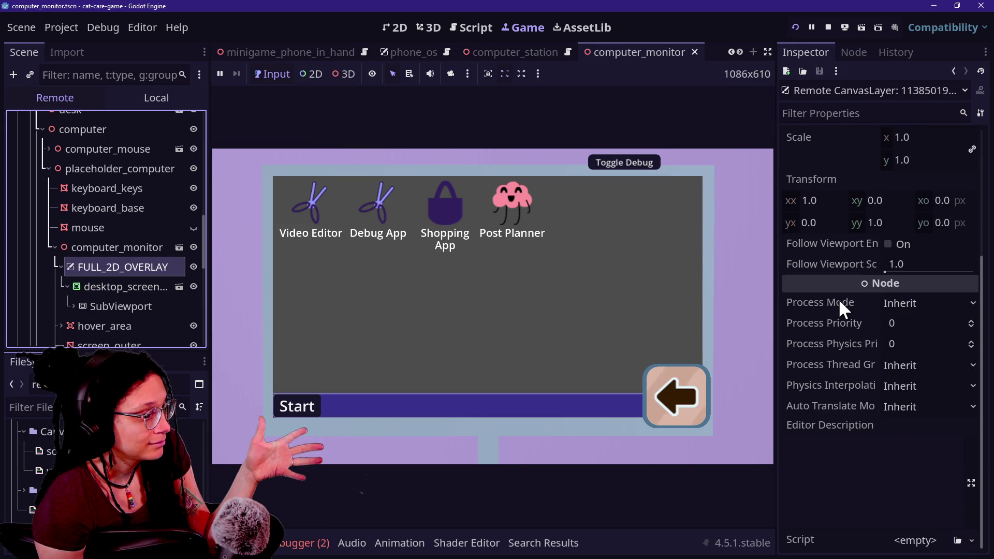
scroll(839, 299, up, 3)
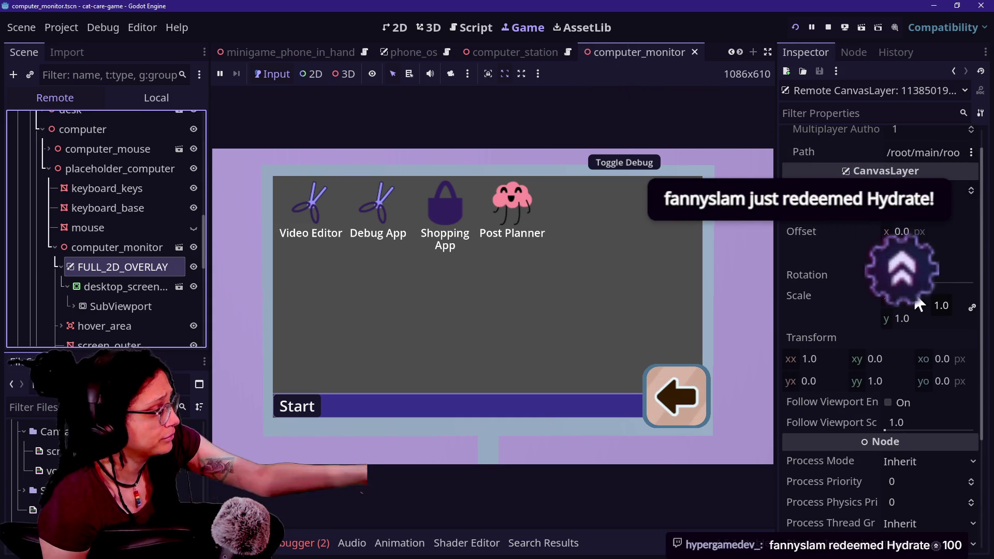
click(914, 296)
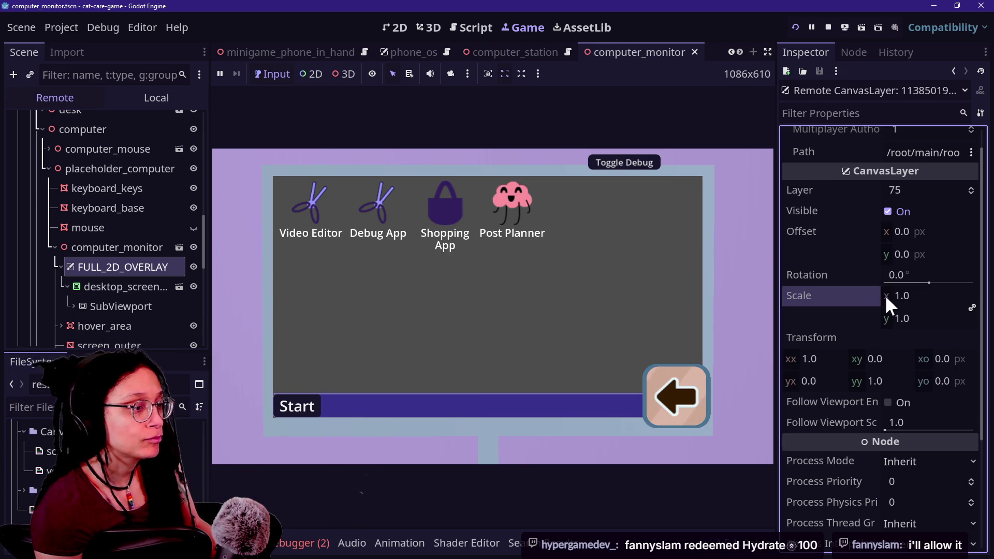
drag(902, 293, 869, 300)
Reset FULL_2D_OVERLAY to 1.0, open the in-game Shopping App, then set the scale to 0.8
text(1)
key(Return)
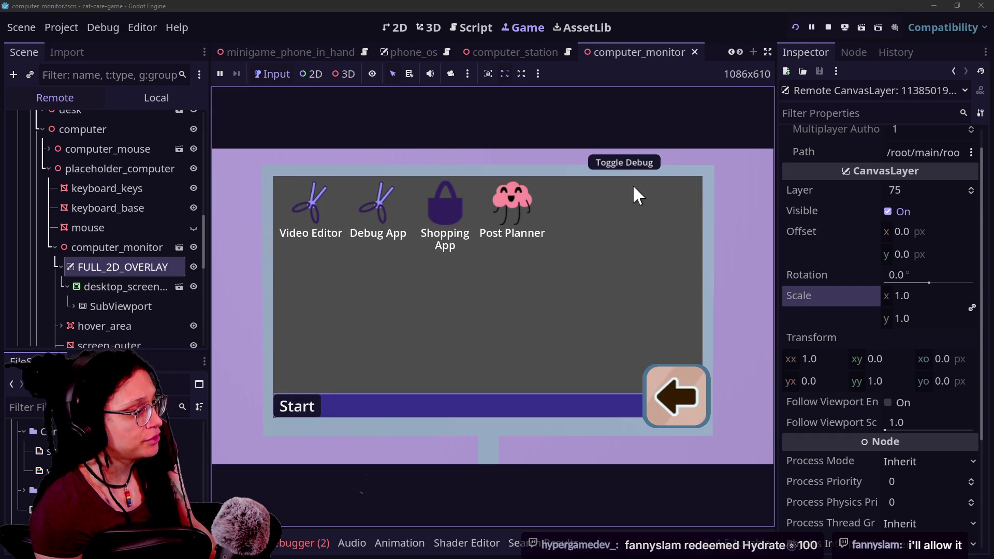
double_click(463, 213)
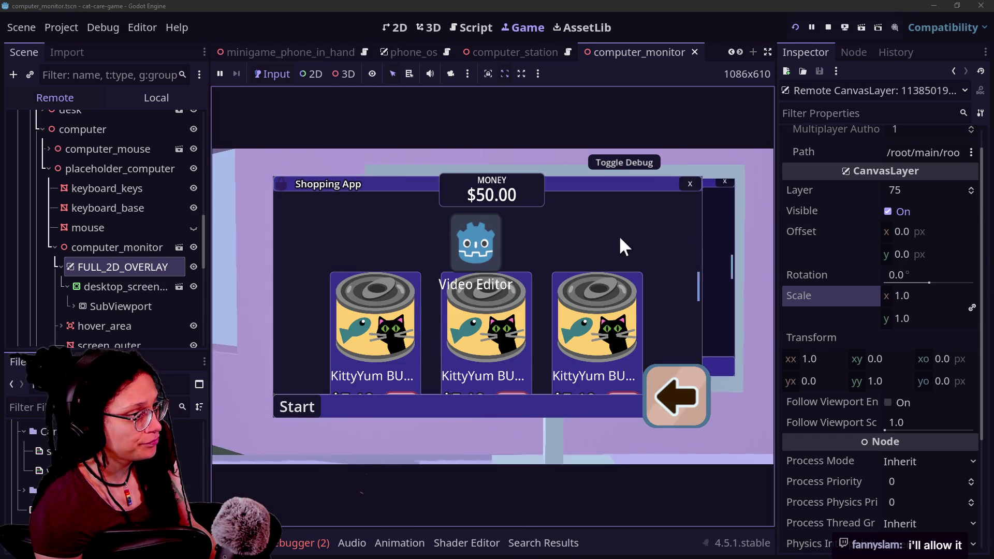
drag(896, 295, 879, 295)
Step the overlay's horizontal offset through 100, 300, 400 and 500
drag(907, 229, 929, 230)
click(911, 232)
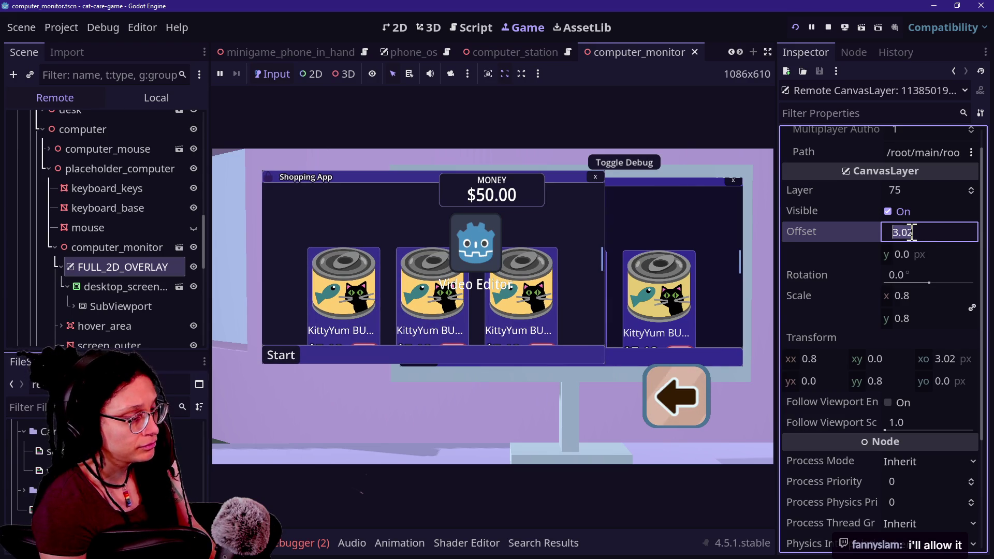
text(100)
key(Return)
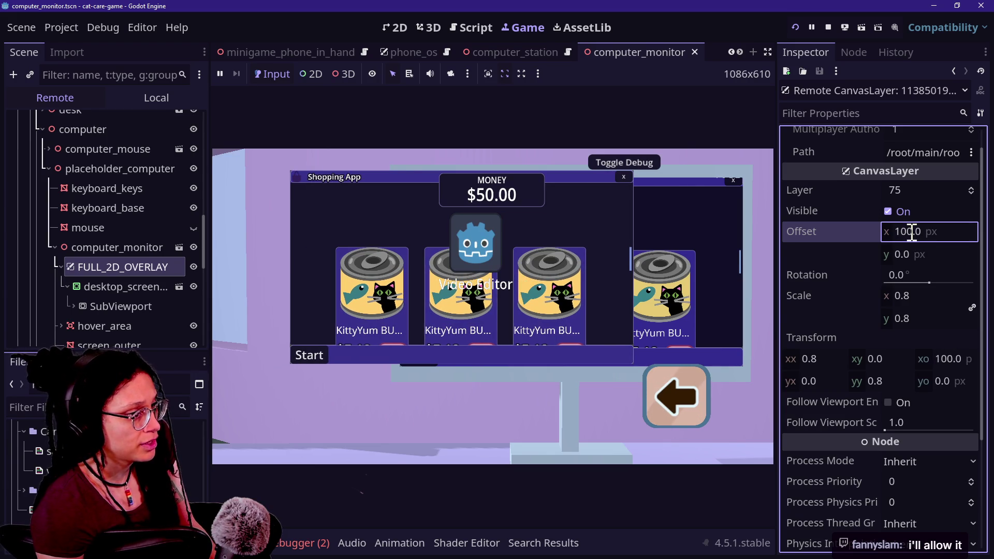
text(300)
key(Return)
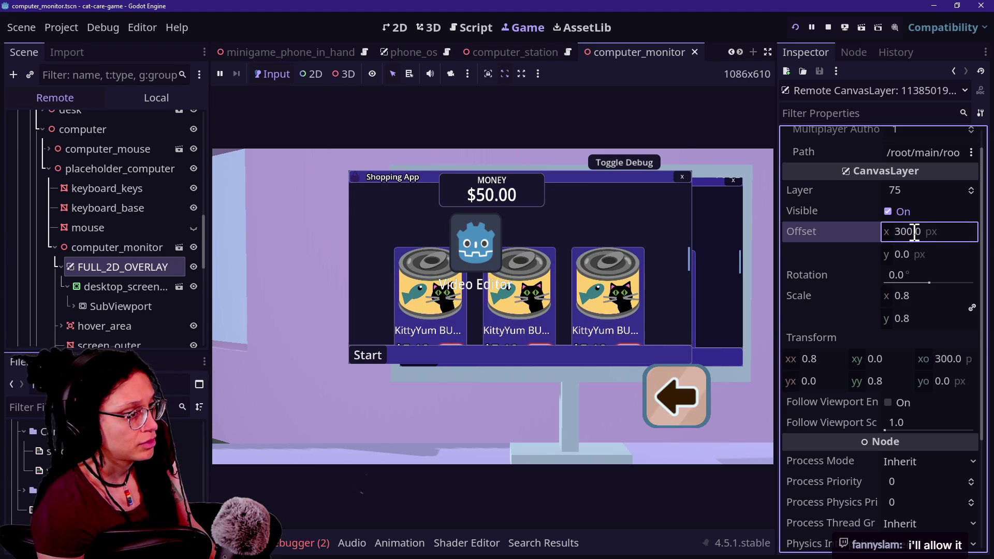
text(400)
key(Return)
text(500)
key(Return)
Refine the offset through 450, 470 and 470.5, settling at 474.21 by 12.65
drag(922, 240, 941, 239)
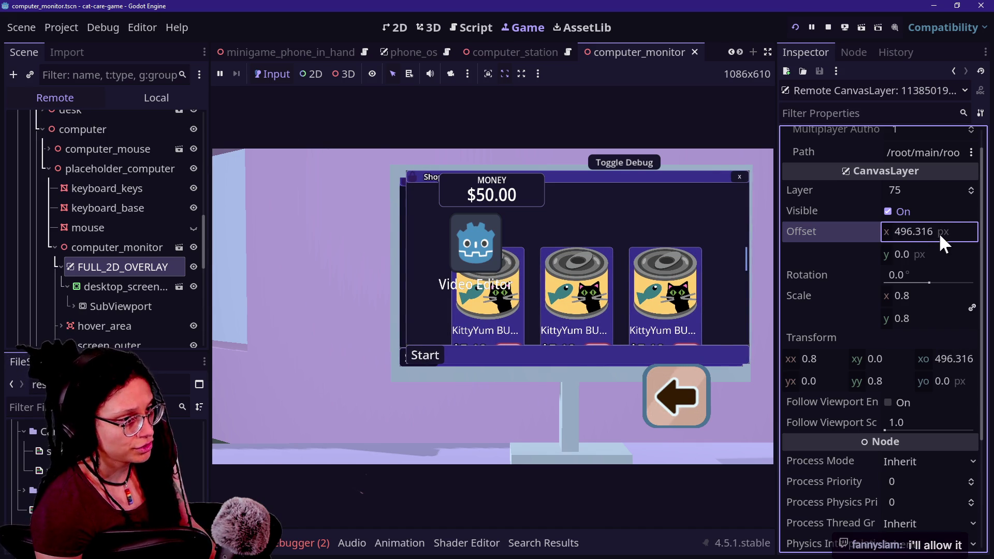
click(942, 237)
text(4)
key(Return)
click(939, 233)
text(470)
key(Return)
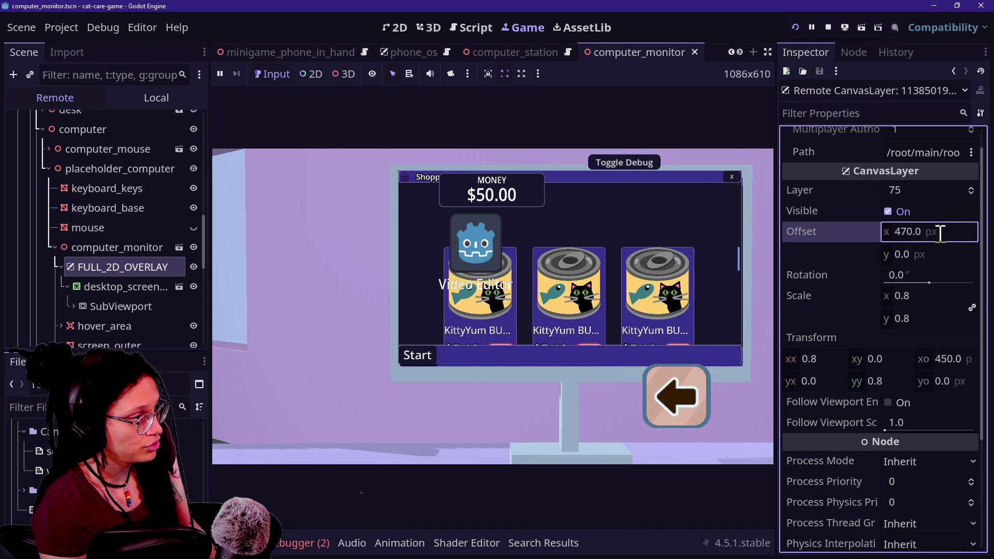
click(936, 231)
text(470.5)
key(Return)
mouse_move(915, 234)
mouse_down()
mouse_move(924, 234)
mouse_move(908, 259)
mouse_move(936, 258)
mouse_move(929, 386)
mouse_up()
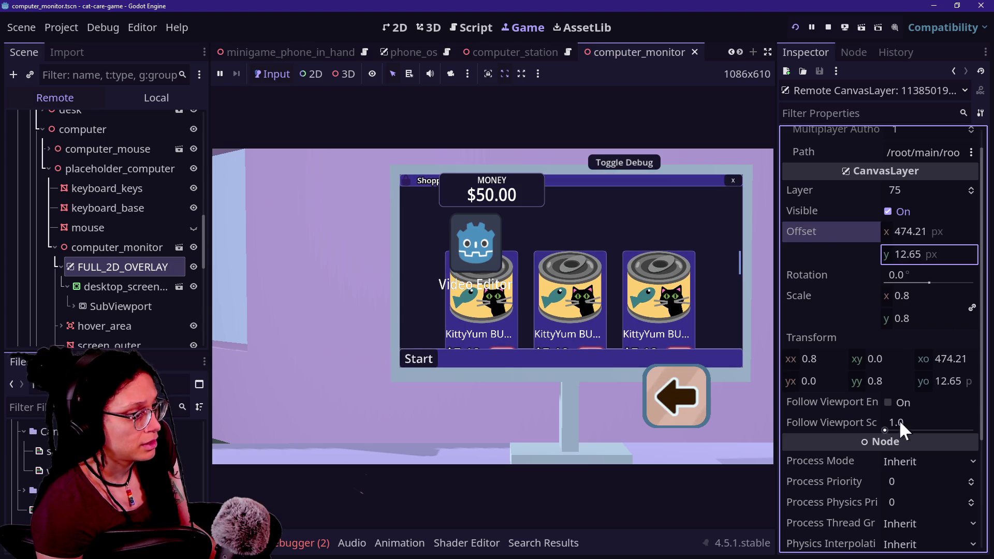
scroll(803, 347, down, 3)
scroll(817, 394, up, 4)
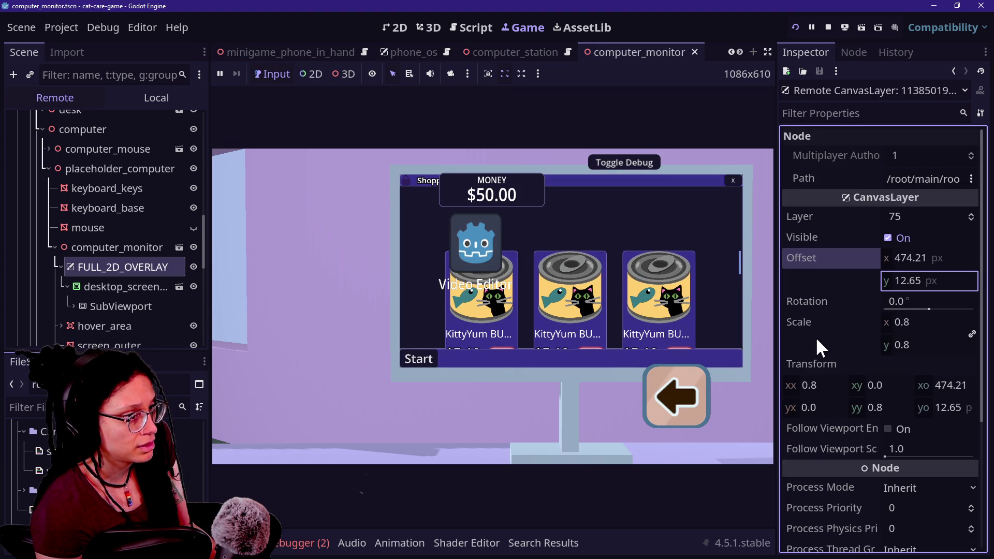
Set desktop_screen's Modulate to translucent grey 85858569 by lowering alpha and removing saturation
click(124, 286)
scroll(955, 346, down, 5)
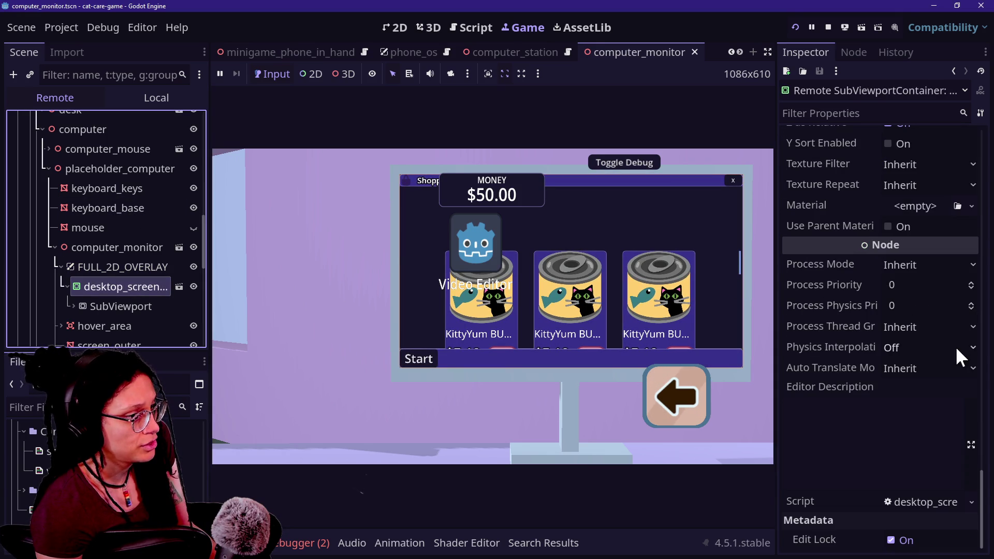
scroll(860, 450, up, 5)
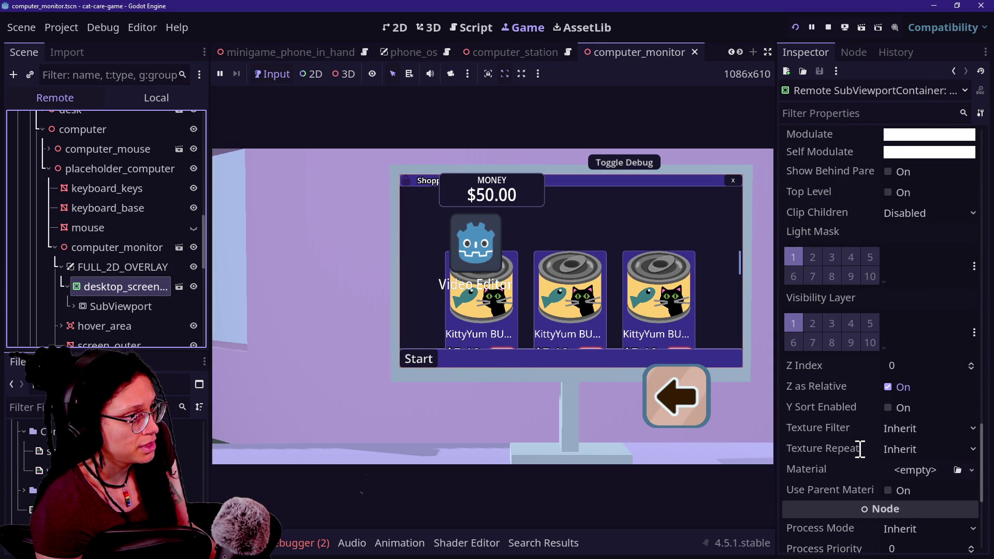
scroll(860, 450, up, 1)
click(912, 188)
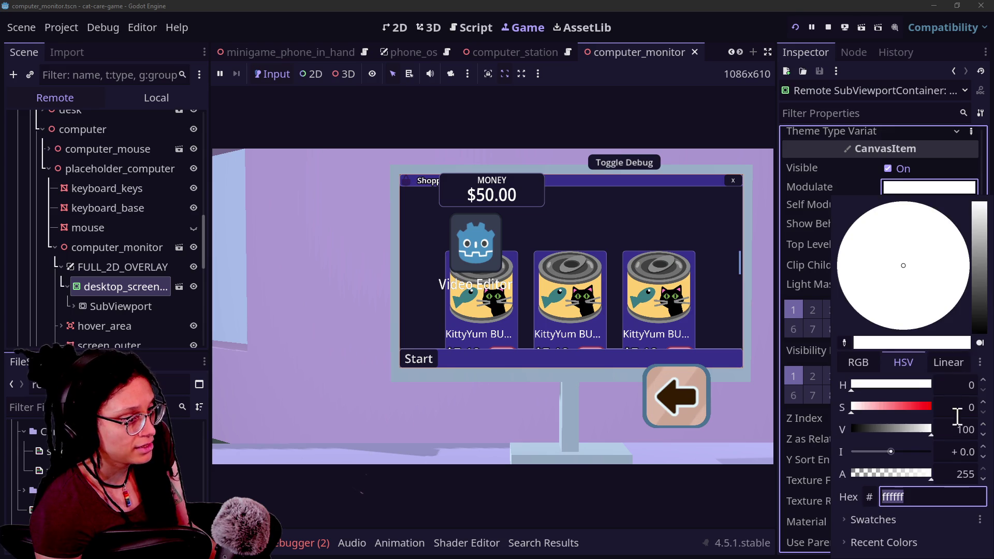
mouse_move(880, 472)
mouse_down()
mouse_move(937, 467)
mouse_move(857, 467)
mouse_move(968, 476)
mouse_move(773, 478)
mouse_move(890, 473)
mouse_move(878, 474)
mouse_move(887, 455)
mouse_move(864, 461)
mouse_move(886, 455)
mouse_move(883, 413)
mouse_move(967, 435)
mouse_up()
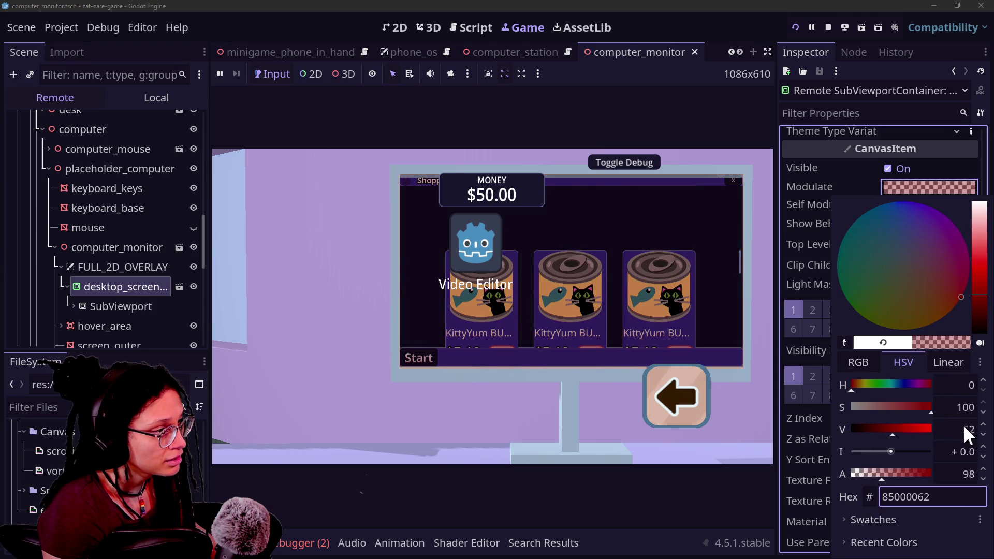
drag(883, 476, 883, 478)
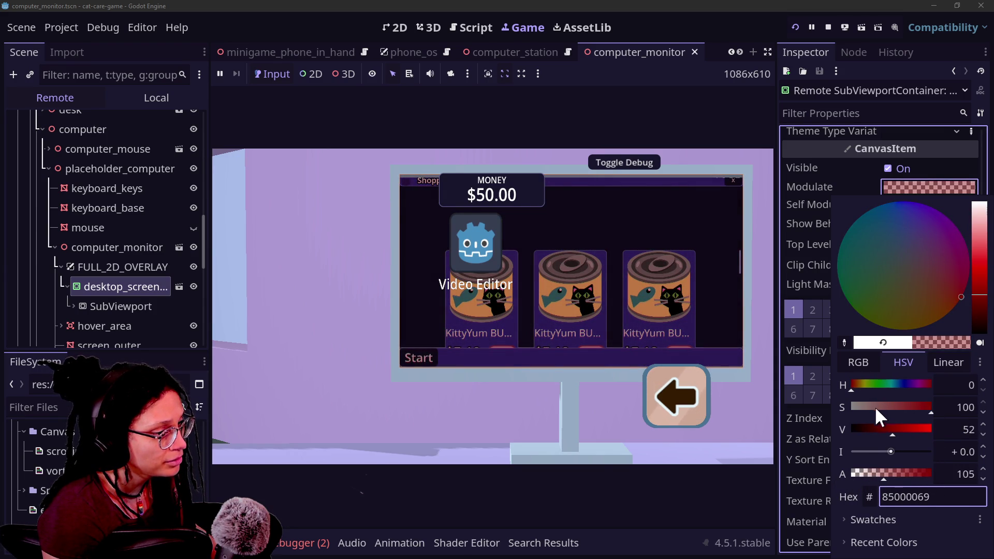
drag(875, 407, 838, 418)
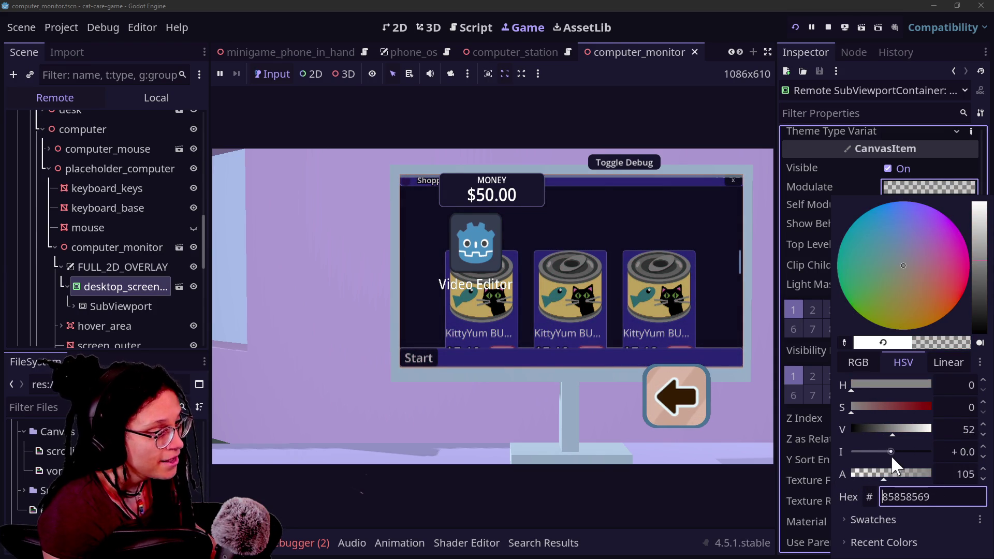
click(816, 465)
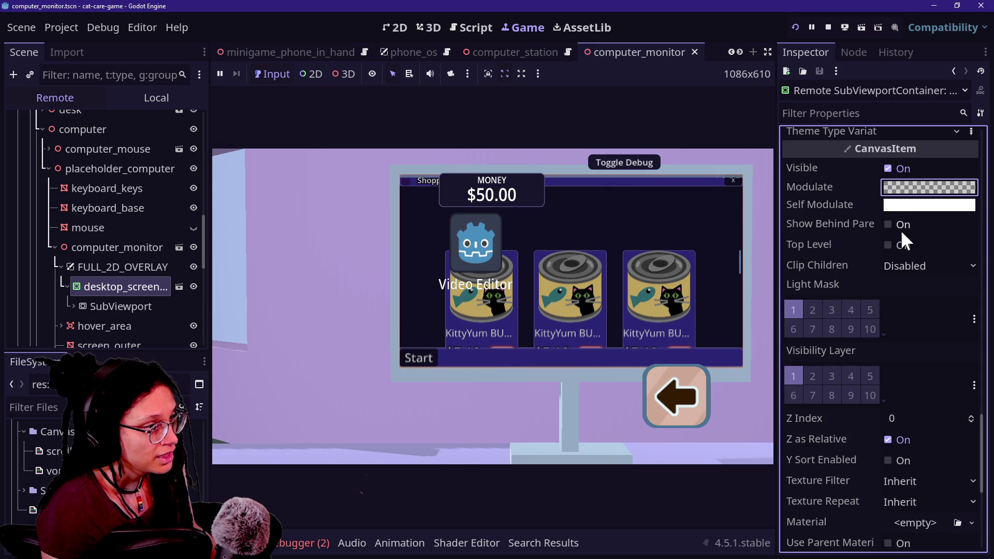
scroll(820, 264, down, 5)
scroll(825, 281, down, 5)
scroll(828, 285, up, 10)
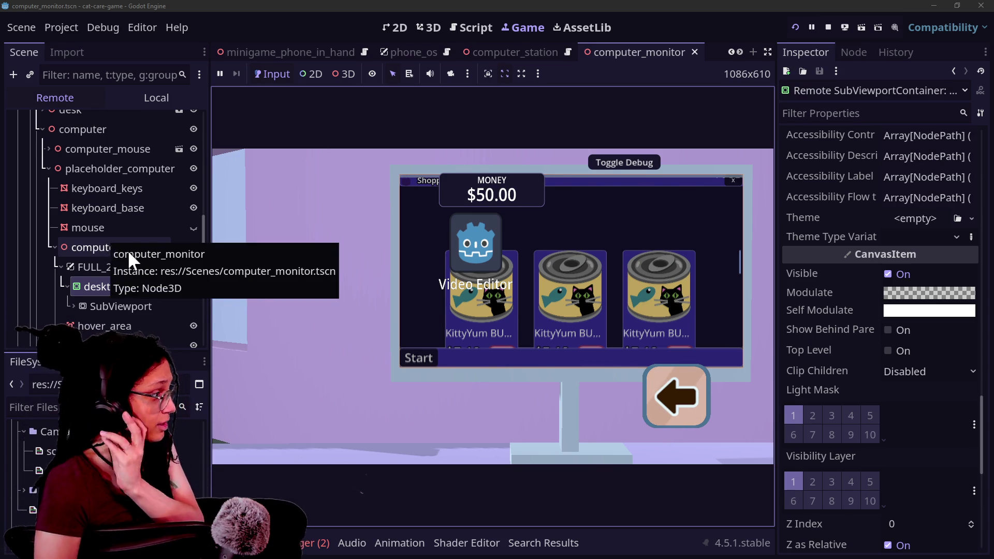
Try a new overlay scale, then set desktop_screen's modulate alpha to 166
click(153, 269)
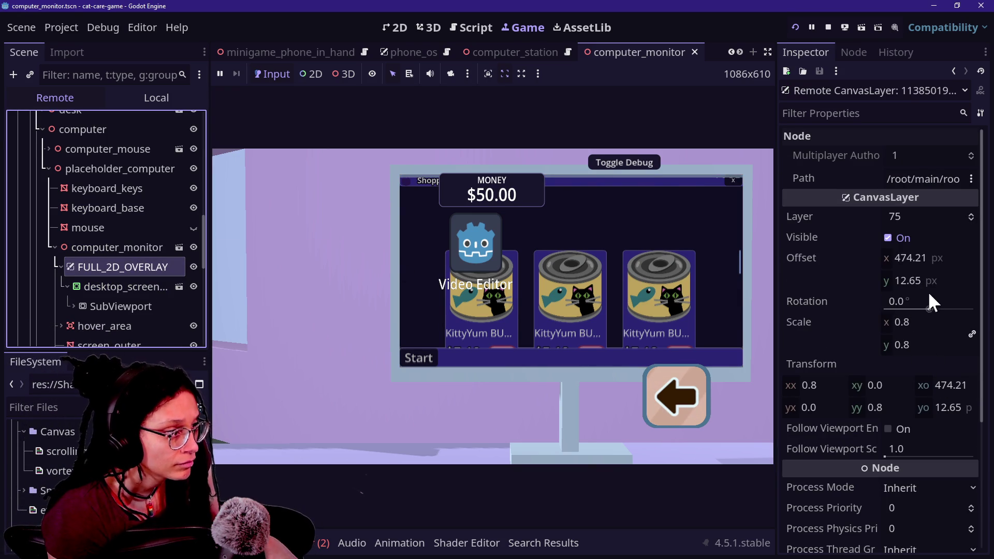
mouse_move(922, 324)
mouse_down()
mouse_move(937, 319)
mouse_move(901, 319)
mouse_move(978, 319)
mouse_up()
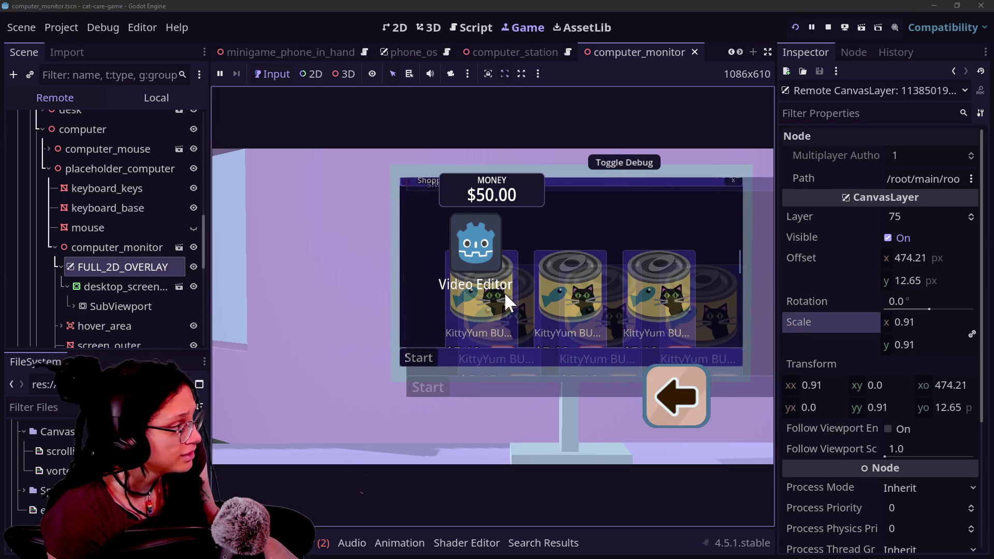
click(72, 290)
scroll(816, 415, down, 10)
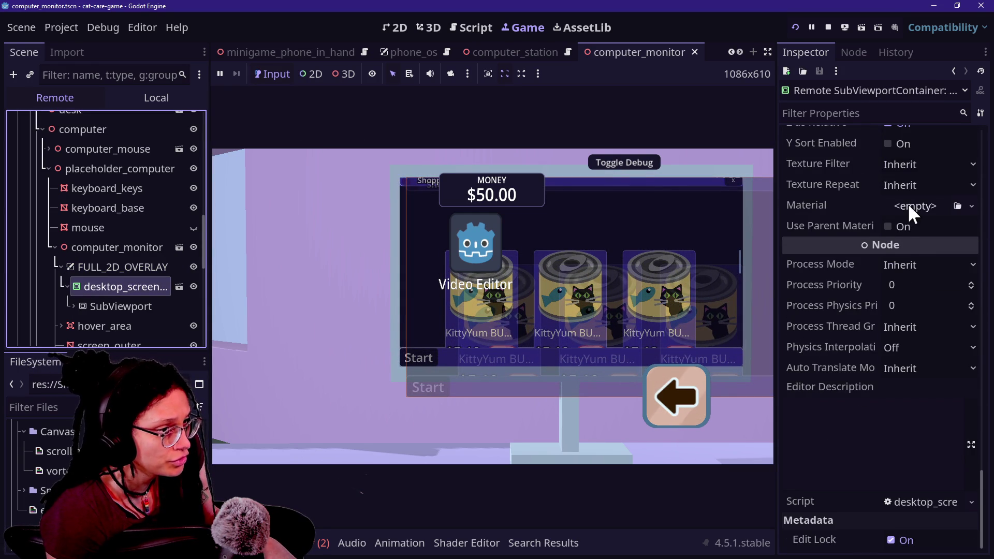
scroll(910, 206, up, 8)
click(915, 244)
click(904, 242)
mouse_move(892, 473)
mouse_down()
mouse_move(903, 477)
mouse_move(871, 452)
mouse_move(907, 456)
mouse_move(893, 459)
mouse_up()
click(819, 447)
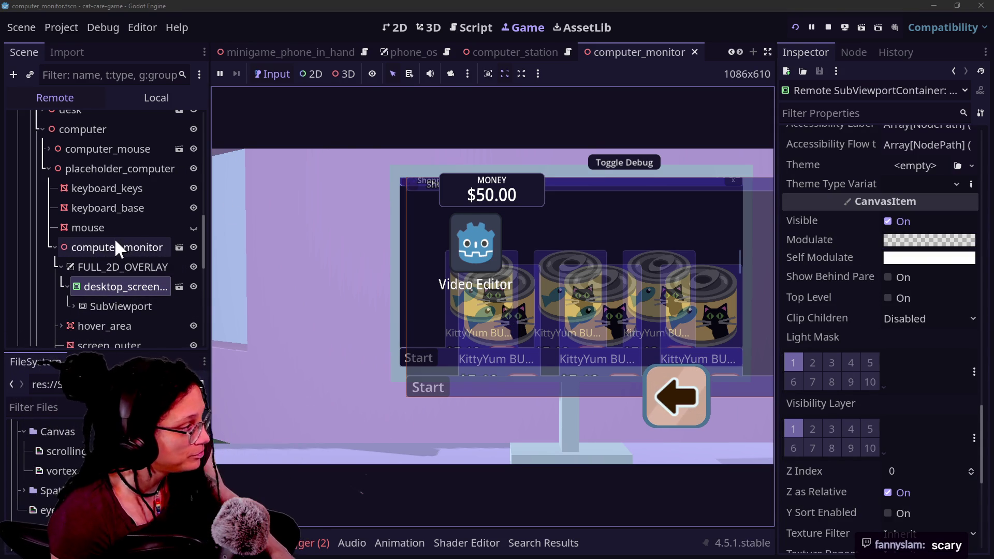
Shrink the FULL_2D_OVERLAY scale to fit the monitor and try vertical offsets 200, 30 and 20
click(107, 267)
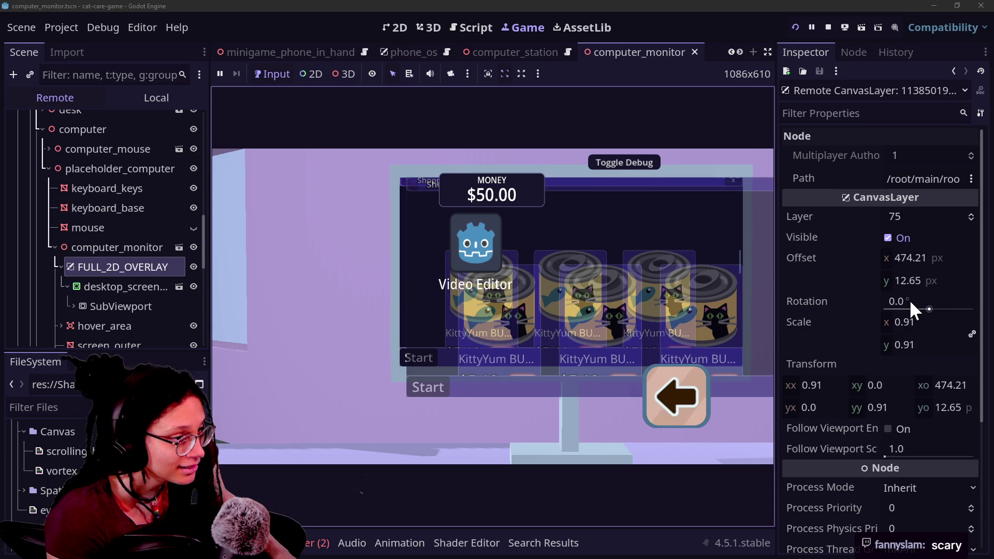
click(923, 323)
drag(922, 321, 893, 321)
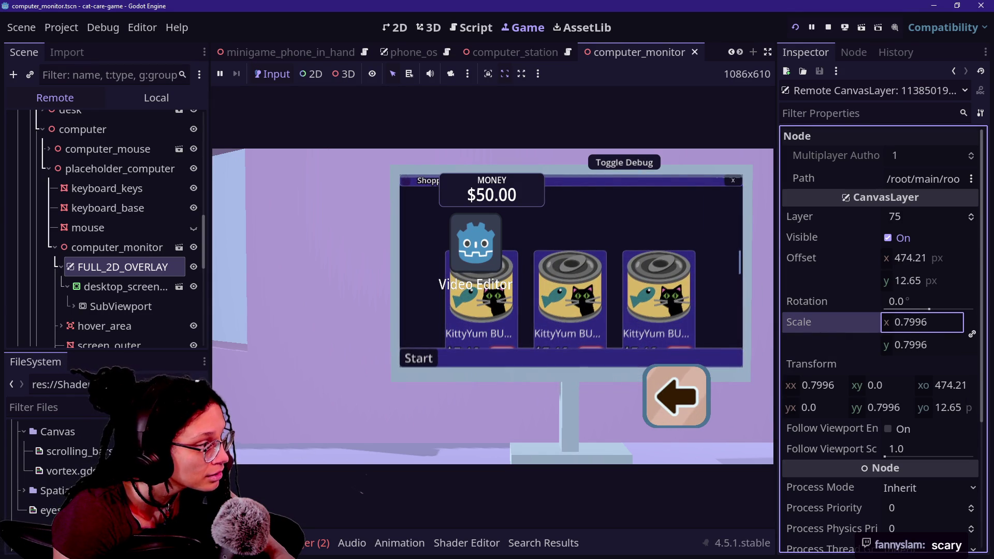
mouse_move(917, 282)
mouse_down()
mouse_move(931, 282)
mouse_move(918, 282)
mouse_up()
click(918, 282)
text(200.0)
key(Return)
text(30)
key(Return)
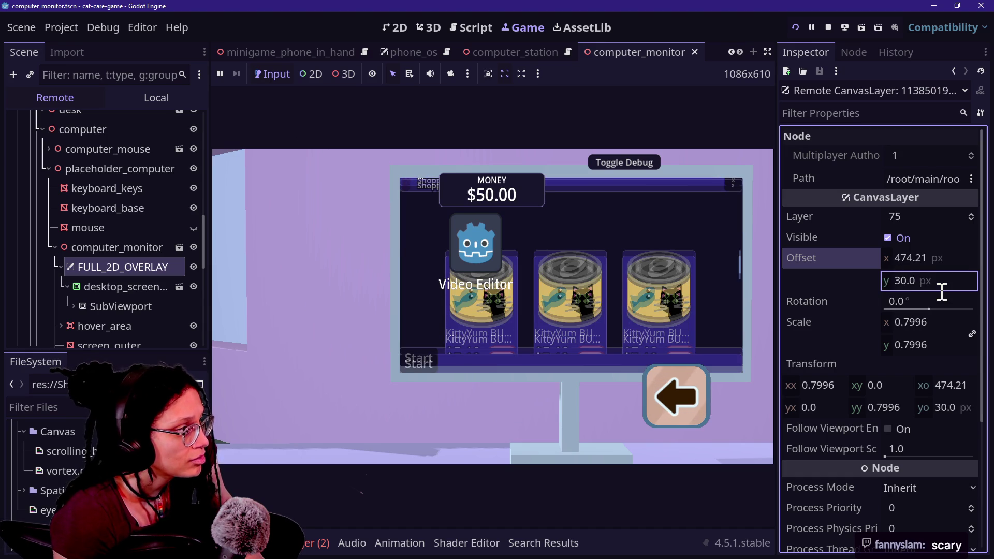
text(20)
key(Return)
Step the overlay's vertical offset through 15, 17, 16, 17 and 18 px
click(953, 281)
text(15)
key(Return)
click(955, 279)
text(17)
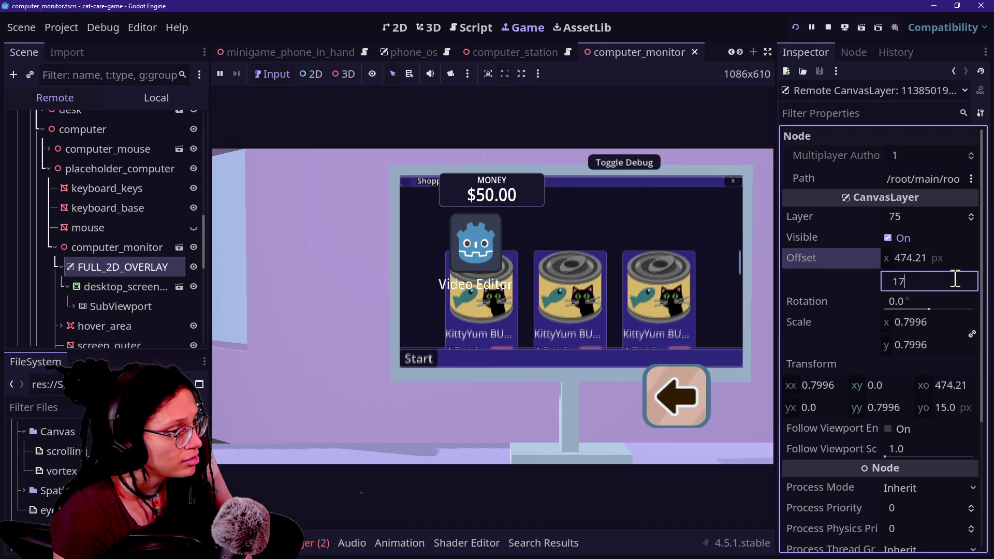
key(Return)
click(955, 280)
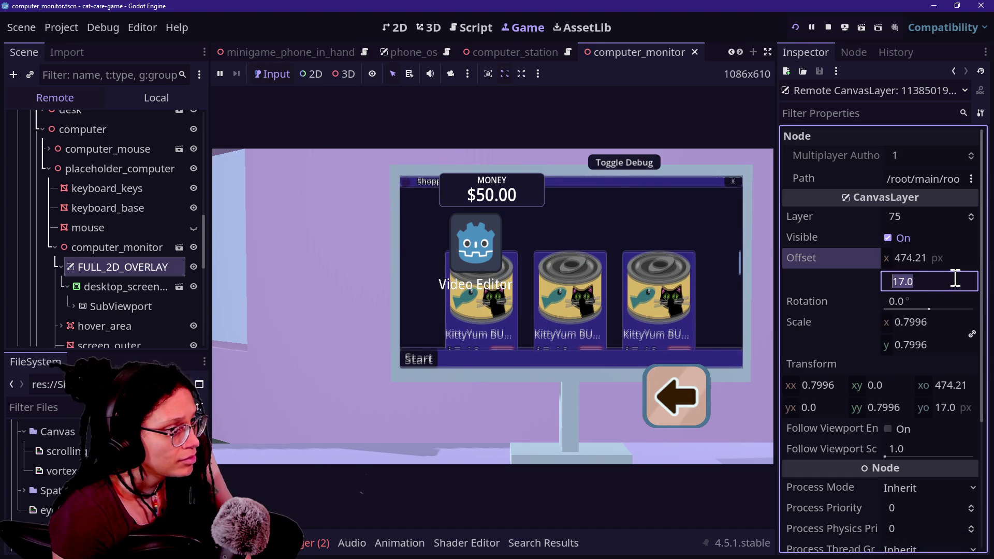
text(16)
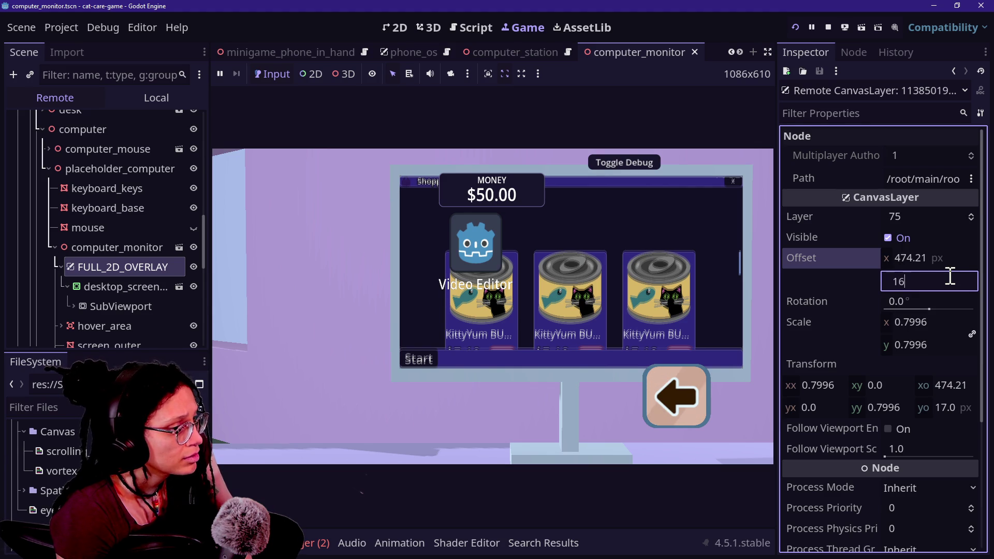
key(Return)
click(948, 277)
text(17)
key(Return)
click(950, 278)
text(18)
key(Return)
Retry the vertical offset at 19 and 29, settling on 31 px
click(952, 278)
text(19)
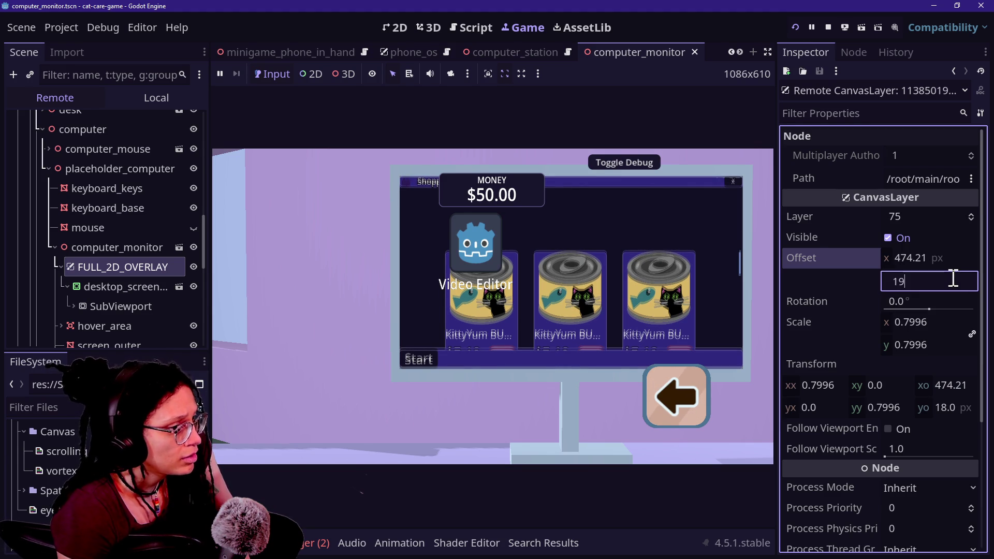
click(938, 280)
text(29)
key(Return)
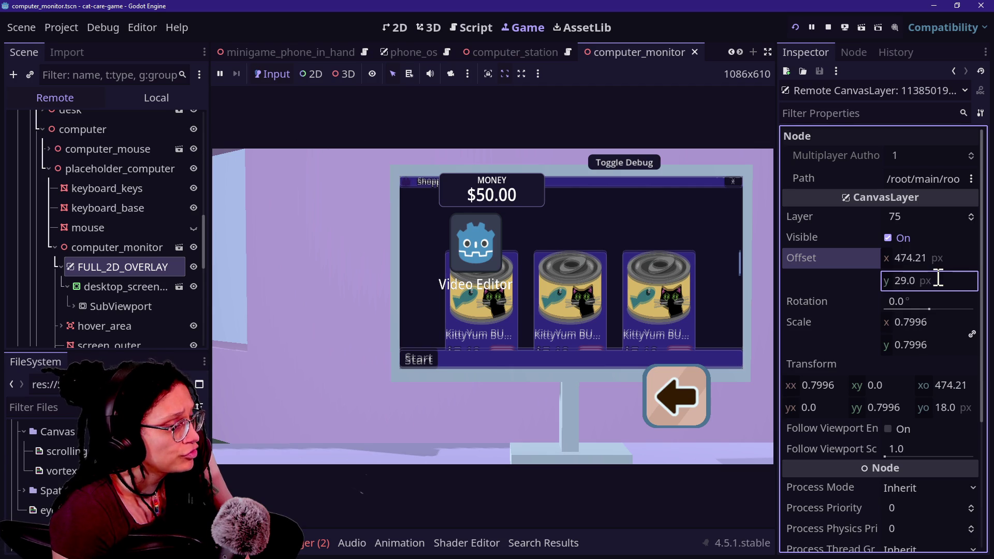
click(929, 281)
key(BackSpace)
text(31)
key(Return)
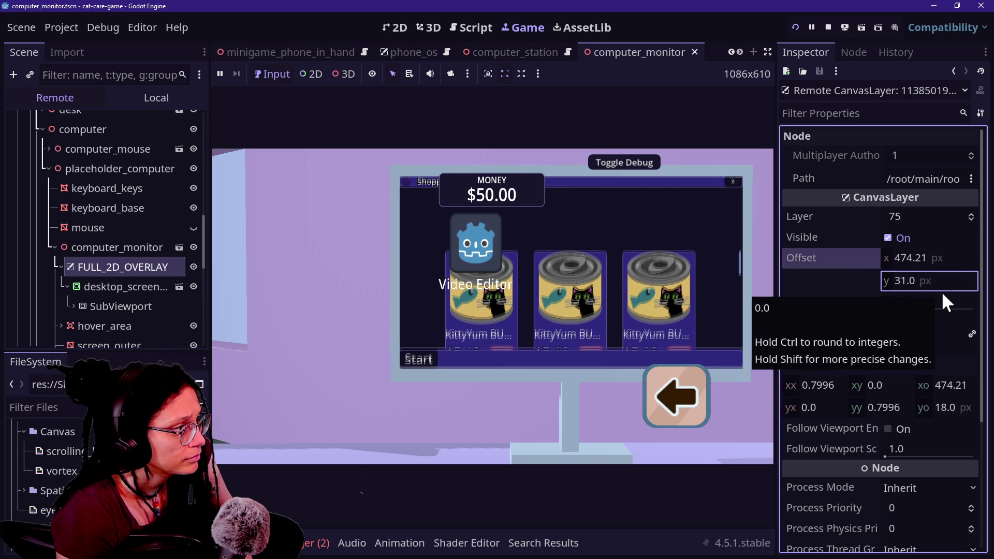
Rotate the overlay 3 degrees, then reset its rotation to 0
click(944, 296)
text(3)
key(Return)
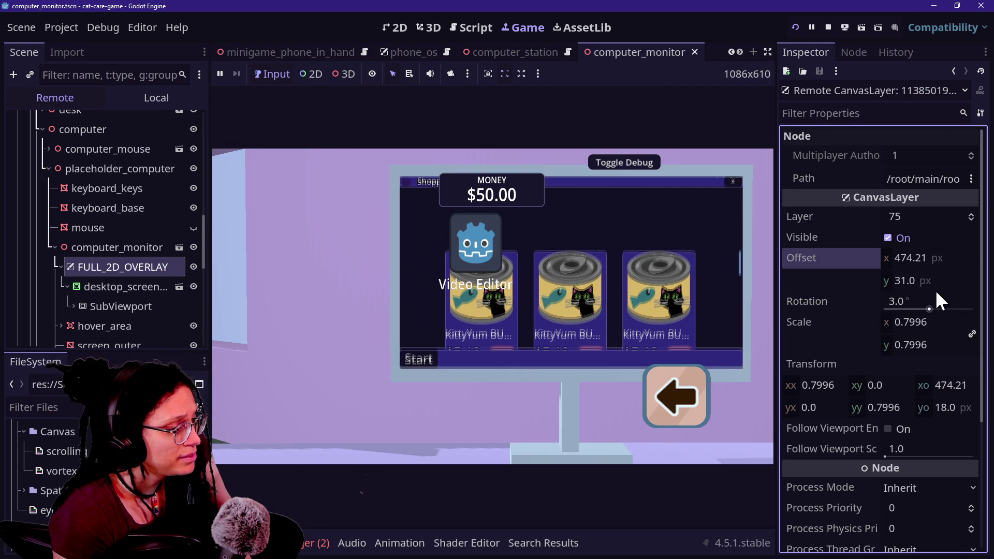
click(883, 303)
text(0)
key(Return)
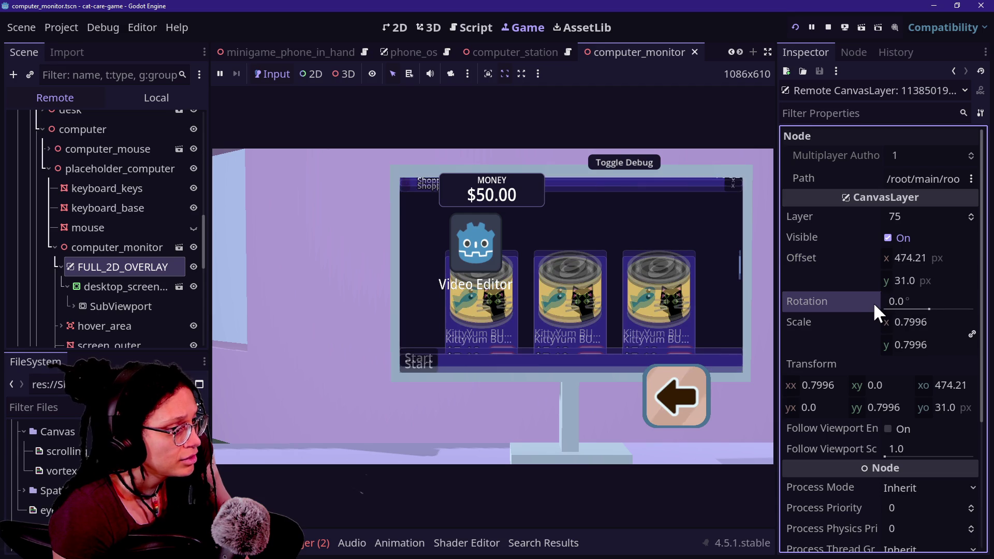
Refine the vertical offset through 34, 19, 23 and 18 to 18.5 px
click(927, 279)
text(34)
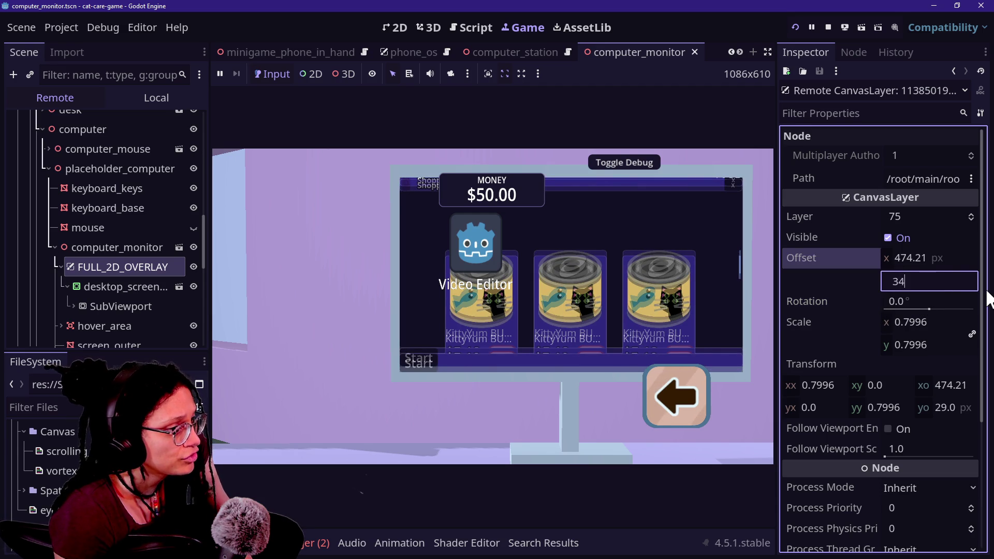
key(Return)
click(967, 287)
text(19)
key(Return)
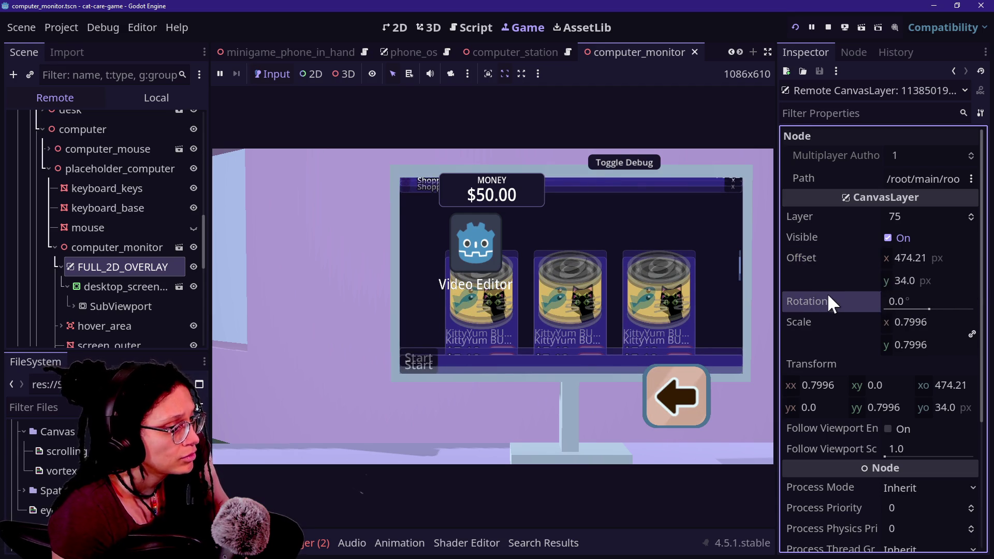
click(932, 280)
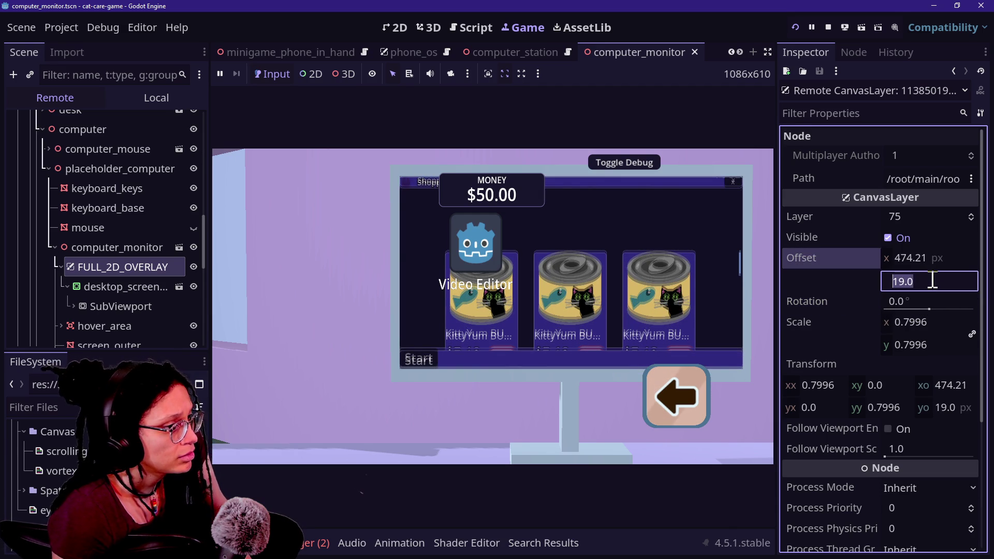
key(Return)
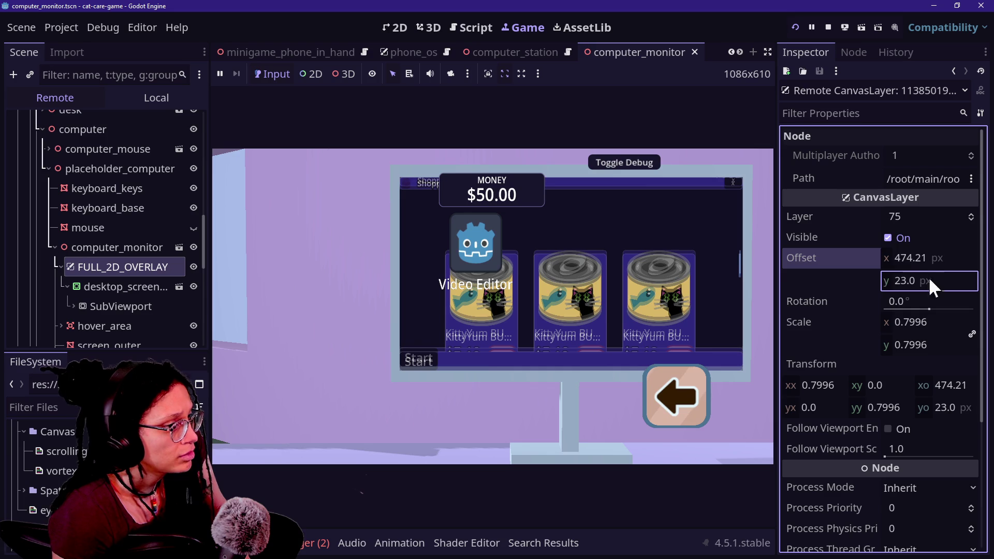
text(18)
key(Return)
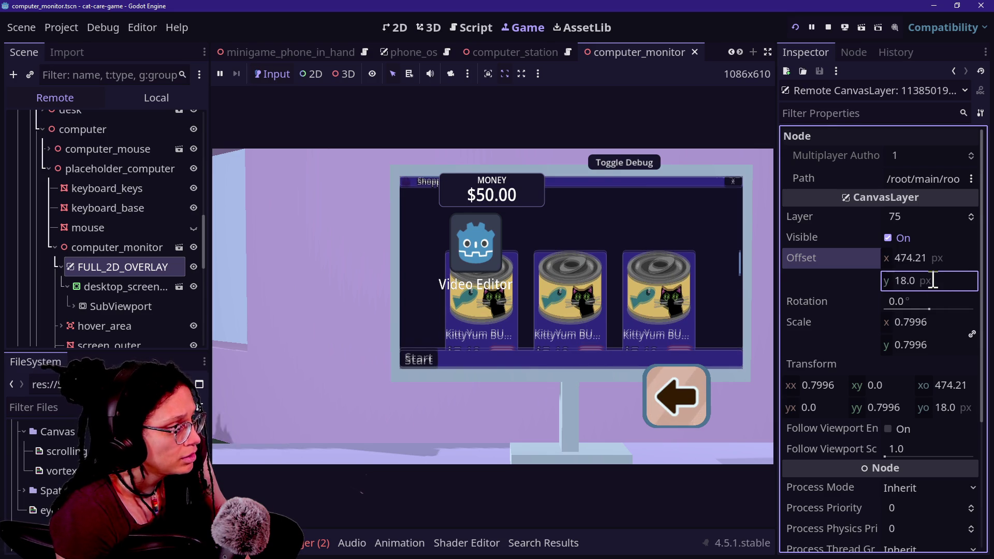
click(933, 280)
key(BackSpace)
key(BackSpace)
text(.5)
key(Return)
click(942, 281)
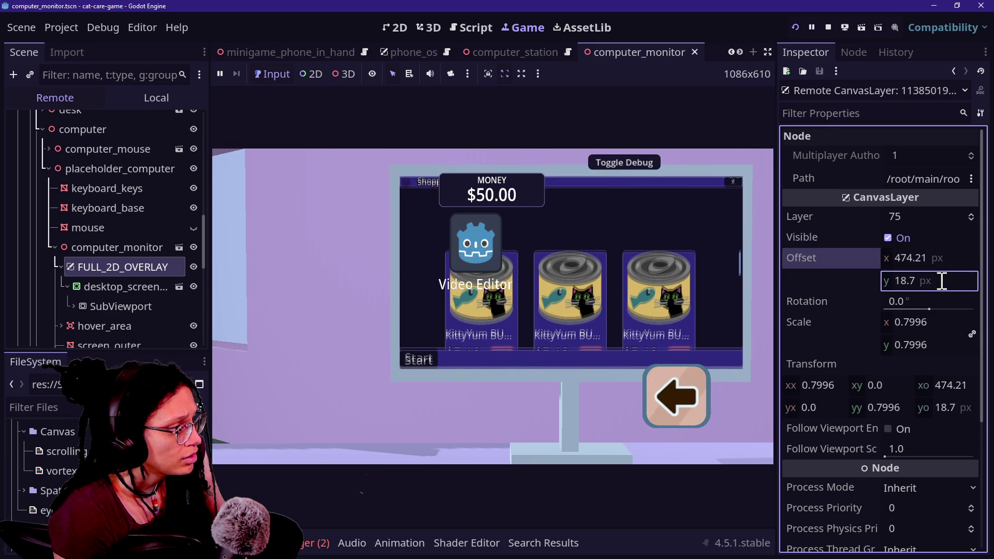
Nudge the overlay's scale and offsets, enter 476 as Offset x, and bring Offset y near 16.76
mouse_move(934, 281)
mouse_down()
mouse_move(948, 282)
mouse_move(899, 282)
mouse_move(924, 282)
mouse_up()
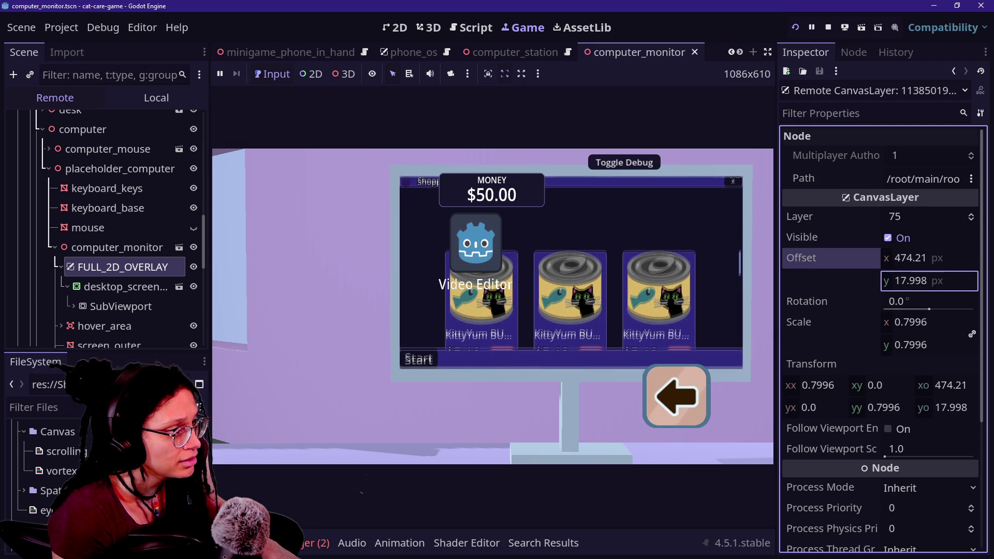
drag(958, 322, 951, 321)
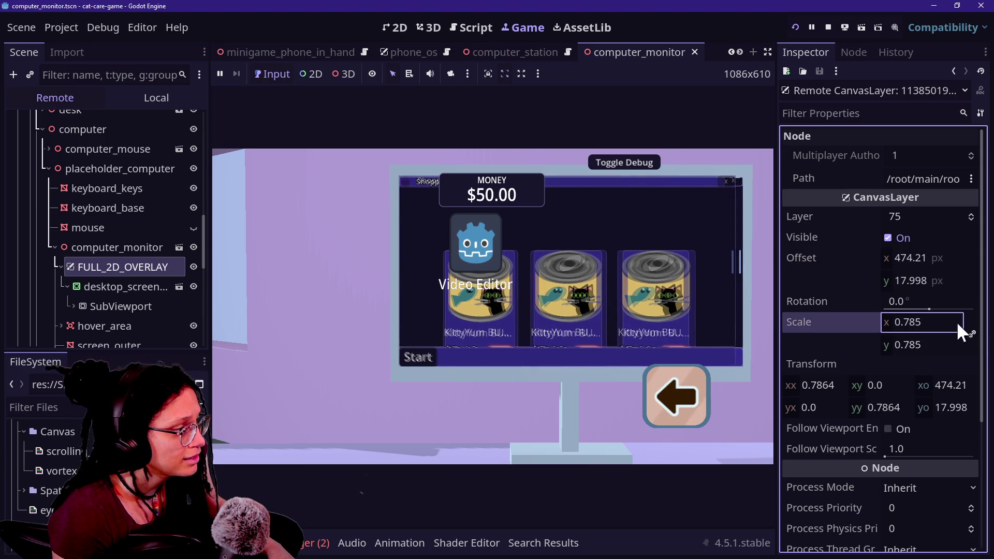
drag(920, 258, 927, 258)
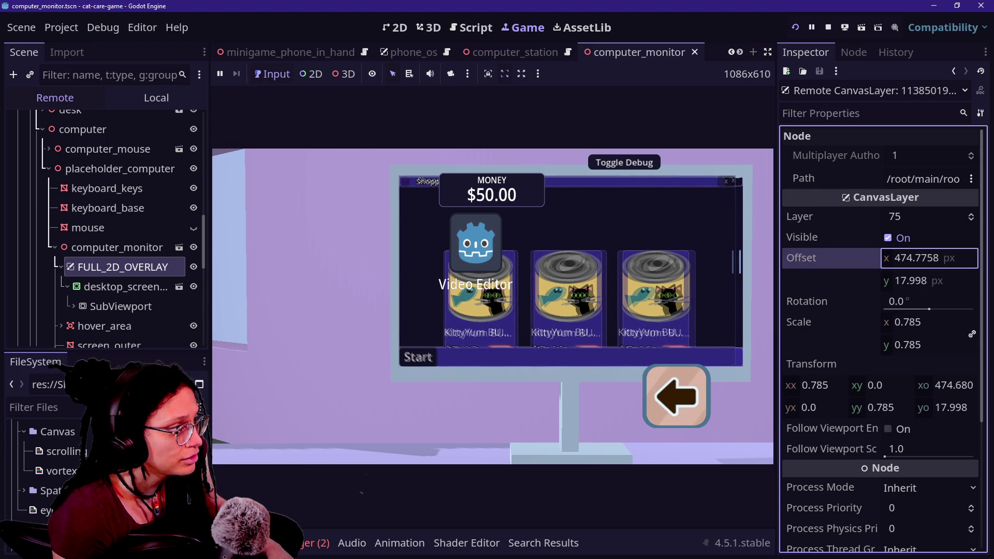
mouse_move(919, 322)
mouse_down()
mouse_move(928, 322)
mouse_move(915, 322)
mouse_up()
drag(907, 257, 913, 257)
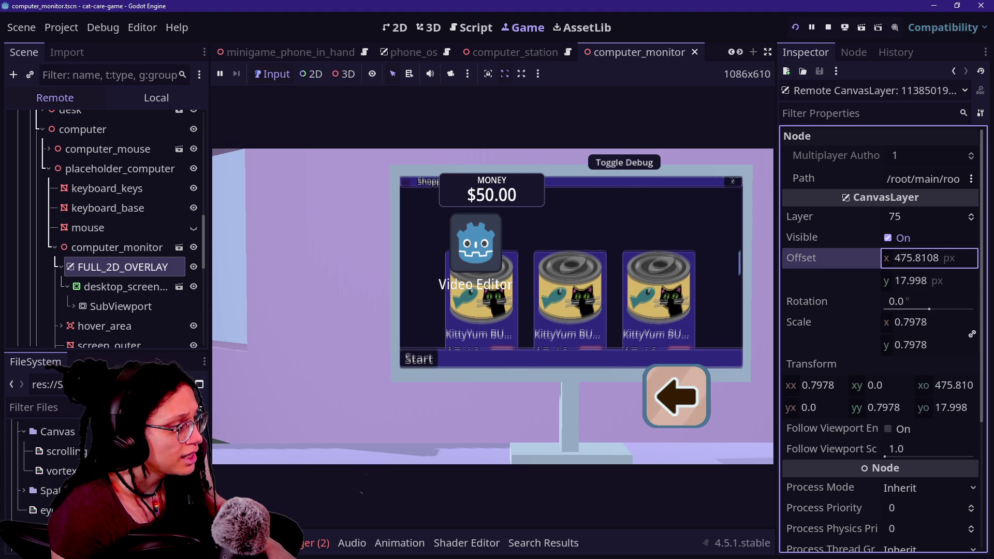
click(906, 258)
text(47)
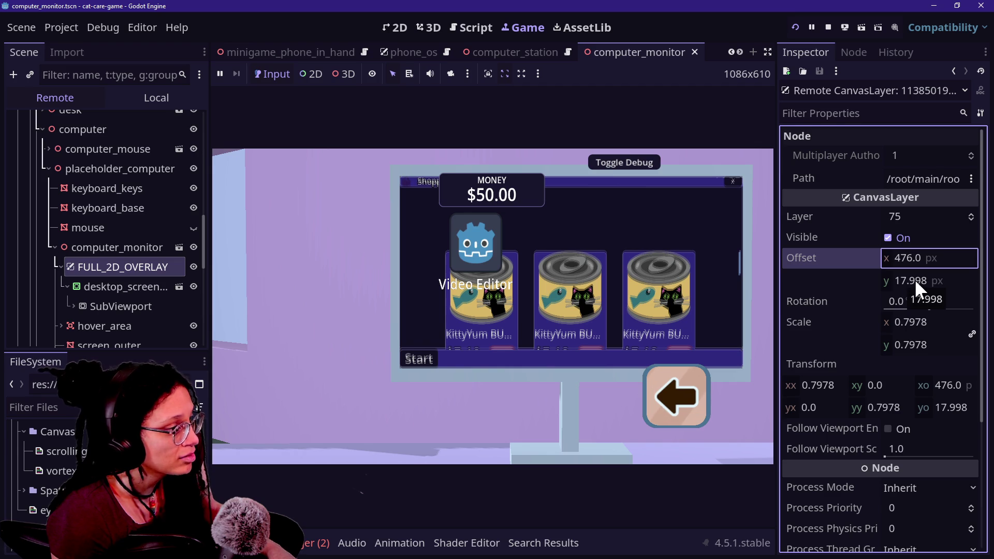
drag(914, 279, 928, 280)
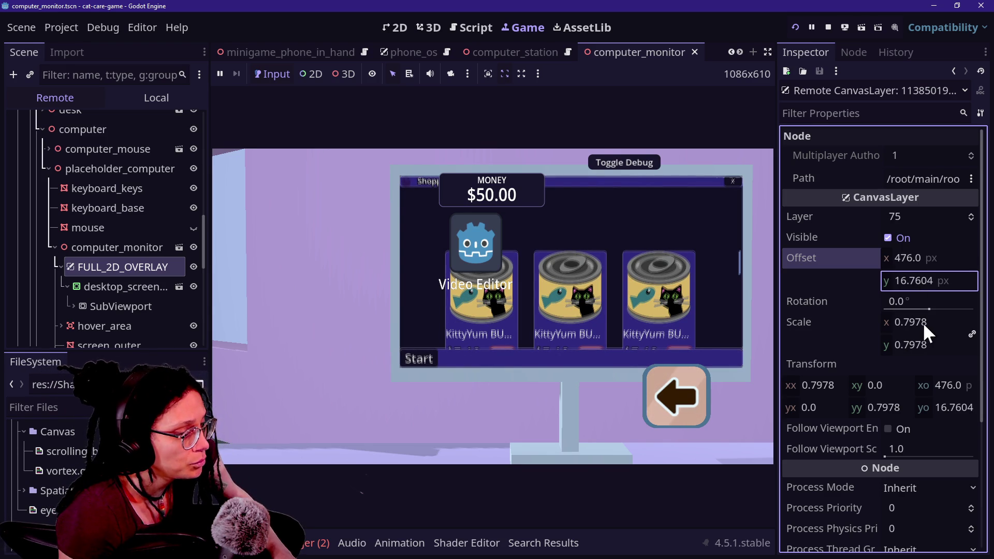
Alternate overlay scale (0.791–0.80) and offset nudges until settling at 0.798 and x about 476
mouse_move(945, 329)
mouse_down()
mouse_move(927, 329)
mouse_move(947, 331)
mouse_up()
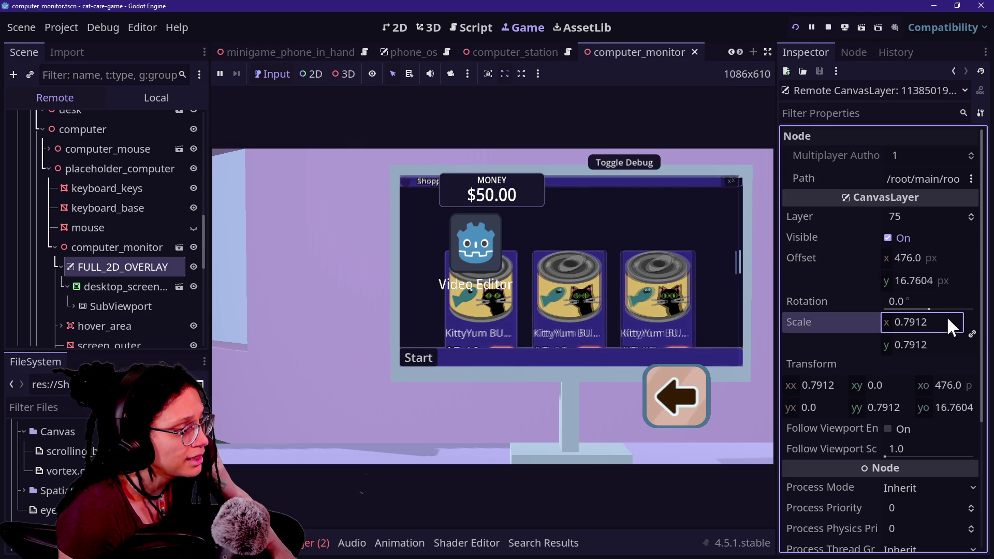
drag(903, 267, 909, 267)
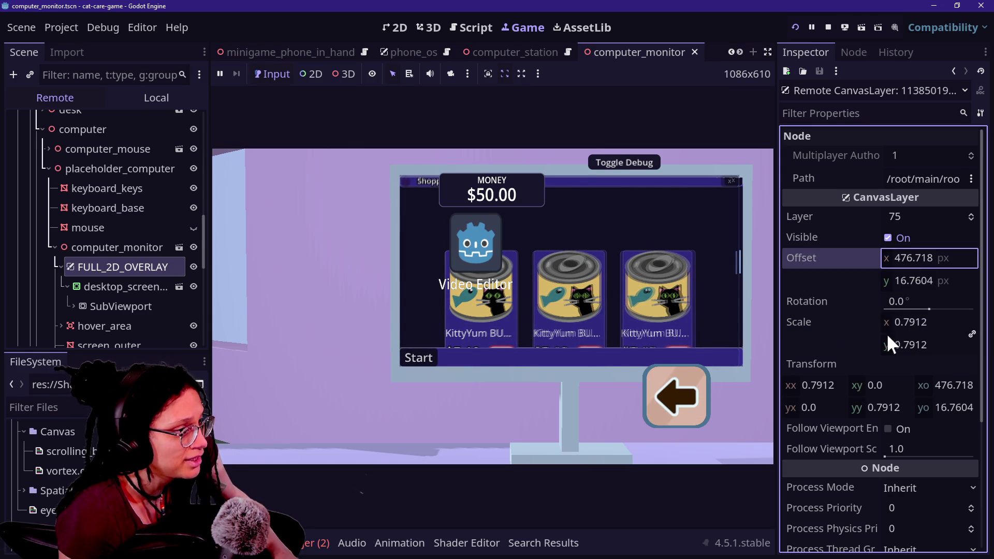
drag(907, 325, 913, 325)
drag(911, 259, 913, 279)
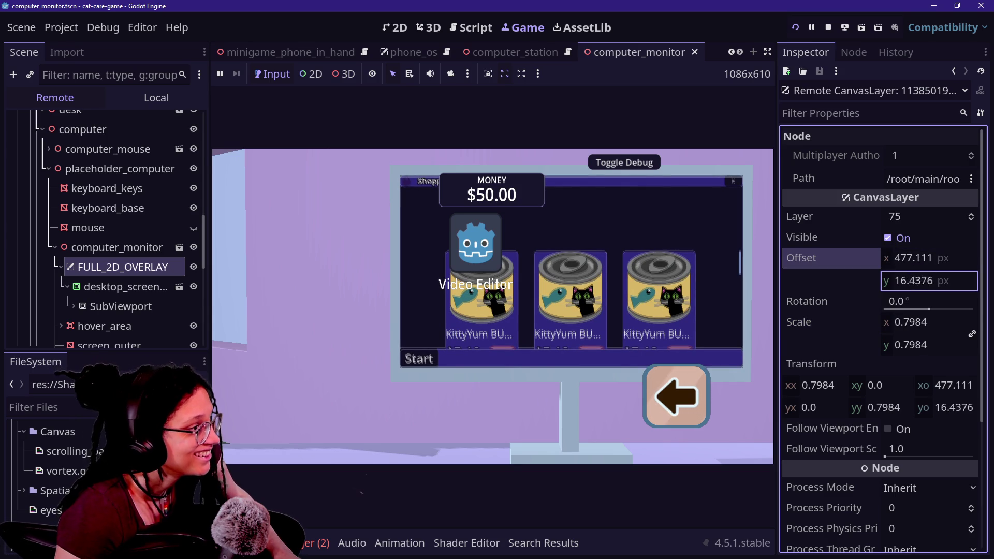
mouse_move(914, 279)
mouse_down()
mouse_move(905, 280)
mouse_move(919, 283)
mouse_up()
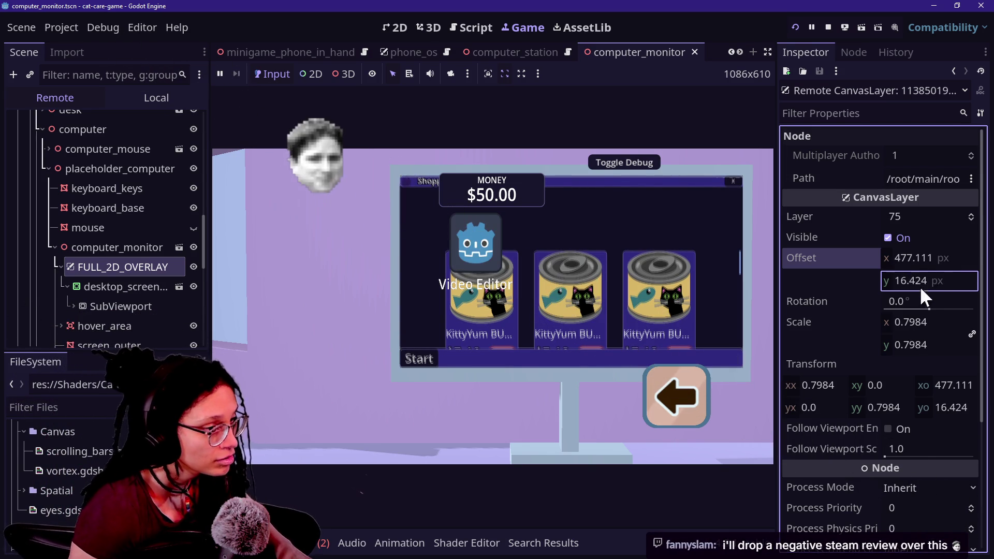
drag(925, 322, 922, 322)
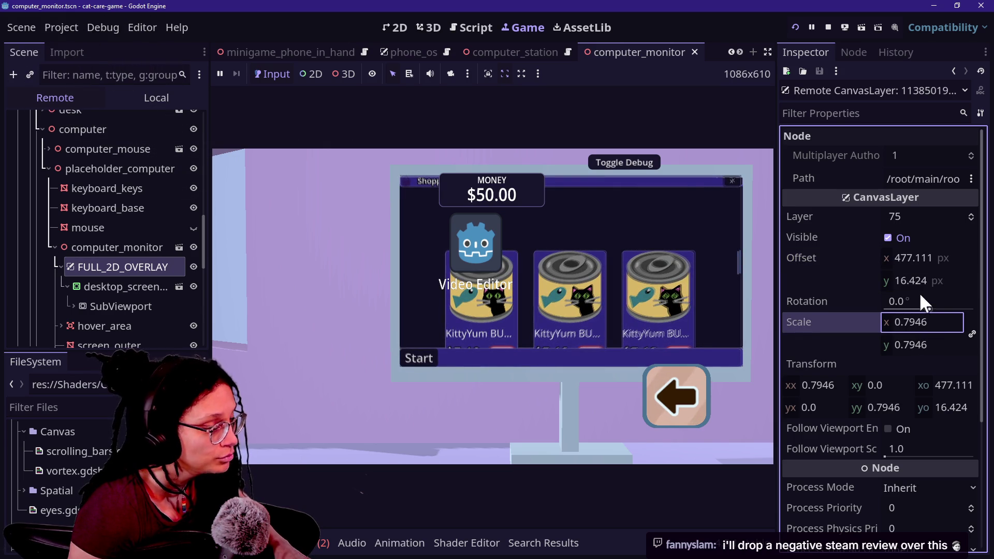
drag(903, 255, 909, 255)
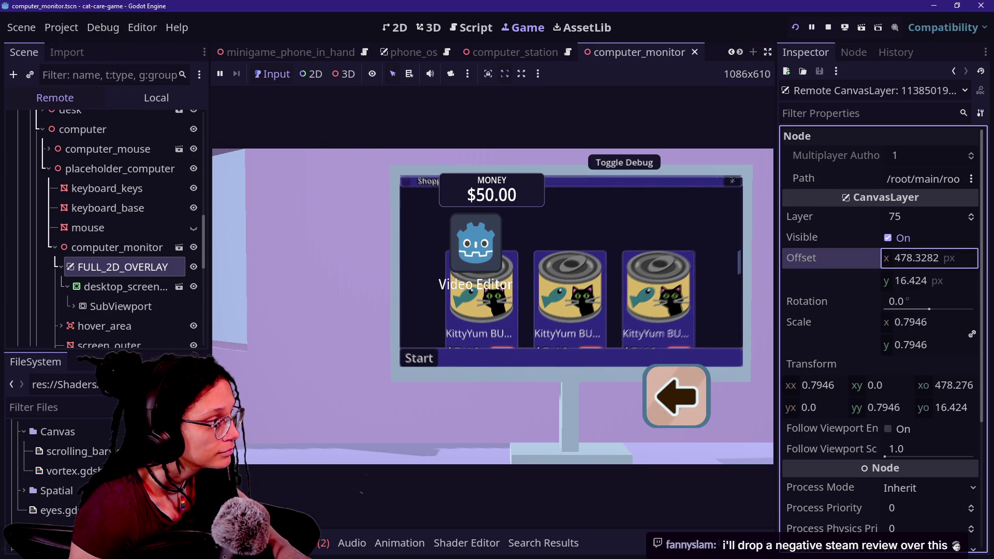
drag(908, 328, 920, 322)
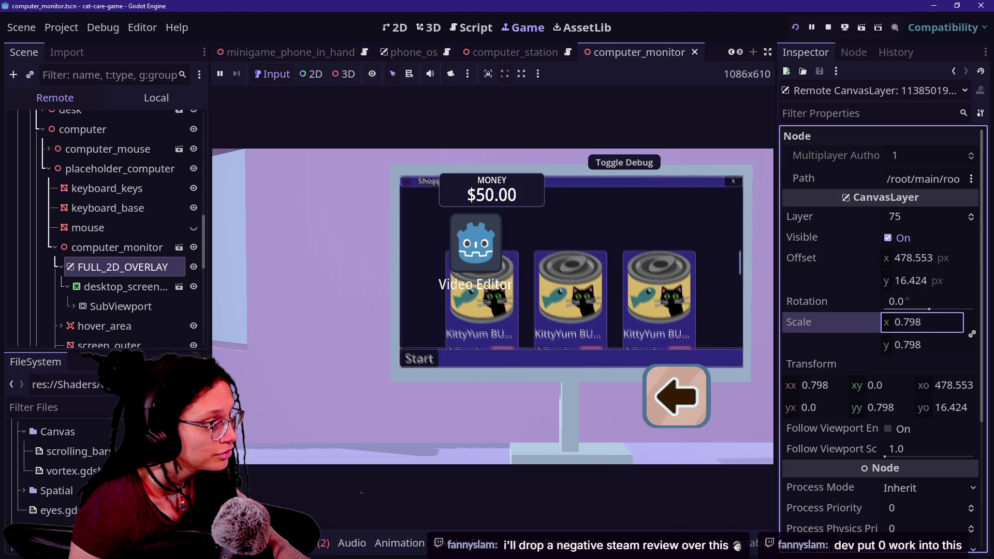
drag(913, 258, 912, 258)
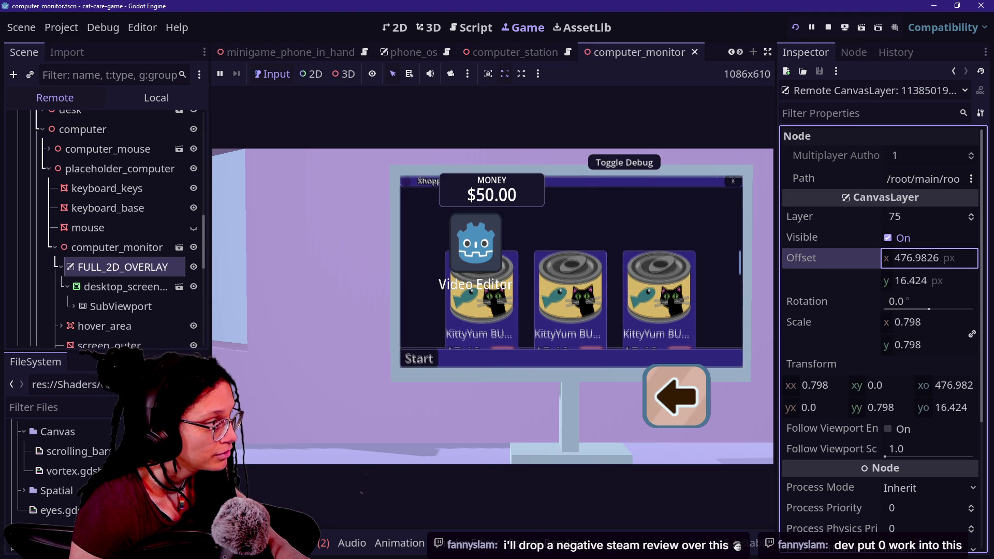
drag(913, 258, 937, 283)
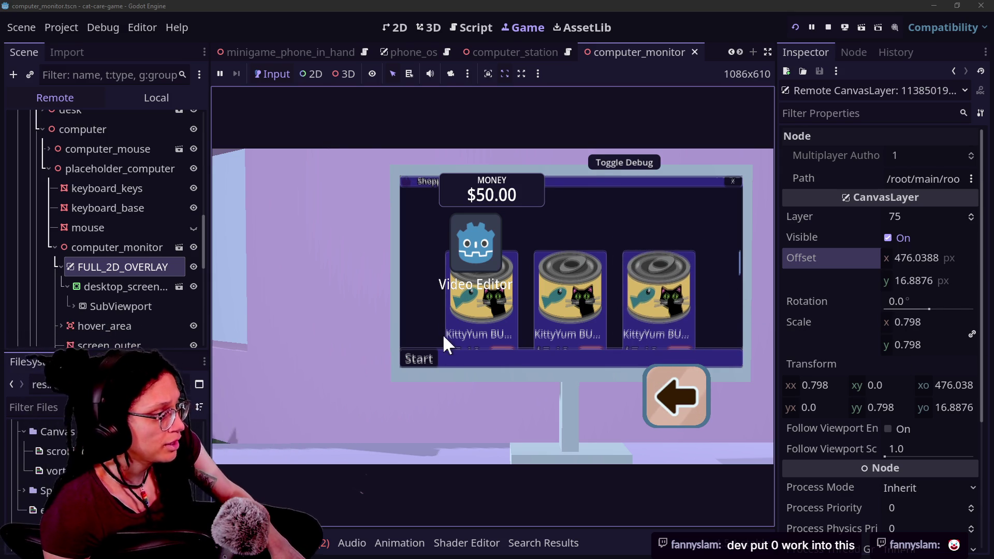
click(111, 287)
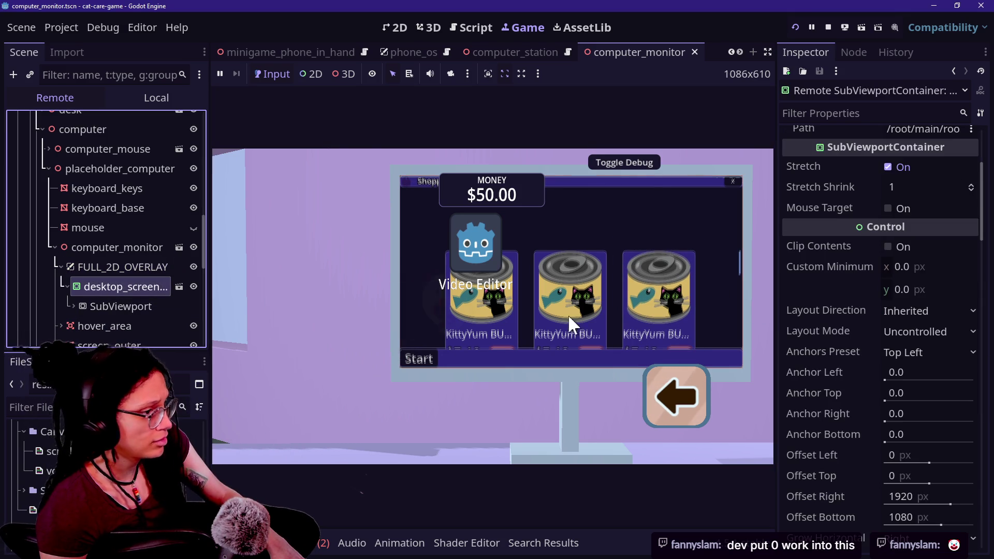
Trial a transparent Self Modulate on desktop_screen, cancel to keep it opaque, and reselect FULL_2D_OVERLAY
scroll(888, 311, down, 15)
scroll(804, 285, up, 5)
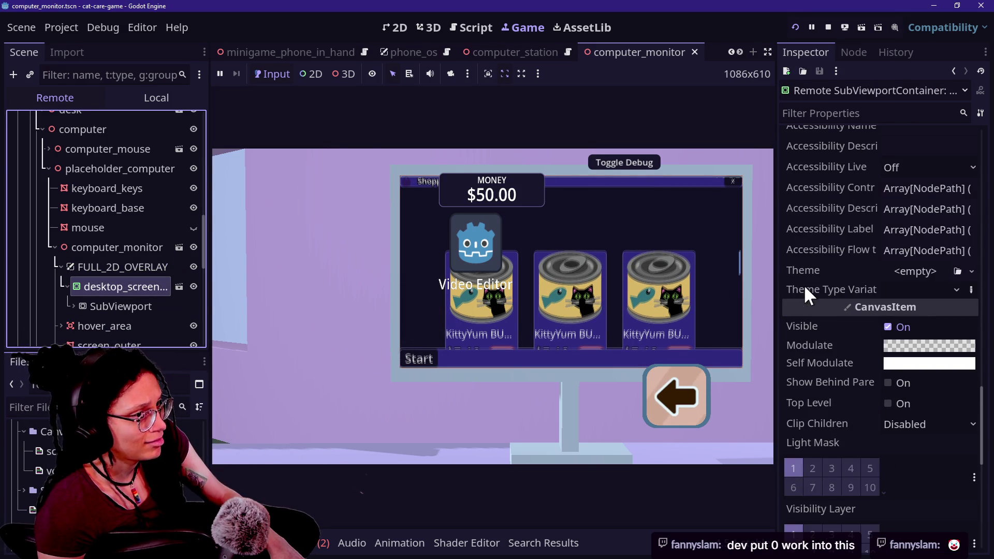
click(905, 365)
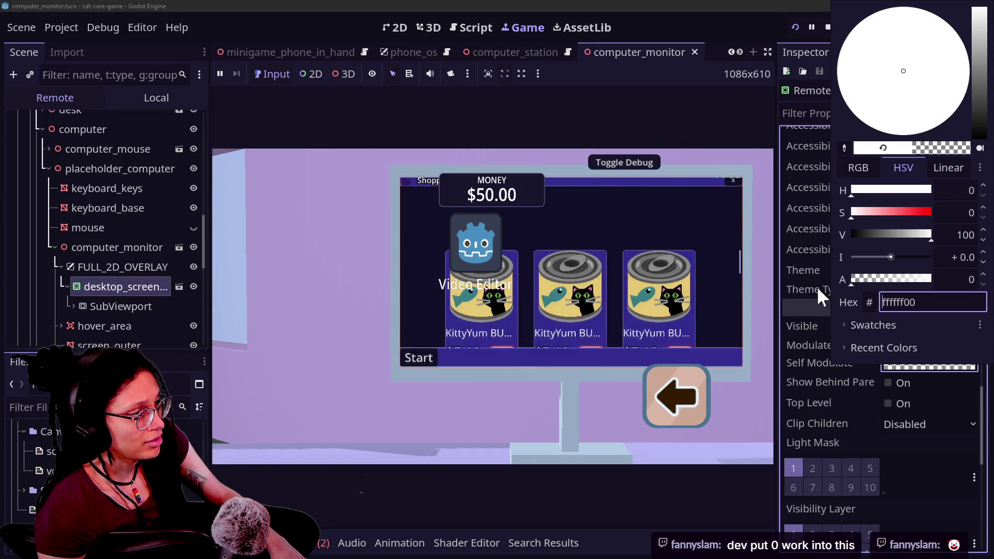
drag(921, 282, 835, 306)
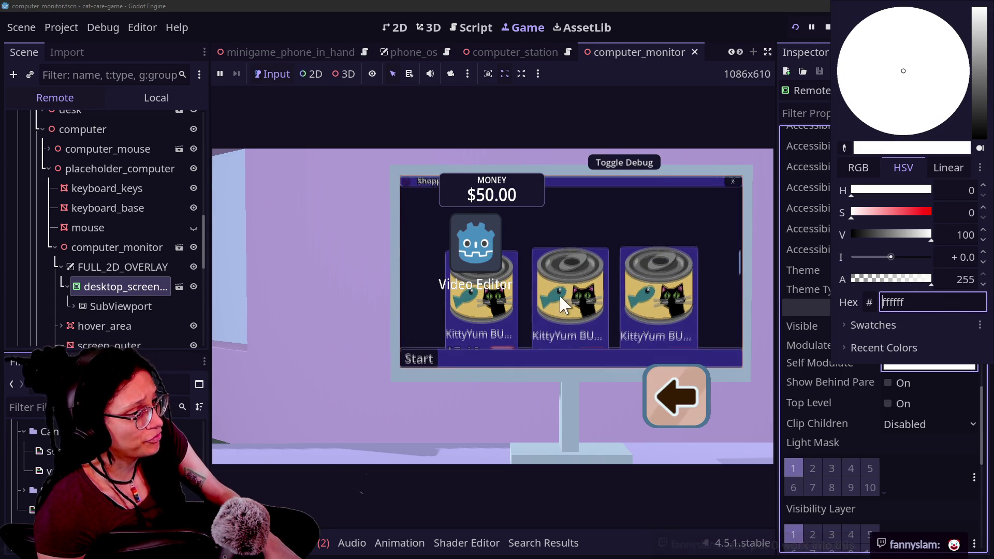
key(Escape)
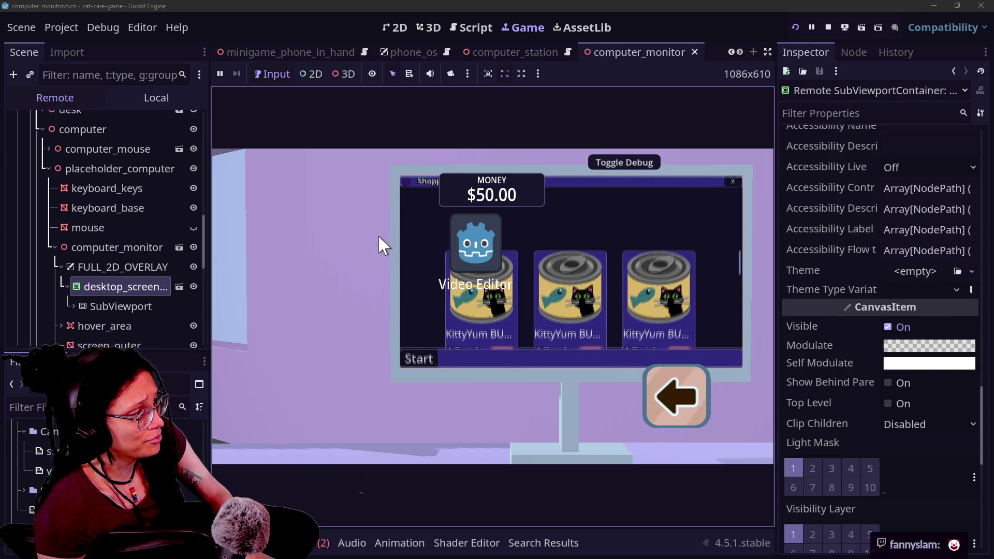
click(99, 268)
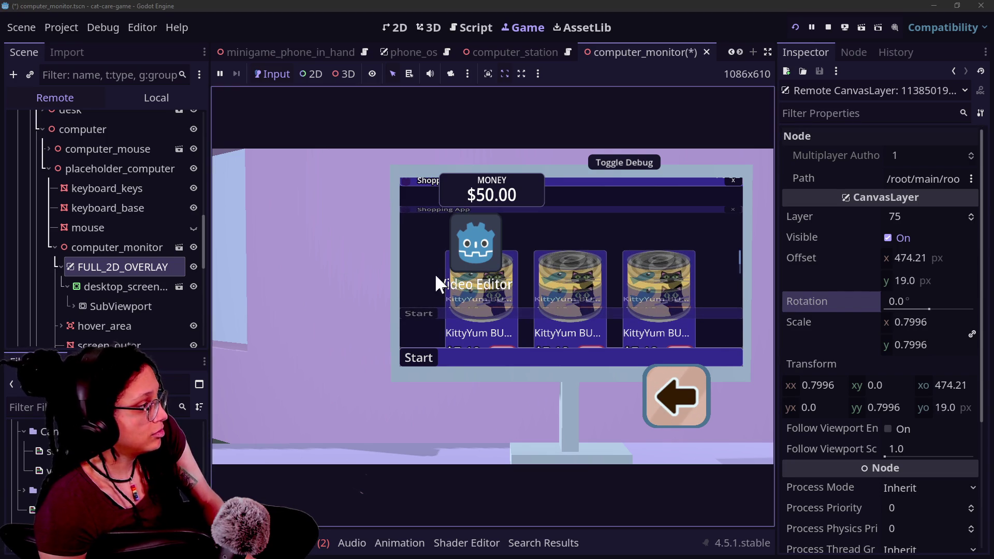
Inspect desktop_screen's live transform: size 1920×1080, scale 0.765 by 0.447, pivot 886, 400
click(120, 288)
click(818, 296)
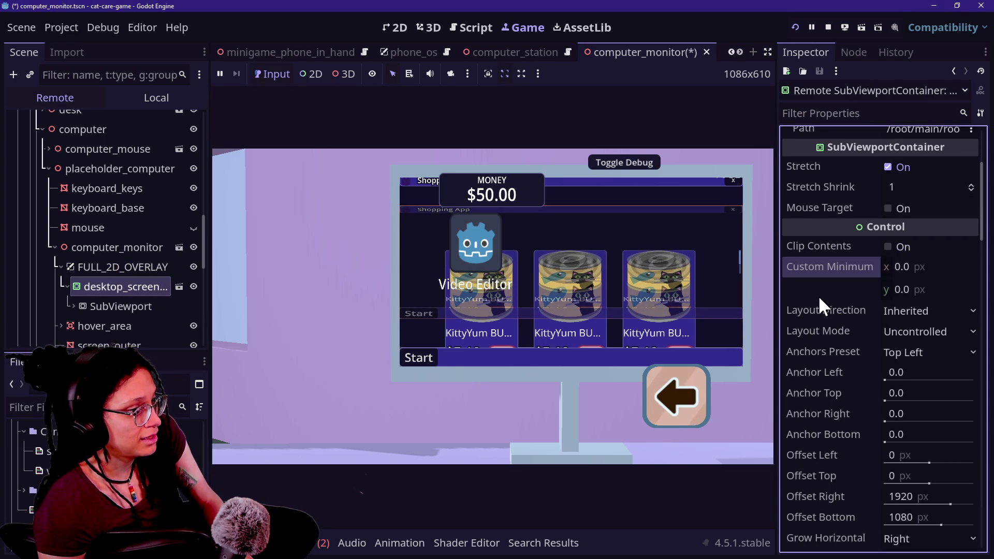
scroll(818, 295, down, 5)
scroll(820, 298, down, 6)
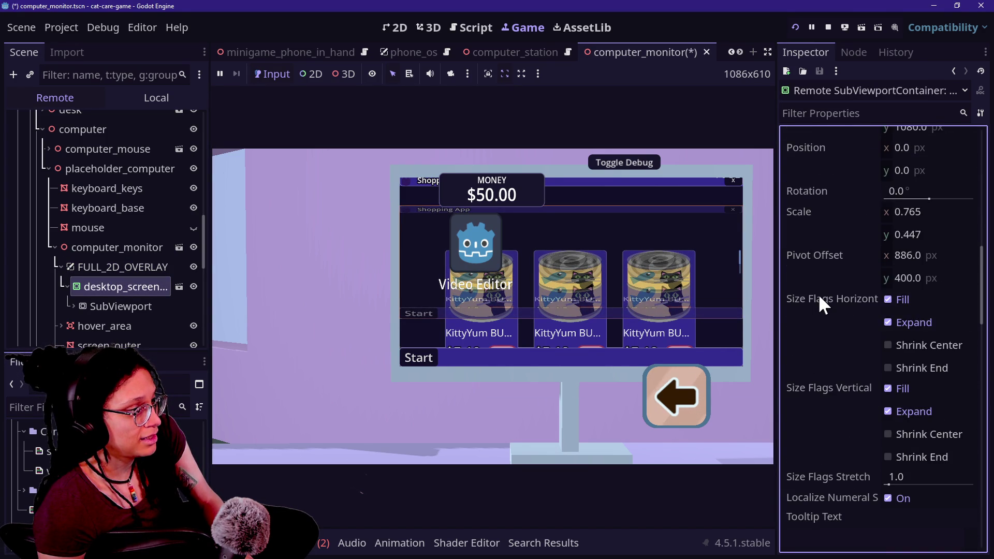
scroll(818, 290, up, 4)
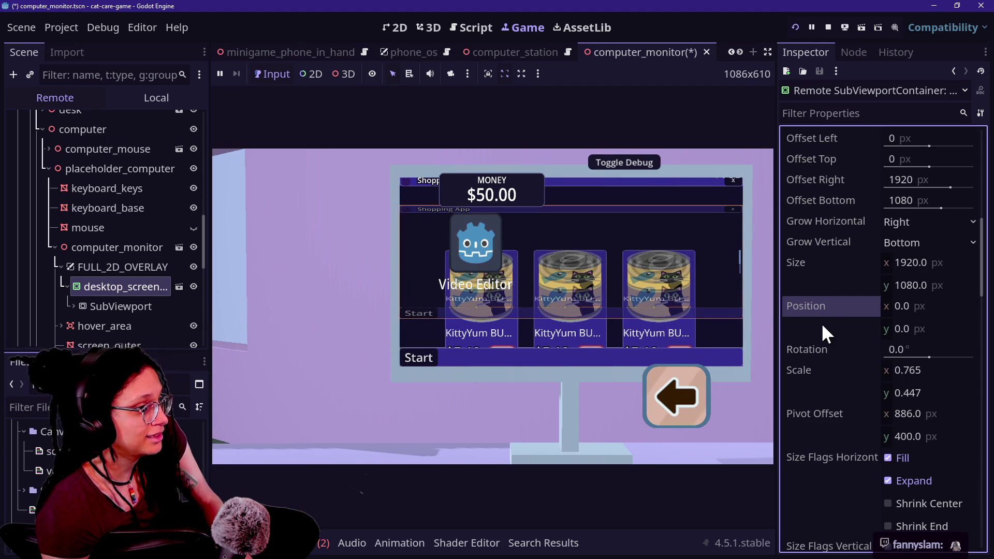
Test-stretch and squash the overlay's vertical transform, undoing both changes
click(130, 269)
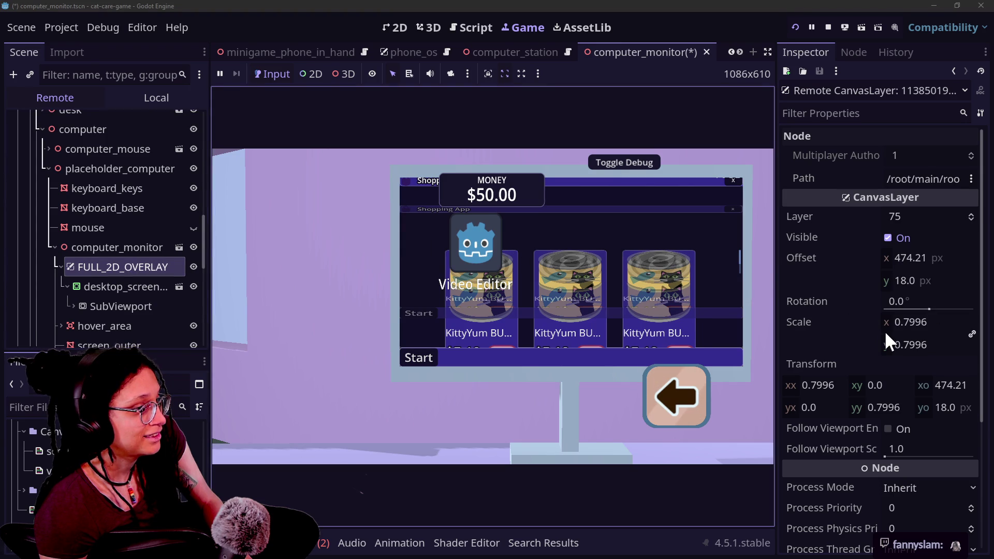
drag(882, 405, 937, 405)
key(ctrl+z)
drag(877, 408, 870, 414)
key(ctrl+z)
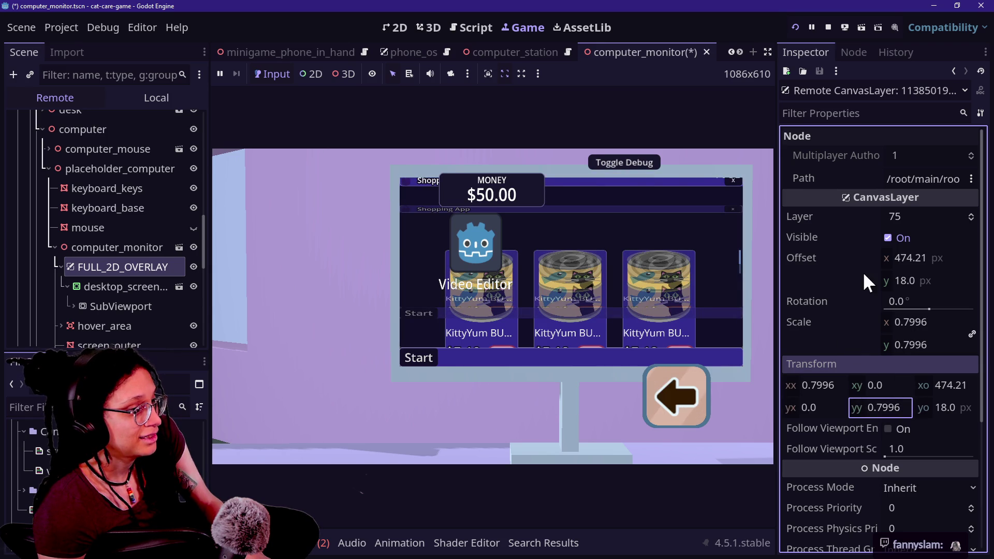
scroll(819, 317, down, 5)
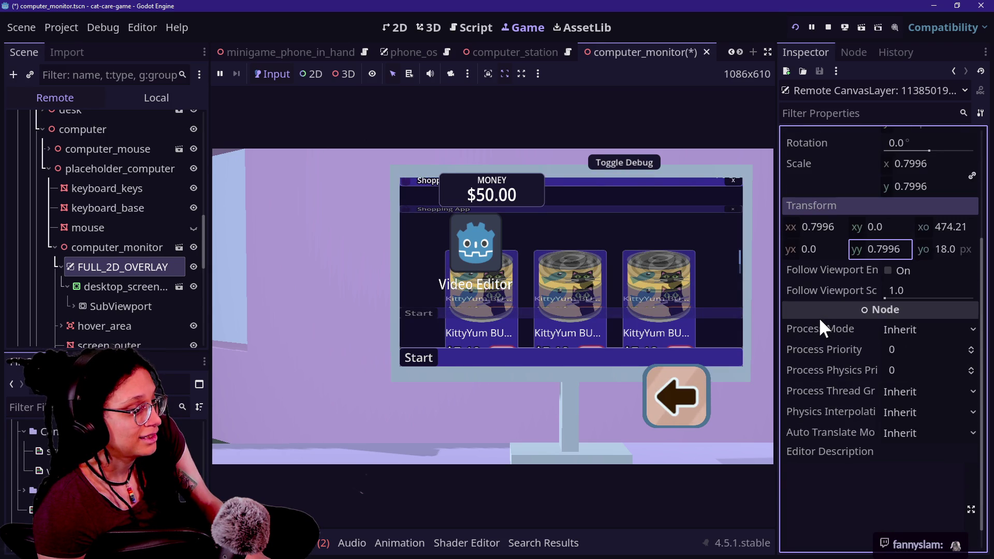
scroll(819, 304, up, 3)
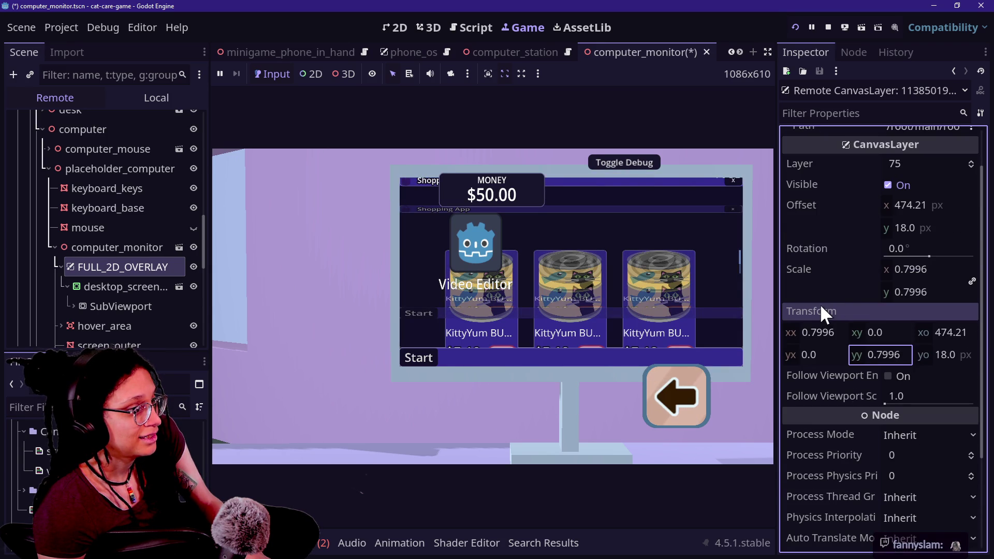
Copy Offset 474.21 and Scale 0.7996, then save the scene and relaunch the game
click(910, 206)
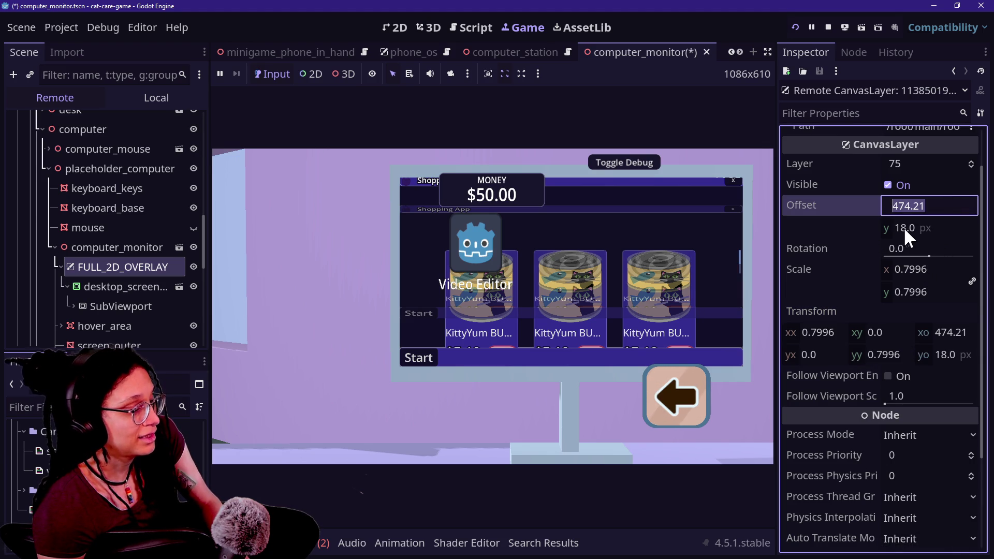
key(Tab)
click(917, 275)
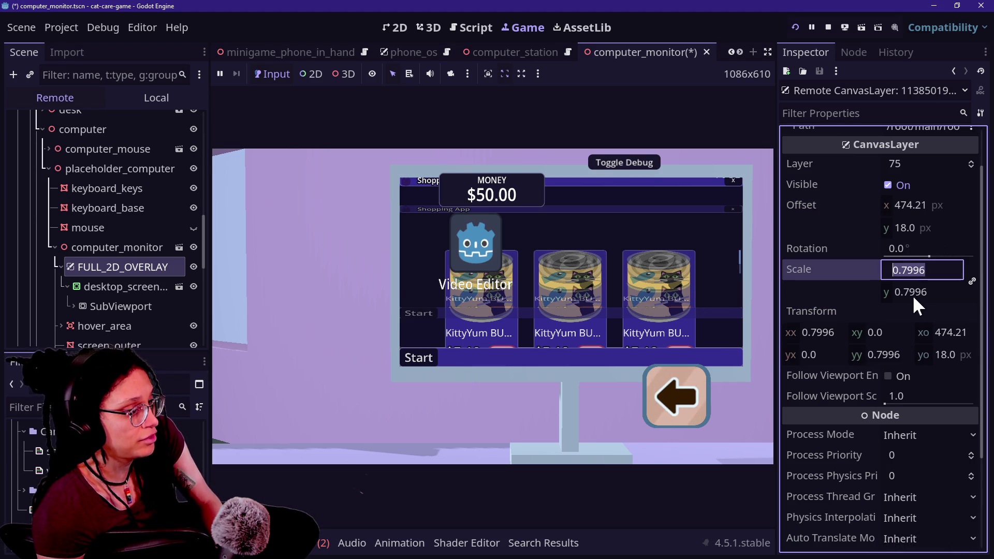
click(793, 25)
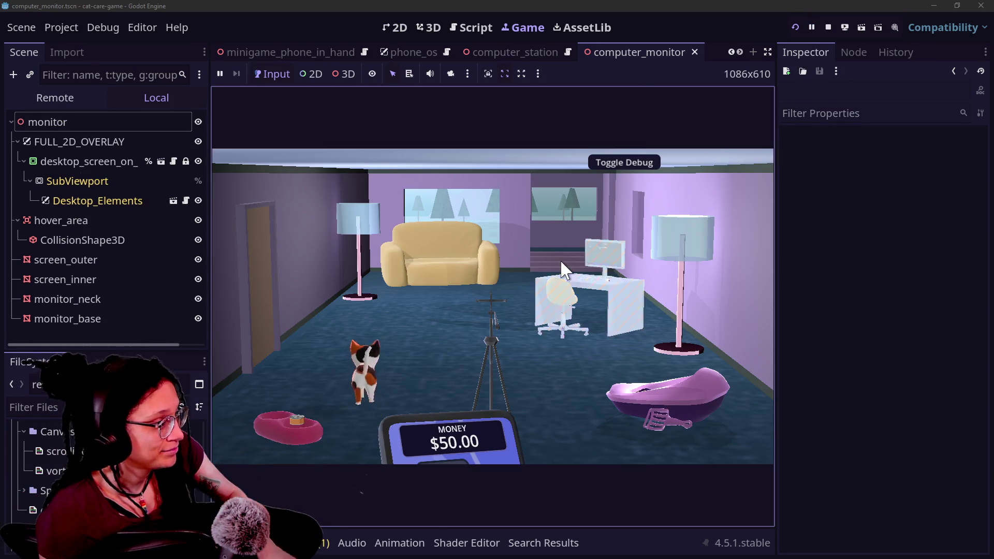
Zoom the game camera onto the in-game computer monitor
click(561, 262)
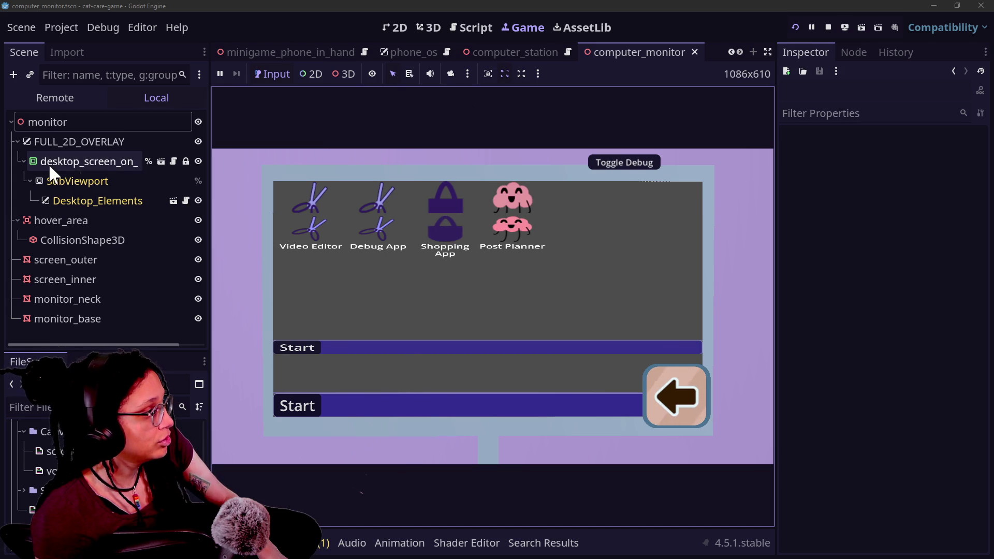
Set desktop_screen's vertical scale to 0.765 and open the in-game Shopping App
click(77, 161)
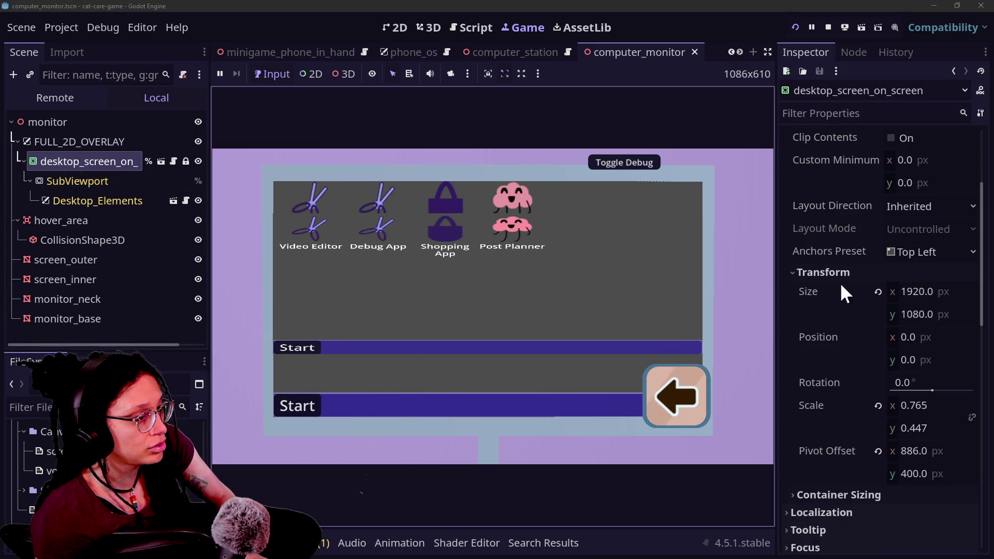
click(807, 355)
key(ctrl+z)
click(481, 388)
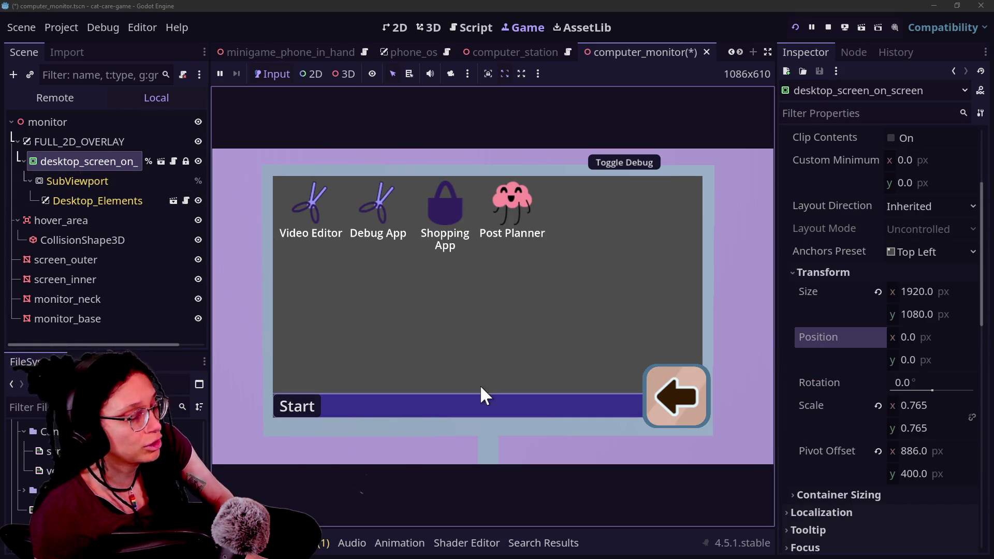
click(452, 202)
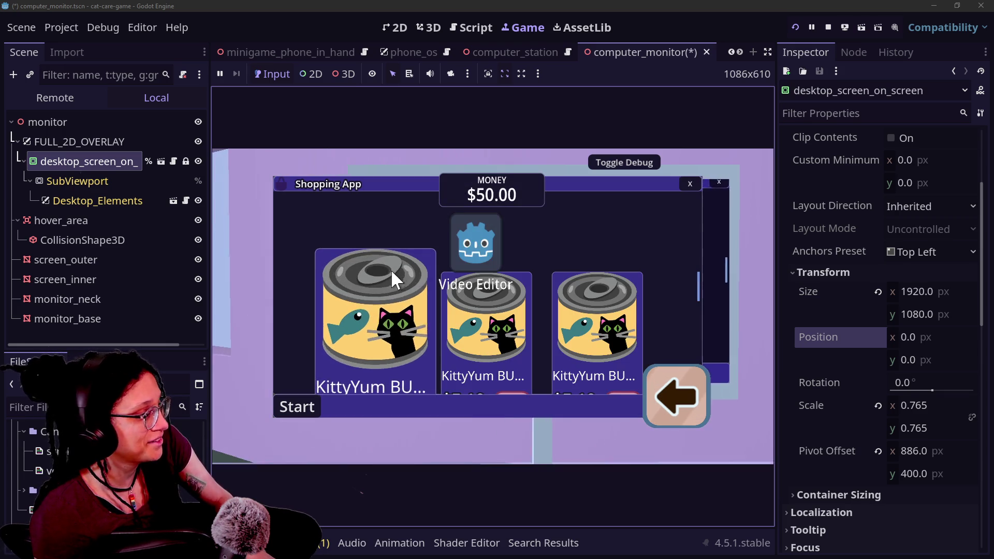
click(78, 101)
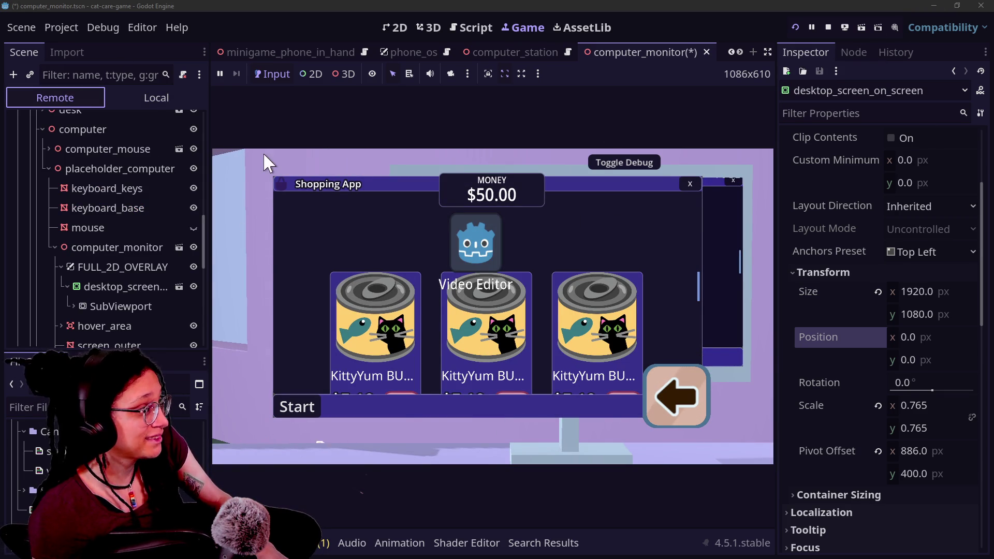
Paste offset 474.21, 18.0 into the running FULL_2D_OVERLAY from clipboard history
click(80, 264)
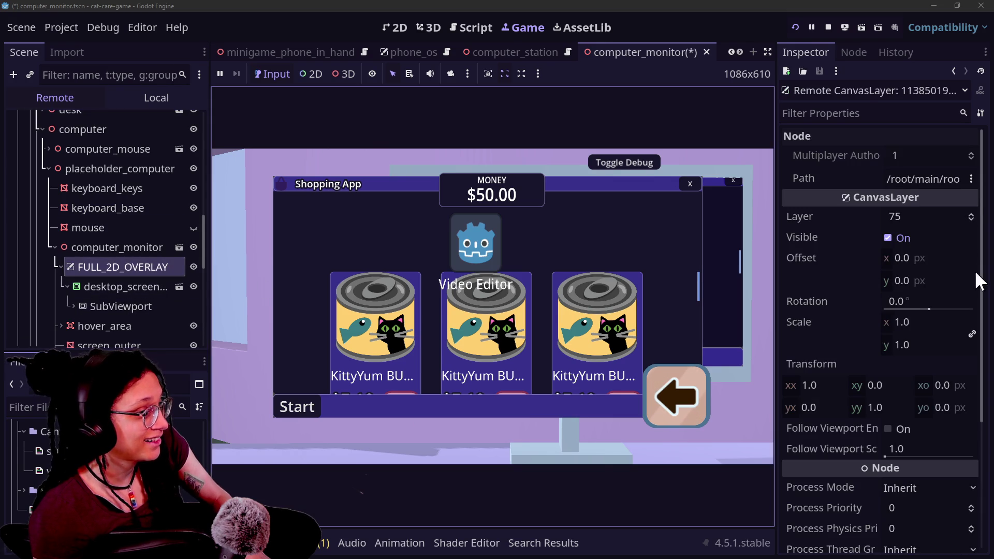
click(902, 259)
key(super+v)
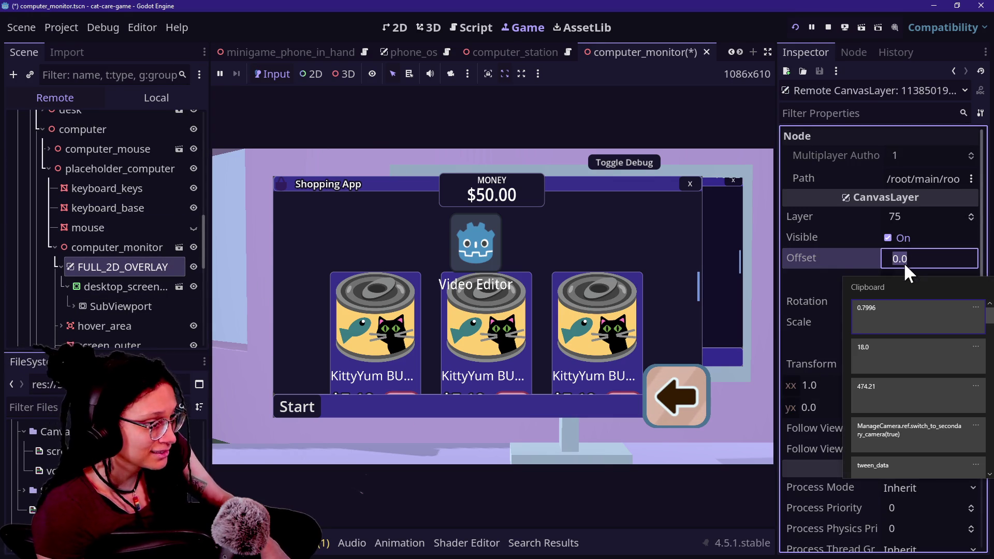
click(888, 400)
click(927, 275)
key(super+v)
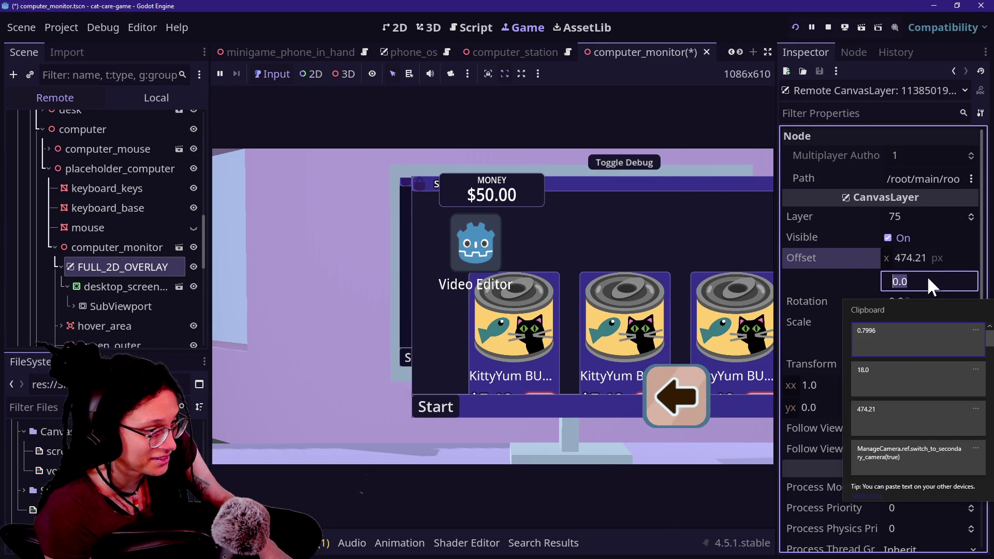
click(869, 385)
click(909, 345)
Paste and commit the overlay scale 0.7996 from clipboard history
click(916, 319)
text(0.7996)
click(897, 367)
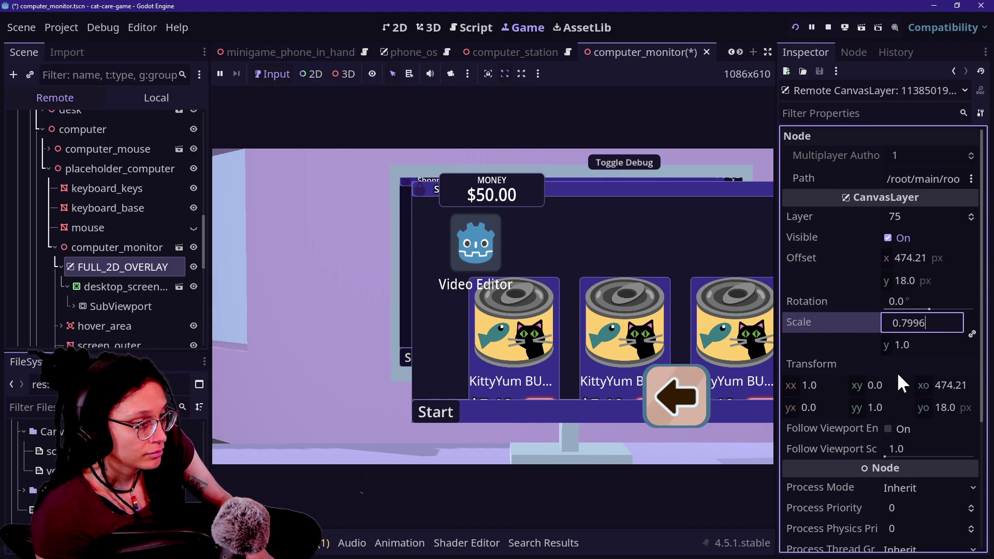
key(Return)
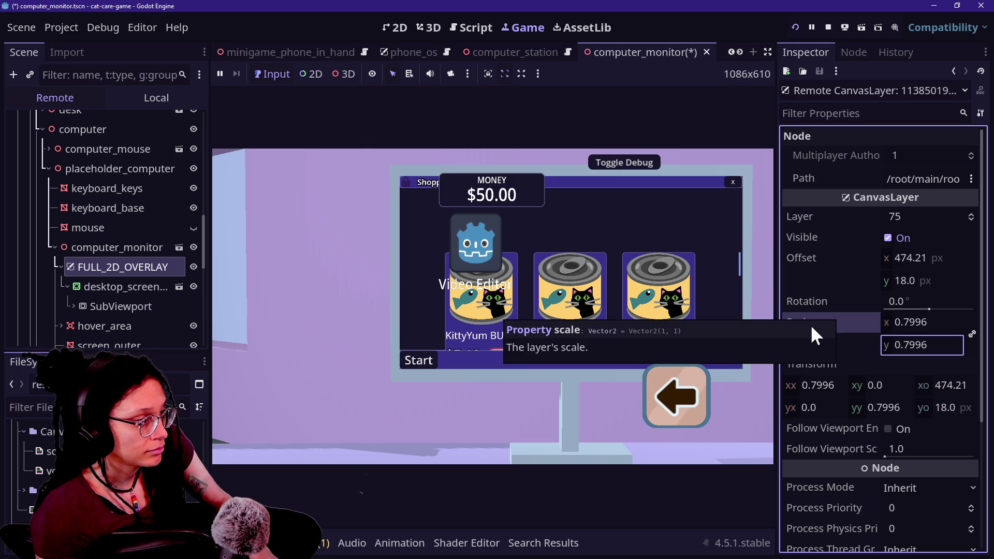
click(834, 364)
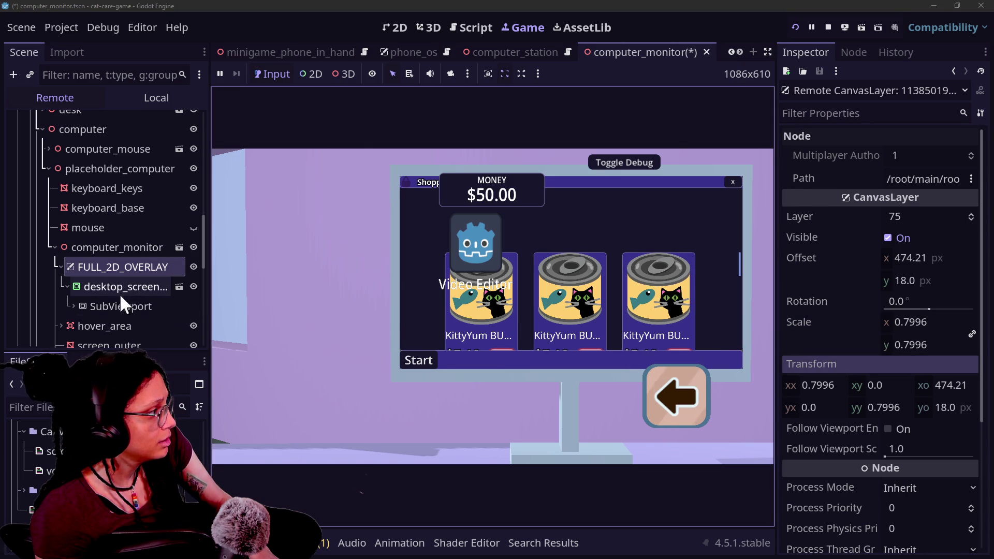
click(119, 290)
Set desktop_screen's Modulate to ffffffad for a semi-transparent screen
scroll(860, 352, down, 5)
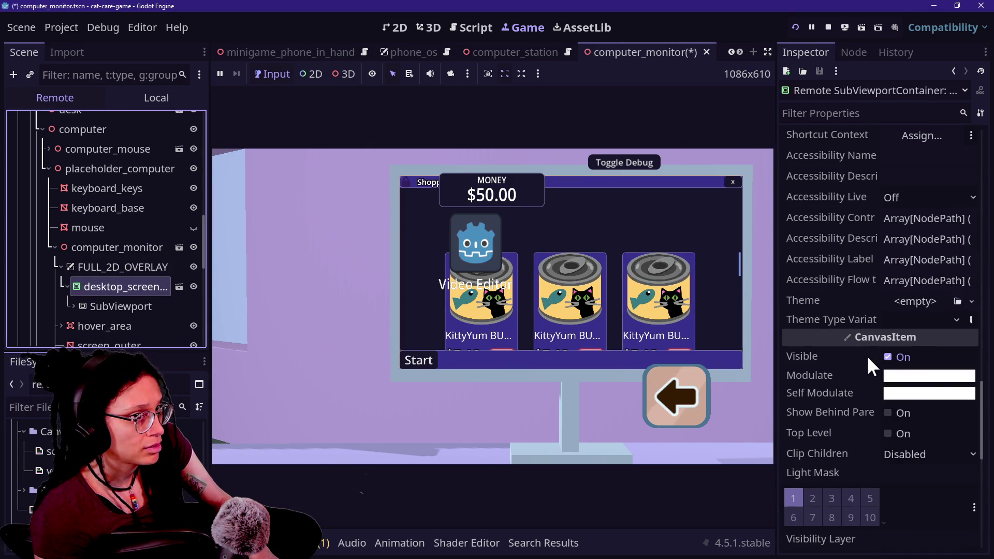
click(911, 377)
text(ffffff64)
key(BackSpace)
key(BackSpace)
text(ad)
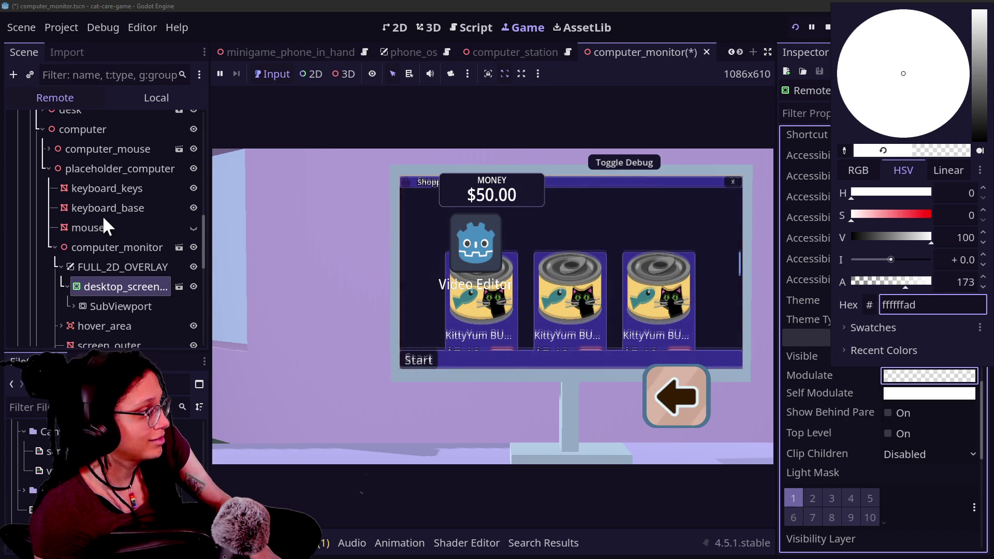
click(108, 270)
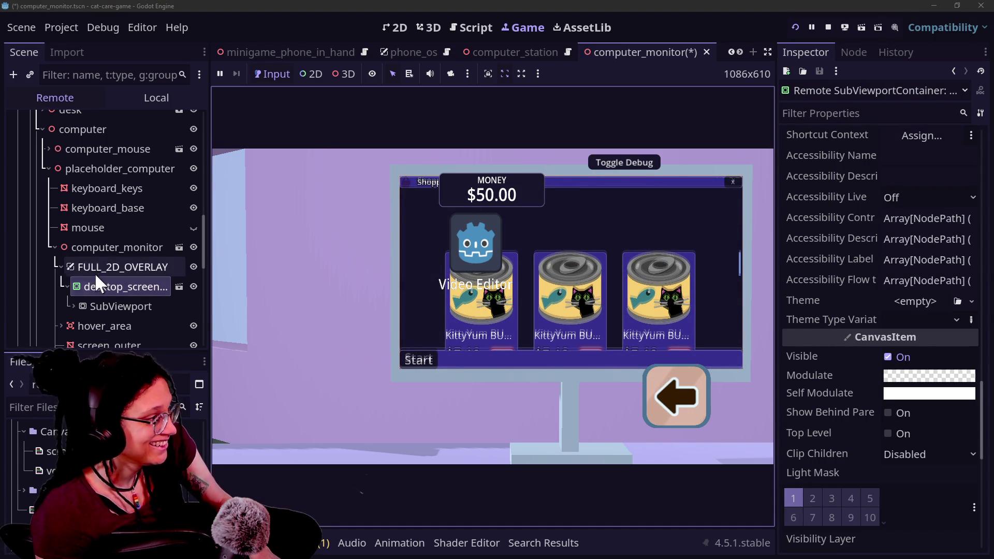
Trim FULL_2D_OVERLAY scale to 0.7994 and vertical offset to about 14.57 px
click(103, 267)
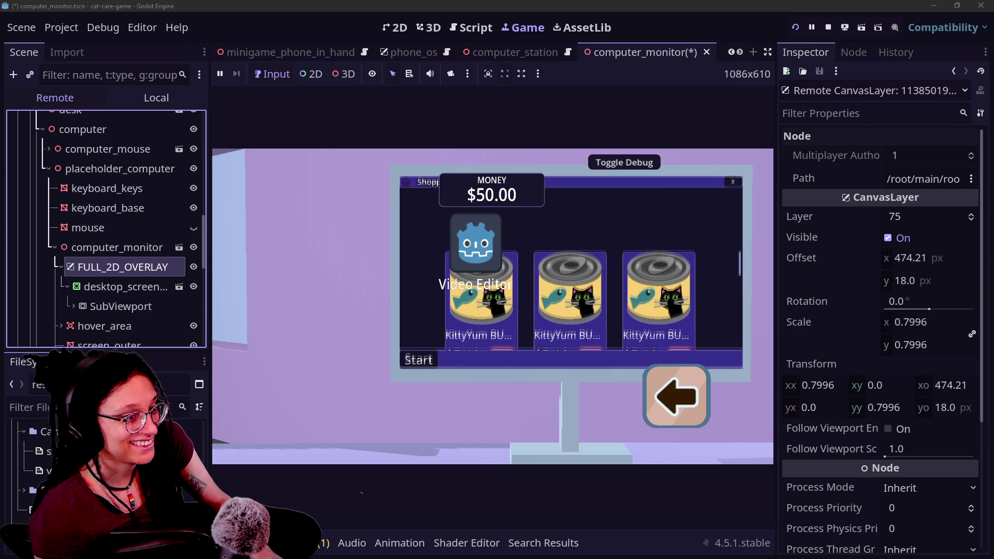
mouse_move(924, 323)
mouse_down()
mouse_move(907, 323)
mouse_move(944, 323)
mouse_move(923, 323)
mouse_up()
drag(915, 282, 916, 281)
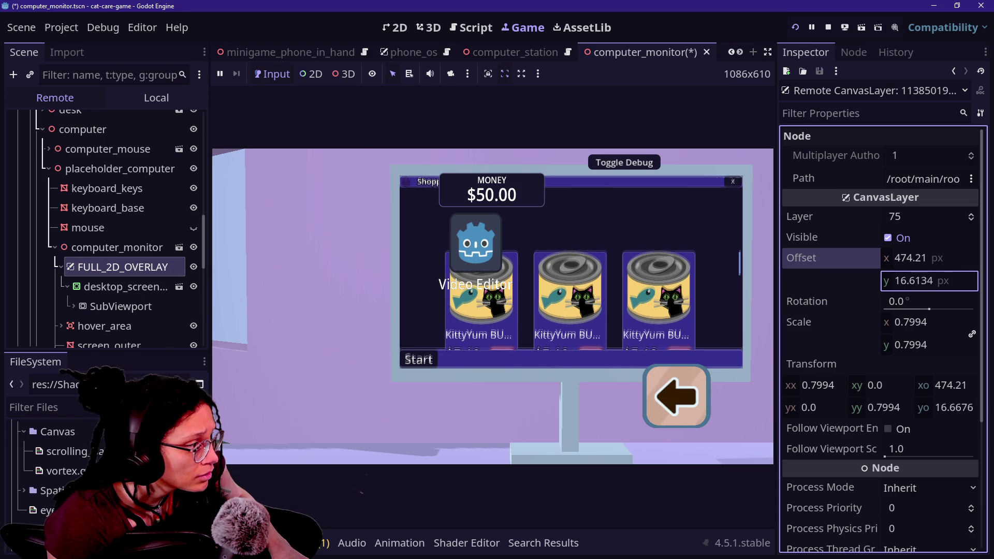
drag(916, 281, 914, 281)
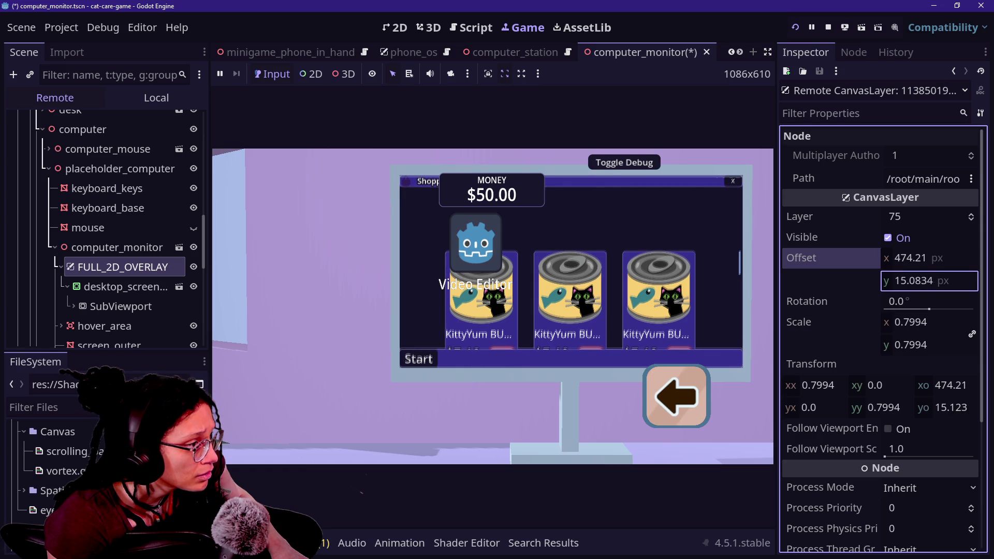
drag(915, 281, 914, 280)
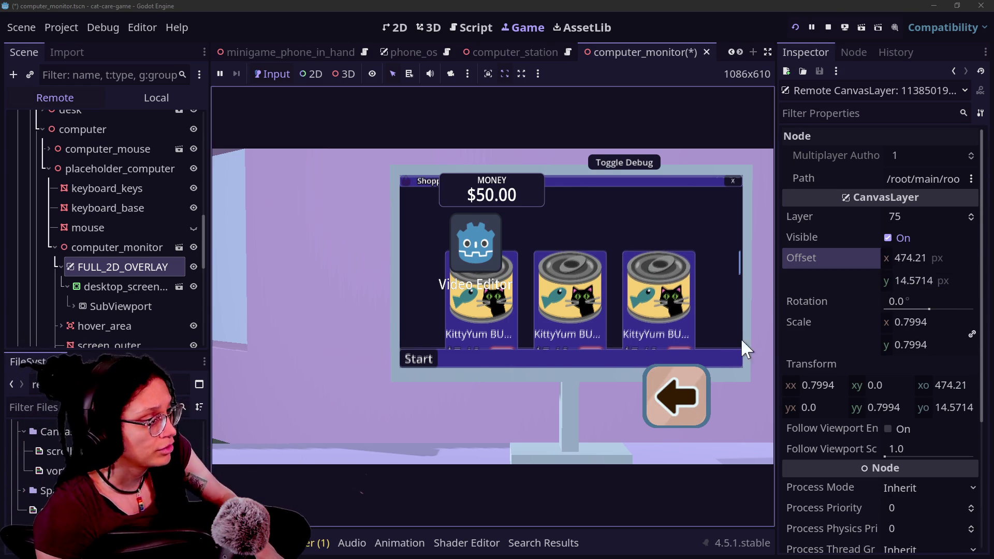
Set desktop_screen's Modulate to a faint white, hex ffffff29 (alpha about 41)
click(127, 284)
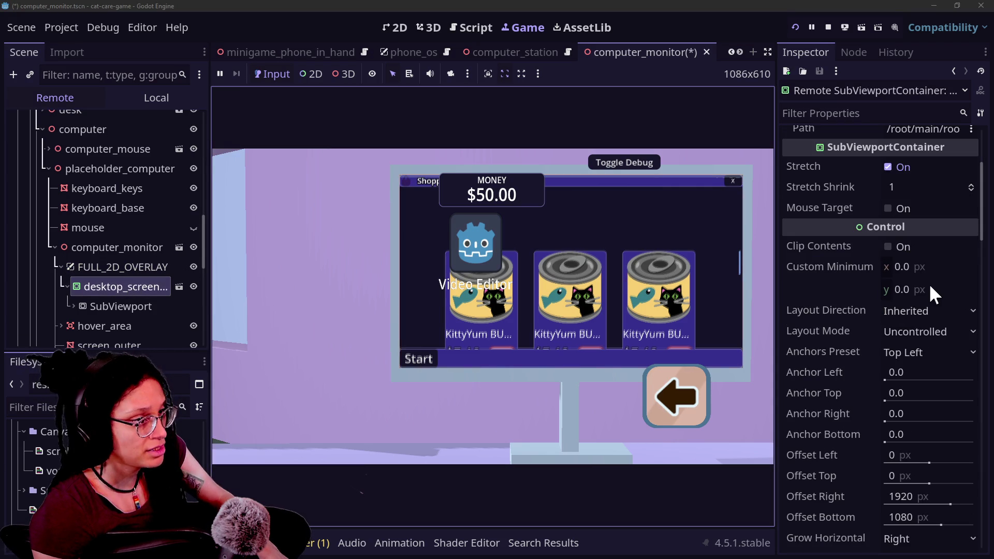
scroll(909, 292, down, 10)
scroll(899, 222, up, 5)
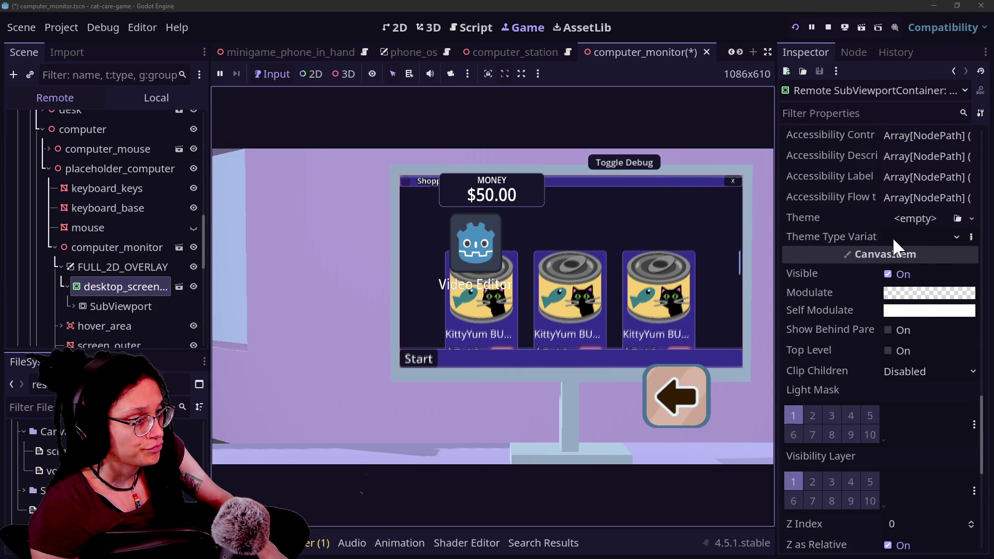
click(909, 293)
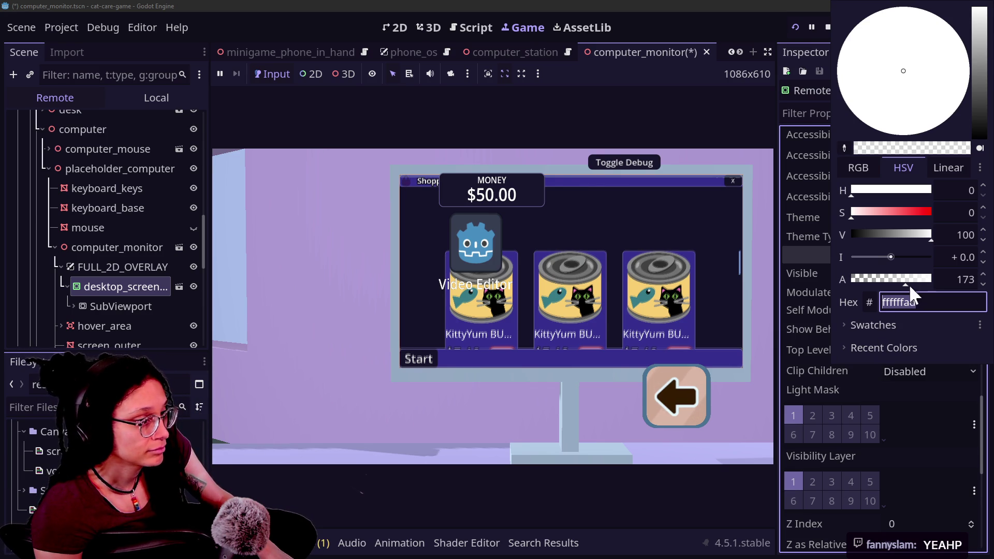
text(ffffff)
key(Return)
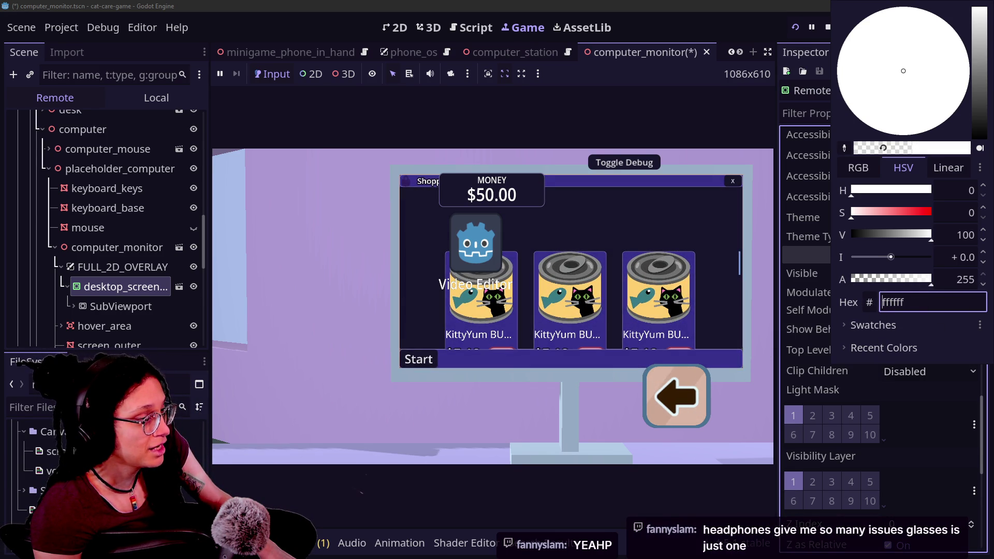
text(00)
key(Return)
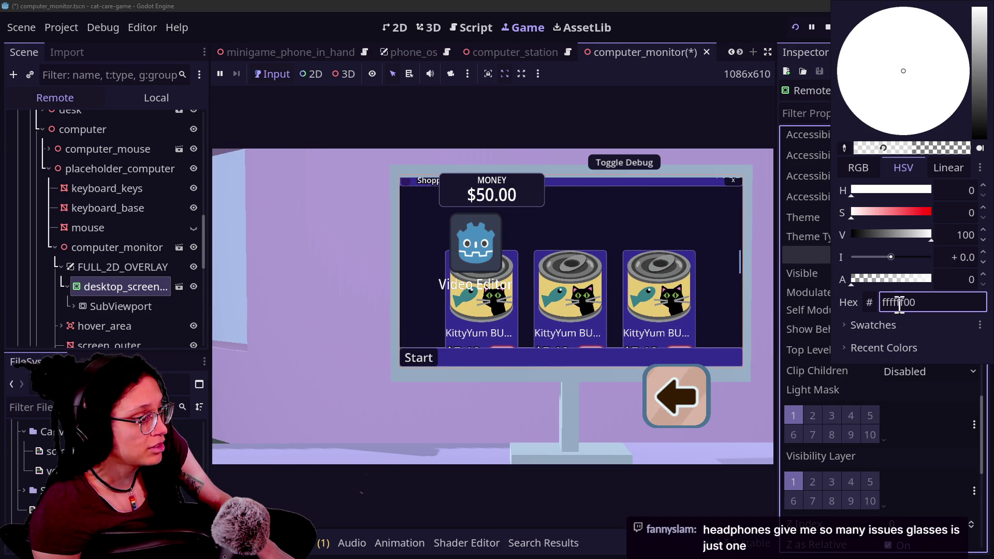
mouse_move(889, 282)
mouse_down()
mouse_move(933, 278)
mouse_move(870, 275)
mouse_up()
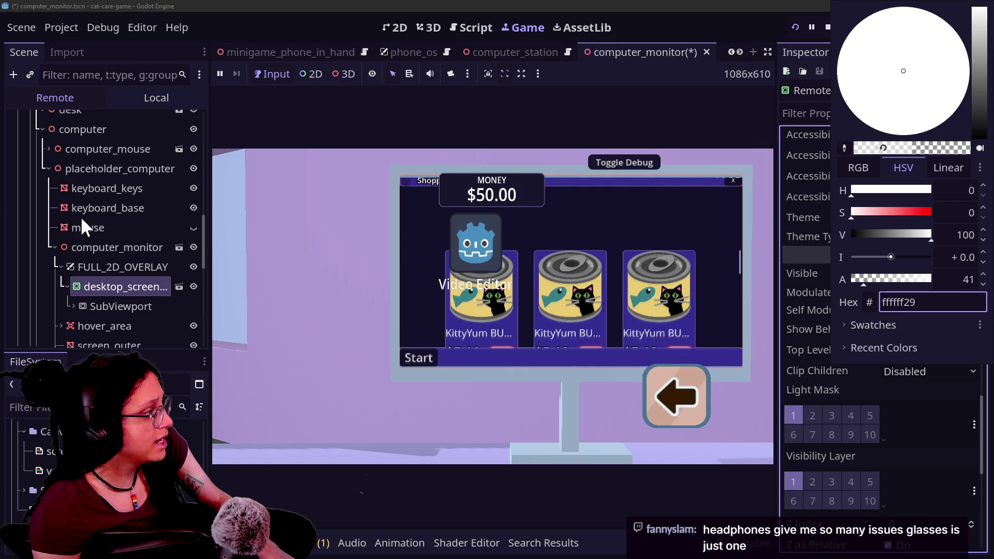
click(104, 280)
Select the FULL_2D_OVERLAY layer in the Remote scene tree to view its offset and scale
scroll(901, 334, up, 10)
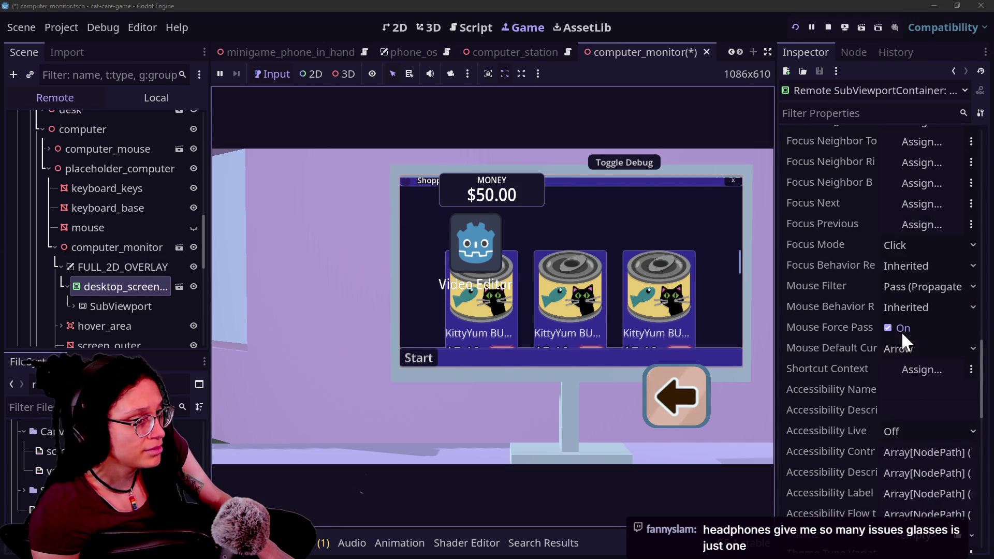
scroll(853, 330, down, 5)
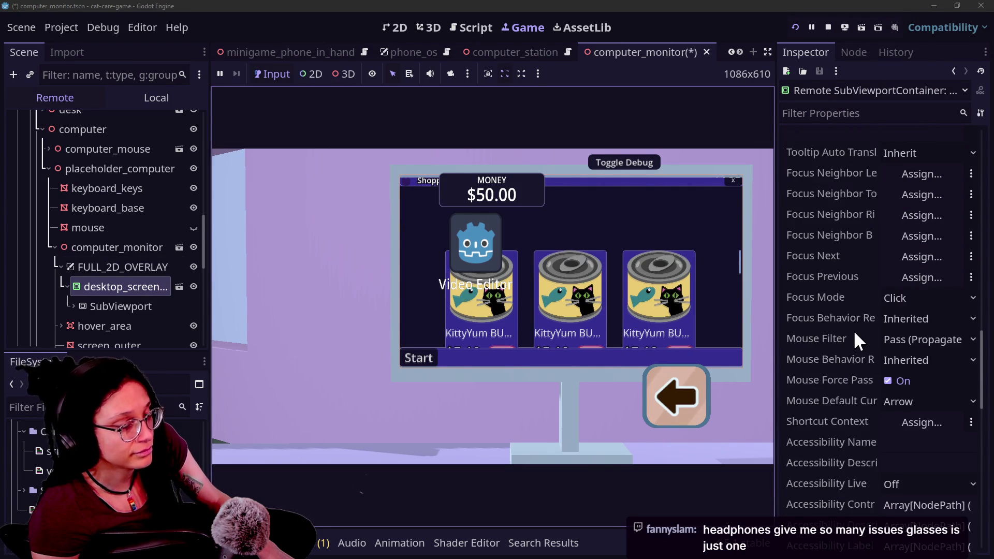
scroll(855, 329, up, 5)
scroll(856, 328, down, 15)
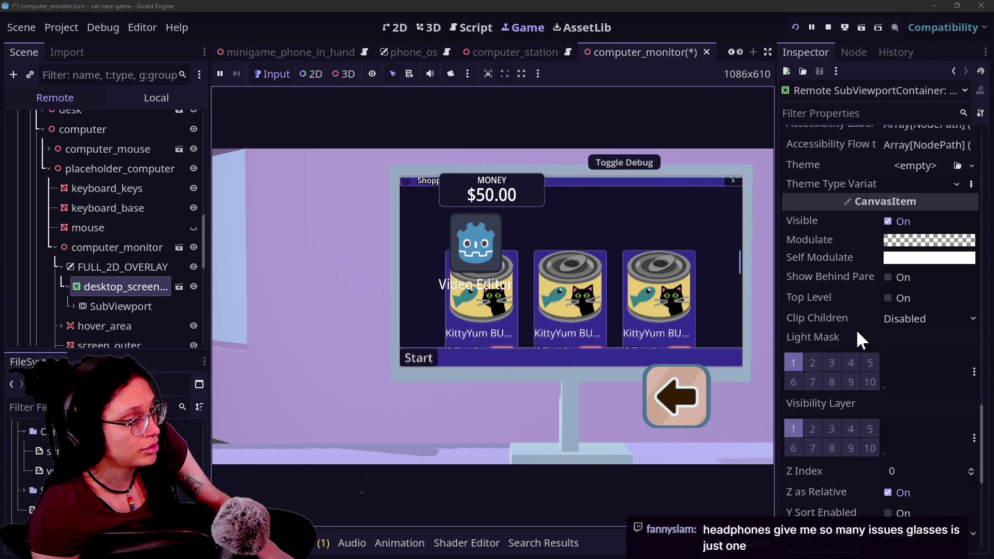
scroll(856, 329, up, 15)
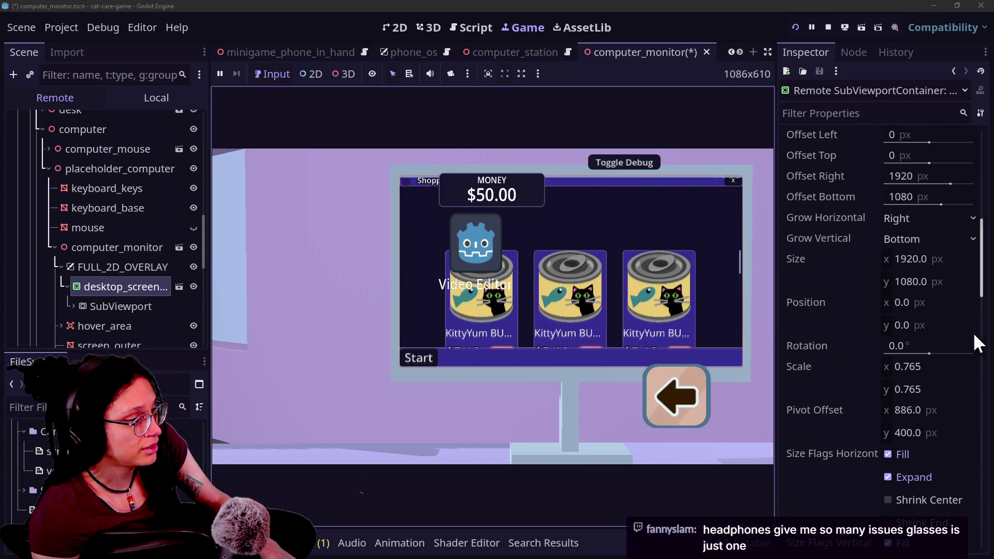
scroll(856, 349, up, 10)
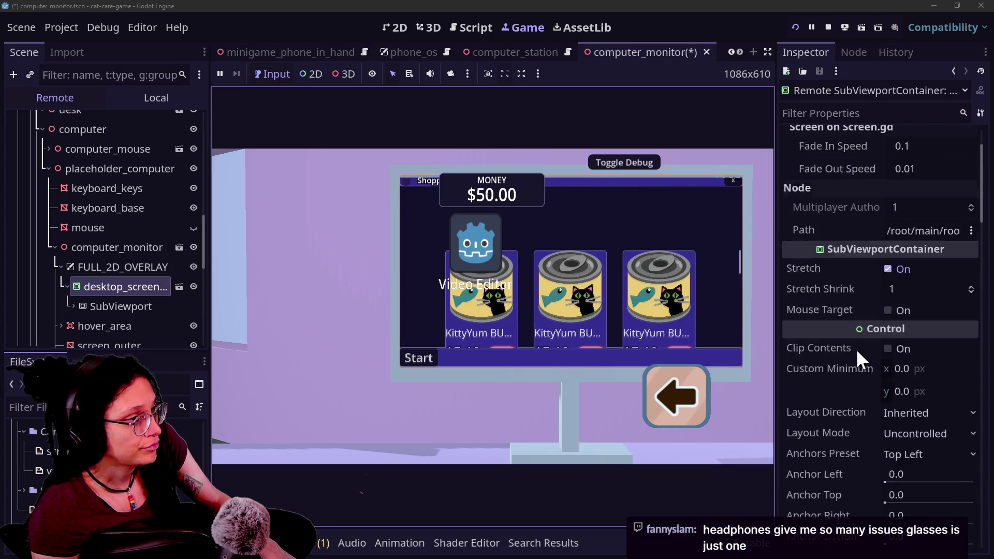
click(102, 266)
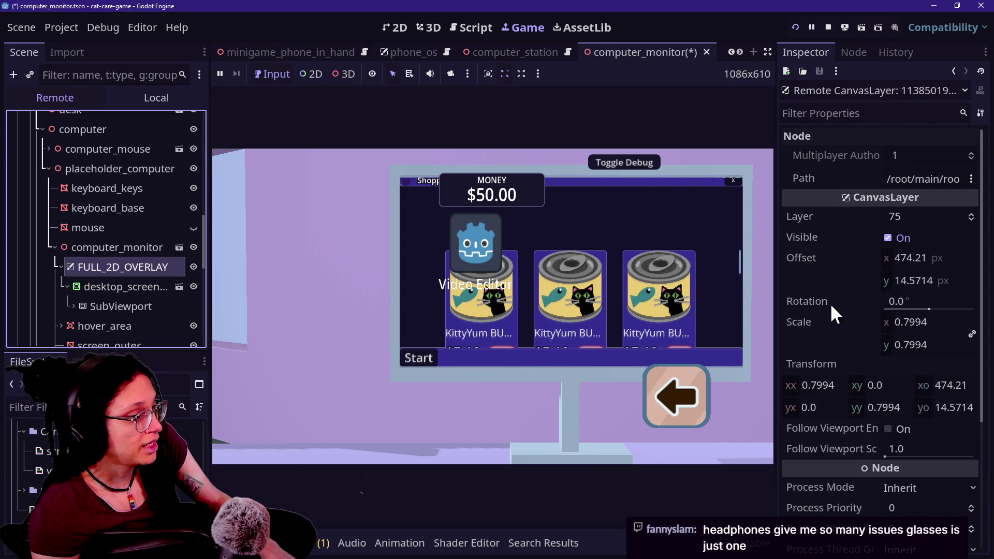
Nudge FULL_2D_OVERLAY's Offset y to 10.0034
scroll(830, 303, down, 3)
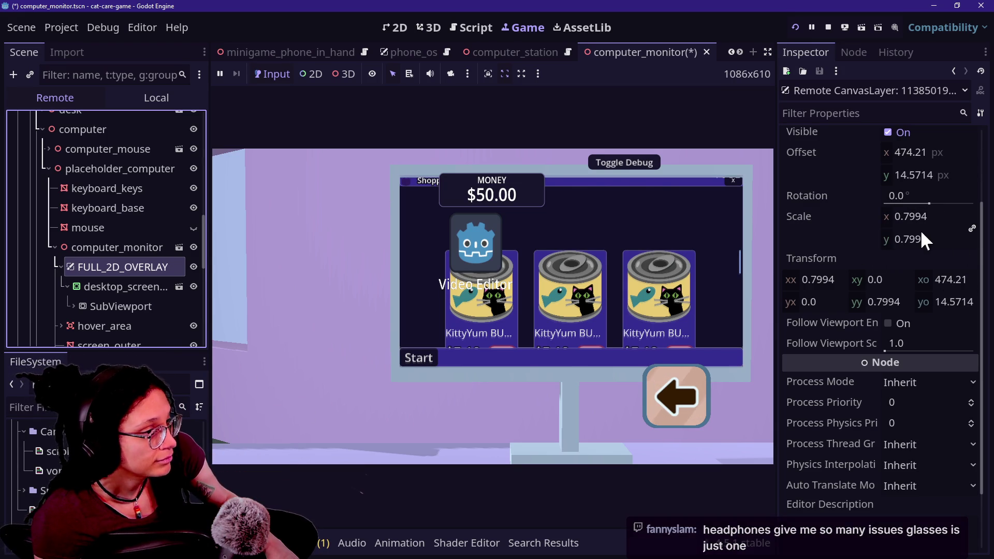
mouse_move(914, 175)
mouse_down()
mouse_move(948, 175)
mouse_move(910, 175)
mouse_up()
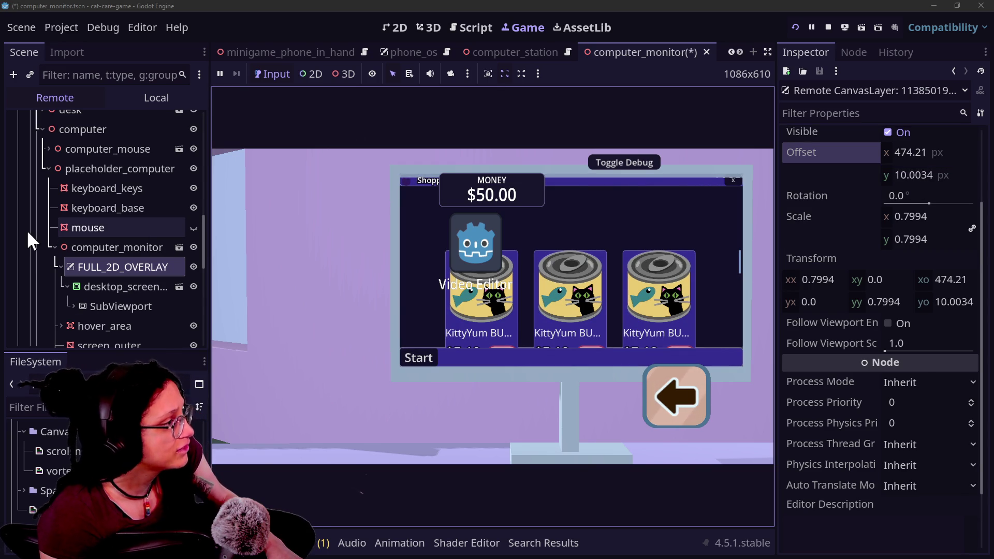
scroll(49, 235, down, 3)
scroll(49, 235, up, 2)
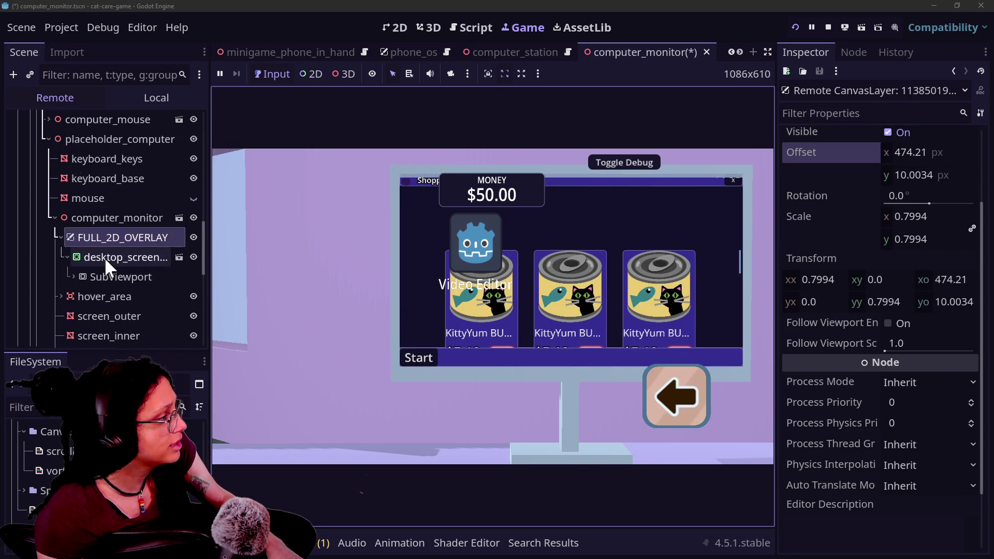
Restore desktop_screen's Modulate to fully opaque white, hex ffffff
click(104, 257)
scroll(813, 349, down, 15)
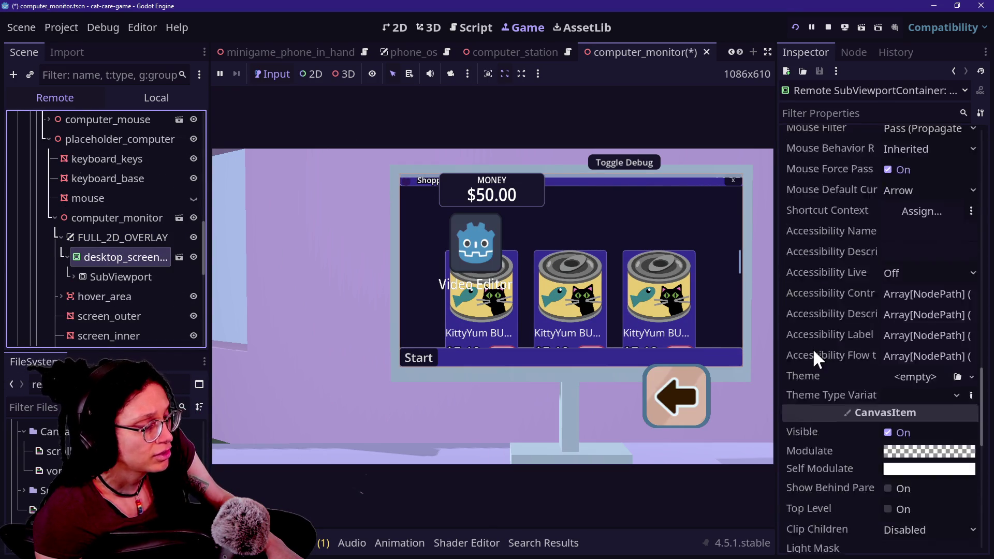
scroll(813, 349, up, 4)
click(887, 293)
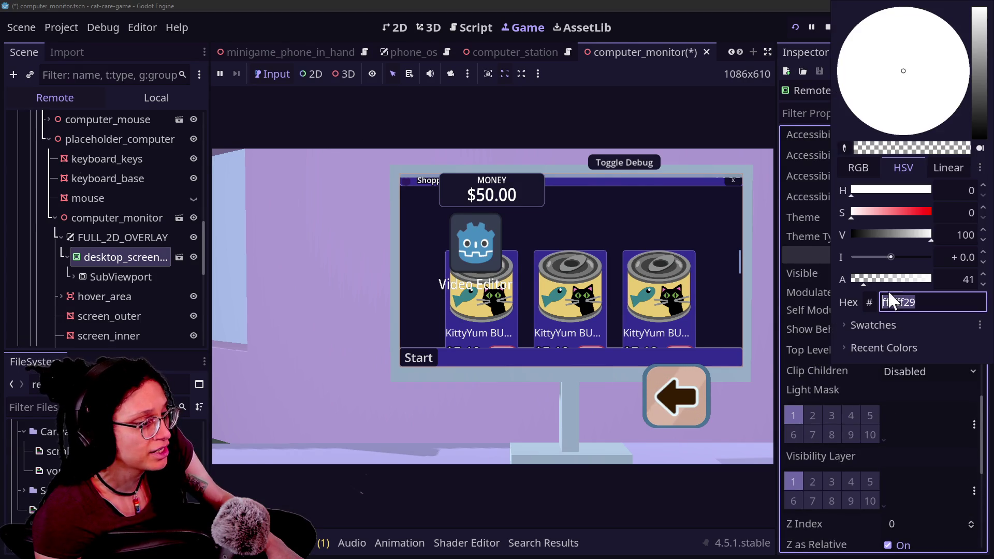
text(fffffffa)
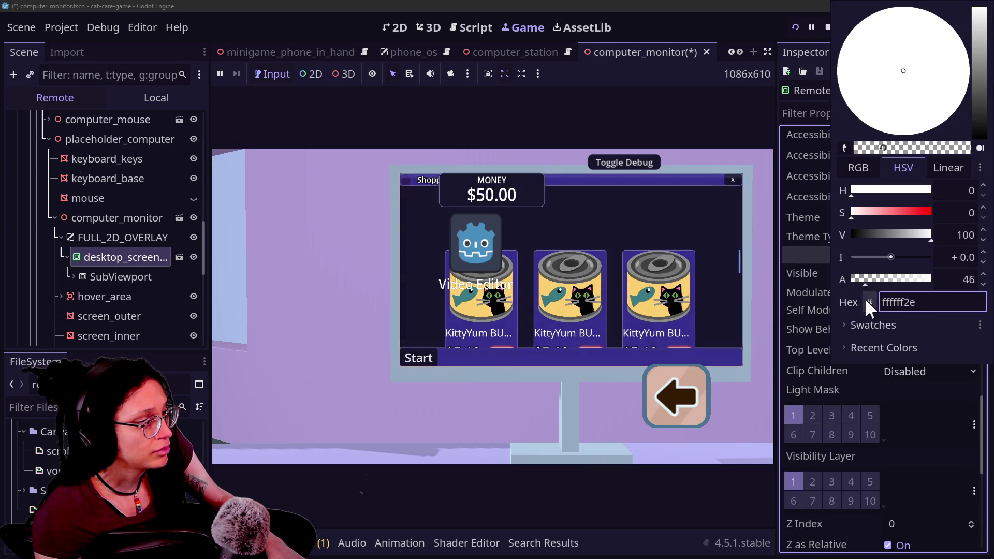
key(BackSpace)
key(BackSpace)
text(8a)
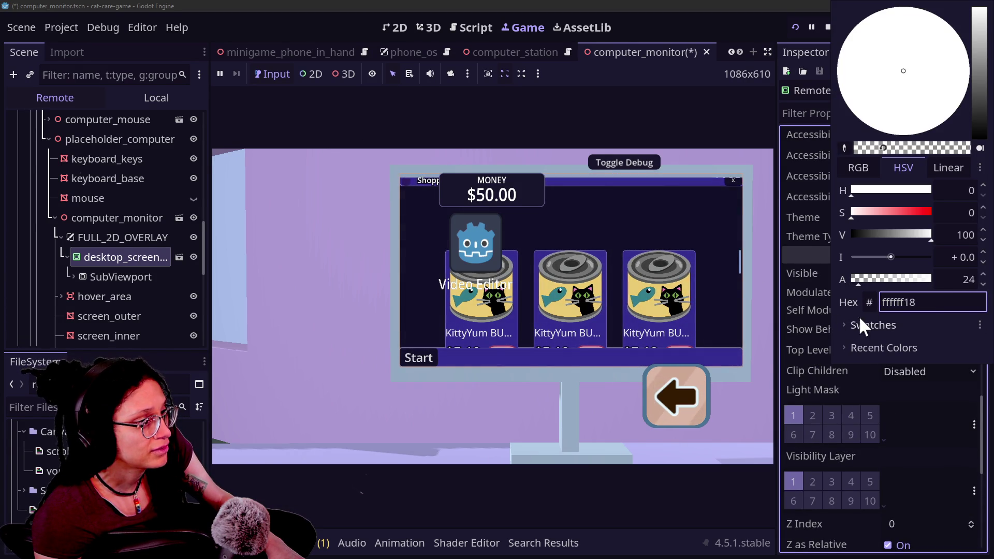
key(BackSpace)
key(BackSpace)
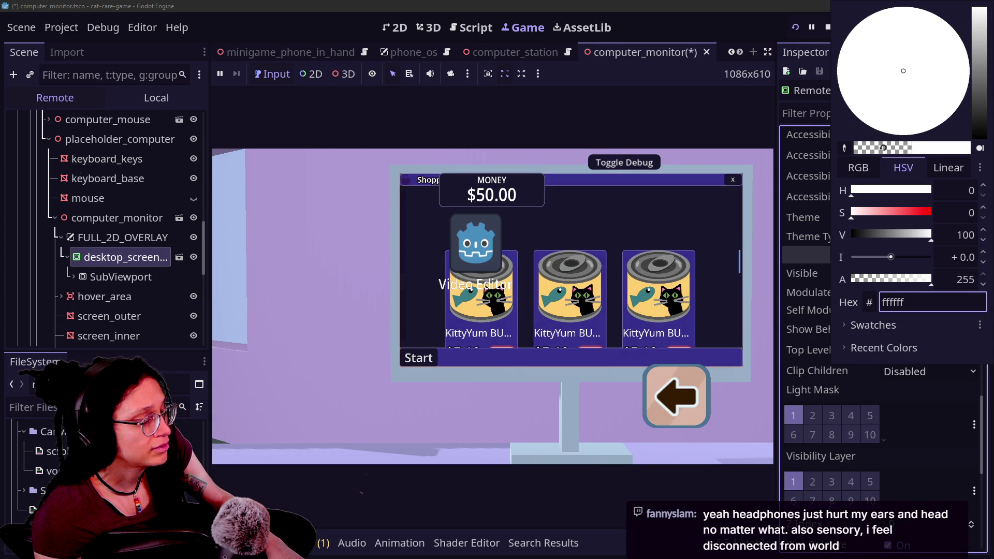
click(803, 289)
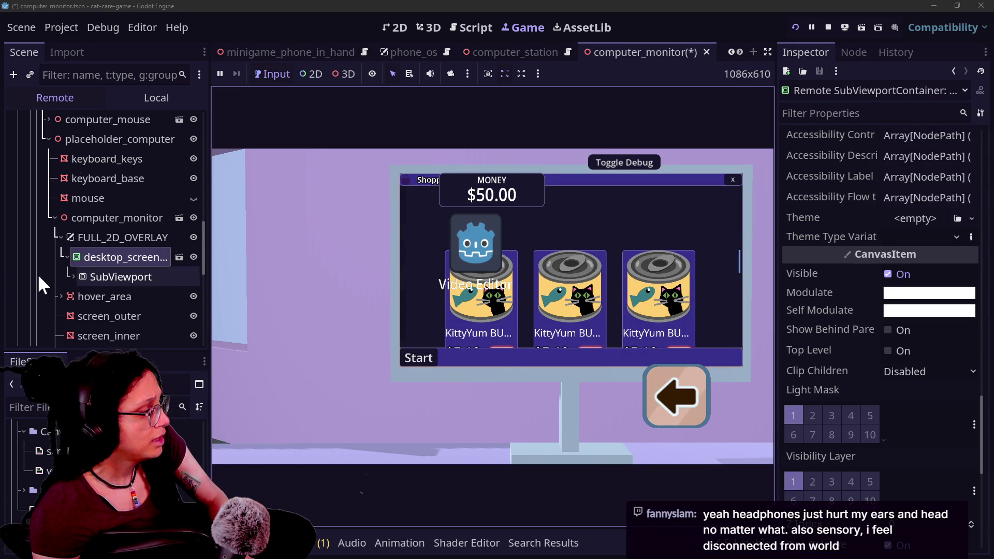
Reselect FULL_2D_OVERLAY and begin editing its Offset x
click(109, 234)
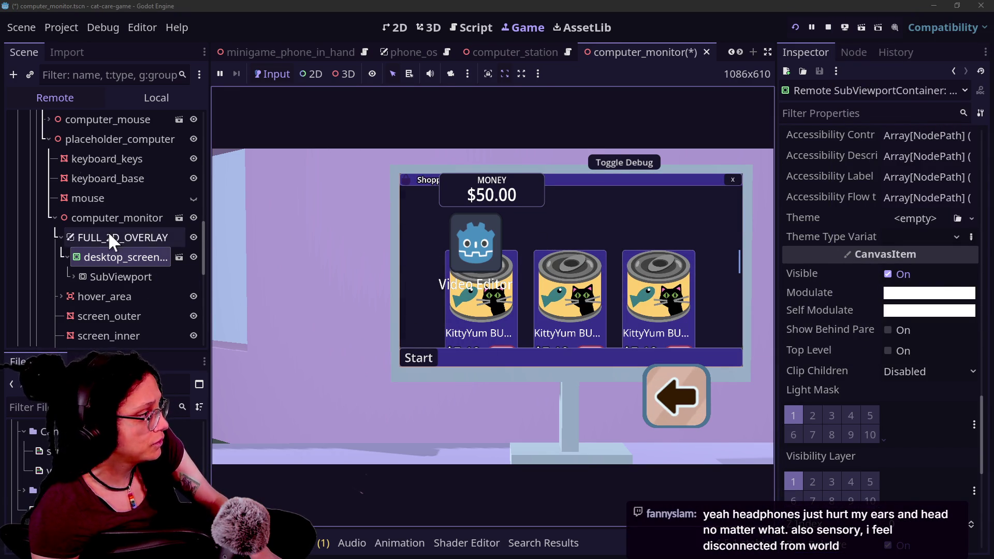
scroll(806, 213, up, 2)
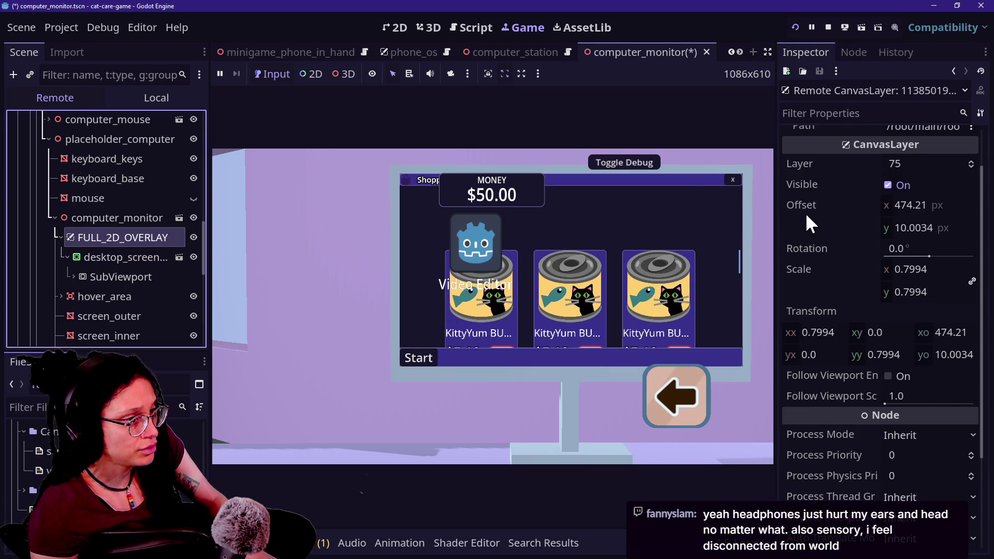
click(911, 207)
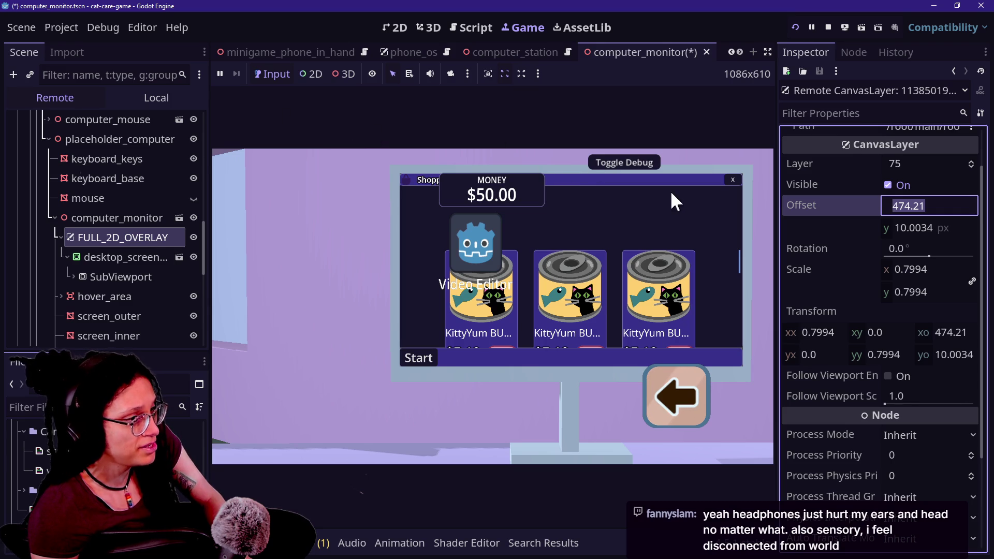